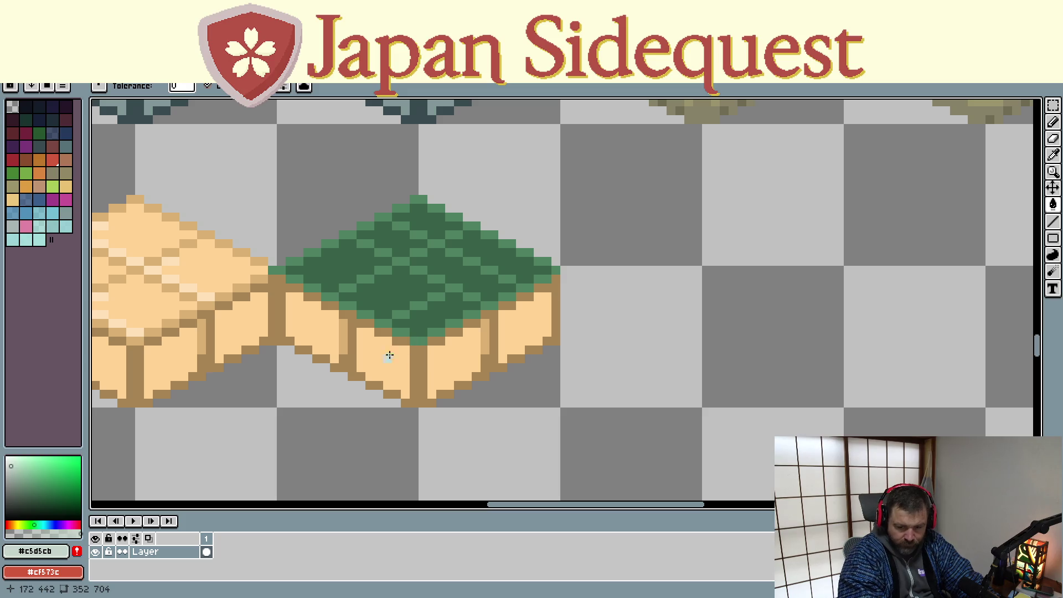
- Flood-fill both front faces of the block with pale grey-green #c5d5cb
key(g)
click(370, 360)
click(332, 332)
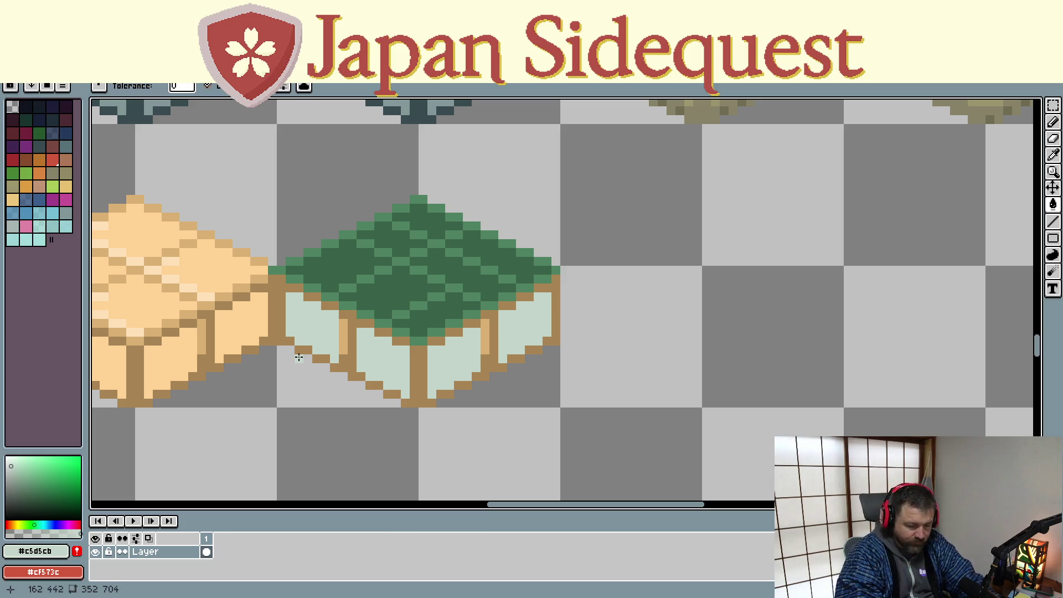
- Pencil a diagonal run of light highlight pixels on the green top, then undo the last ones
key(b)
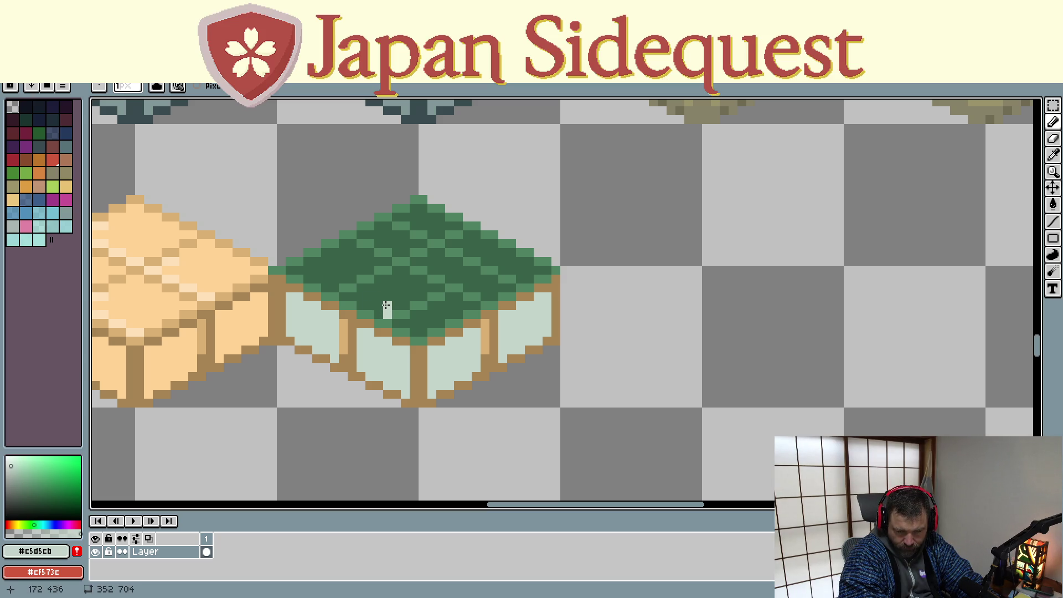
click(378, 304)
click(370, 297)
click(361, 288)
click(352, 297)
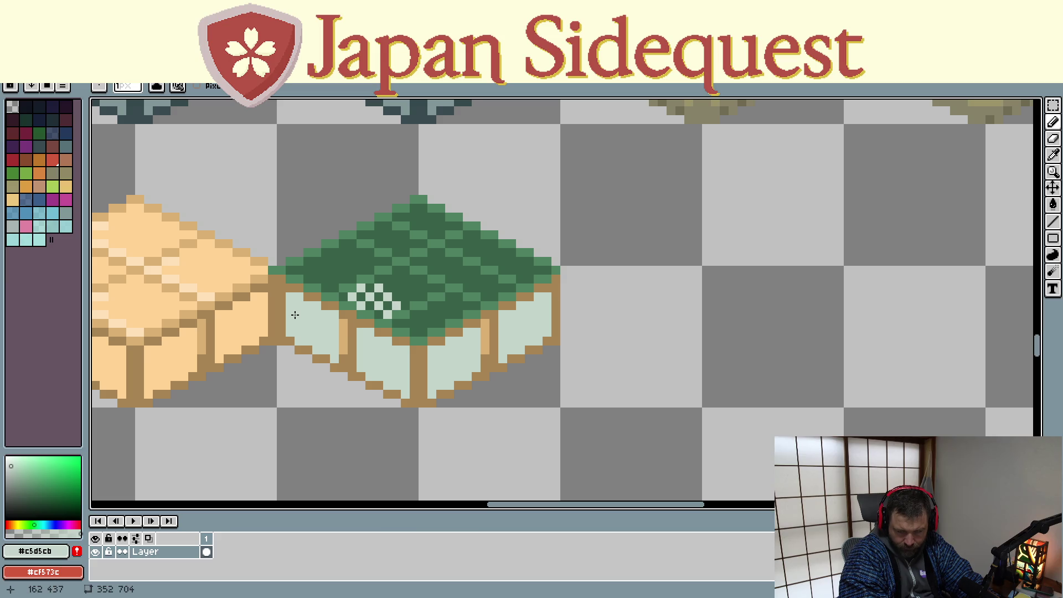
key(ctrl+z)
key(ctrl+z)
key(ctrl+z)
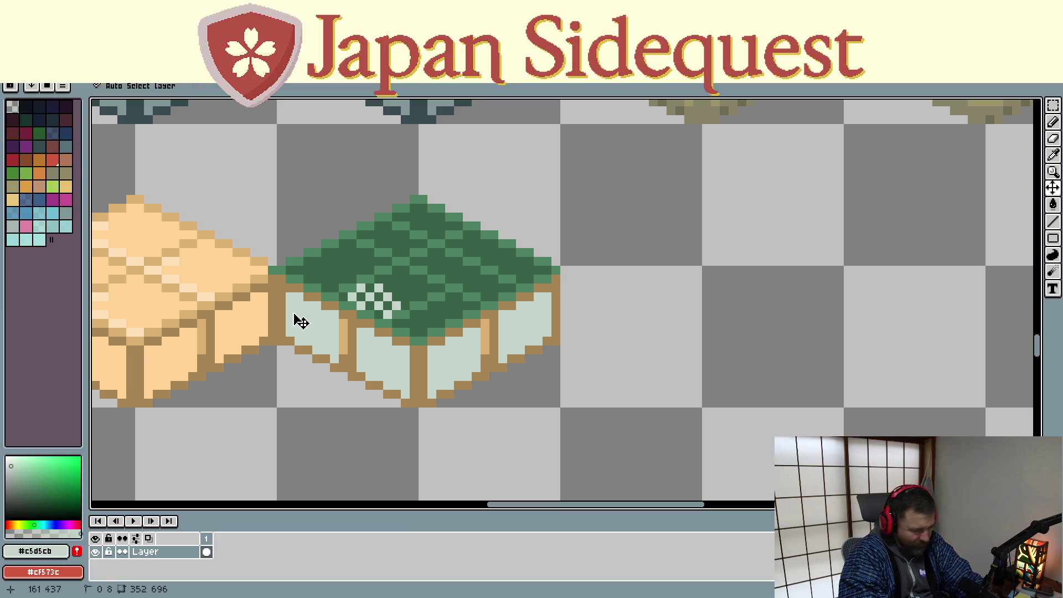
- Undo the earlier highlights and draw a straight light line across the back of the green top
key(ctrl+z)
key(ctrl+z)
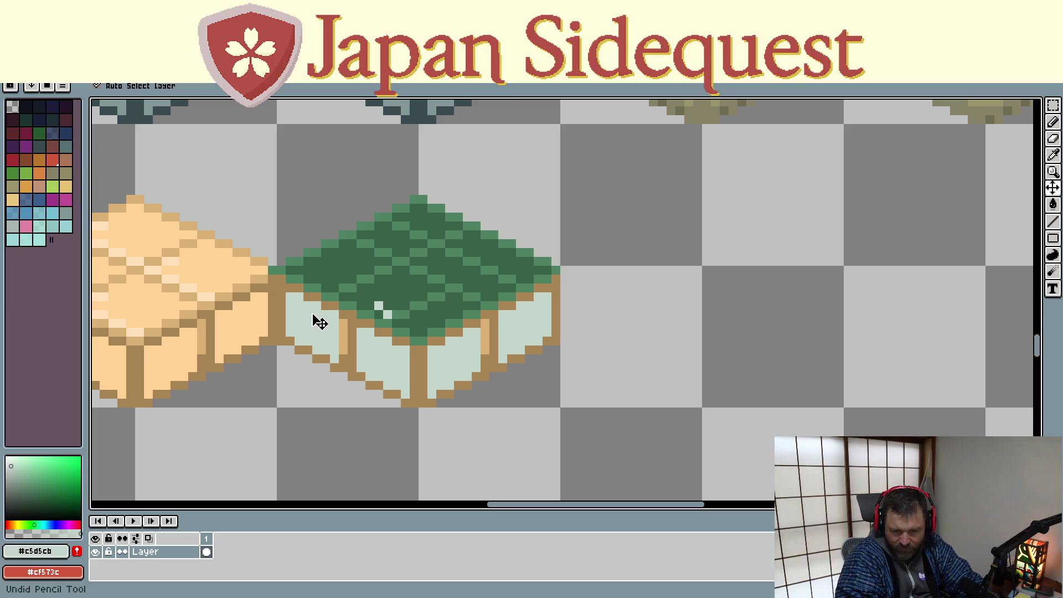
key(b)
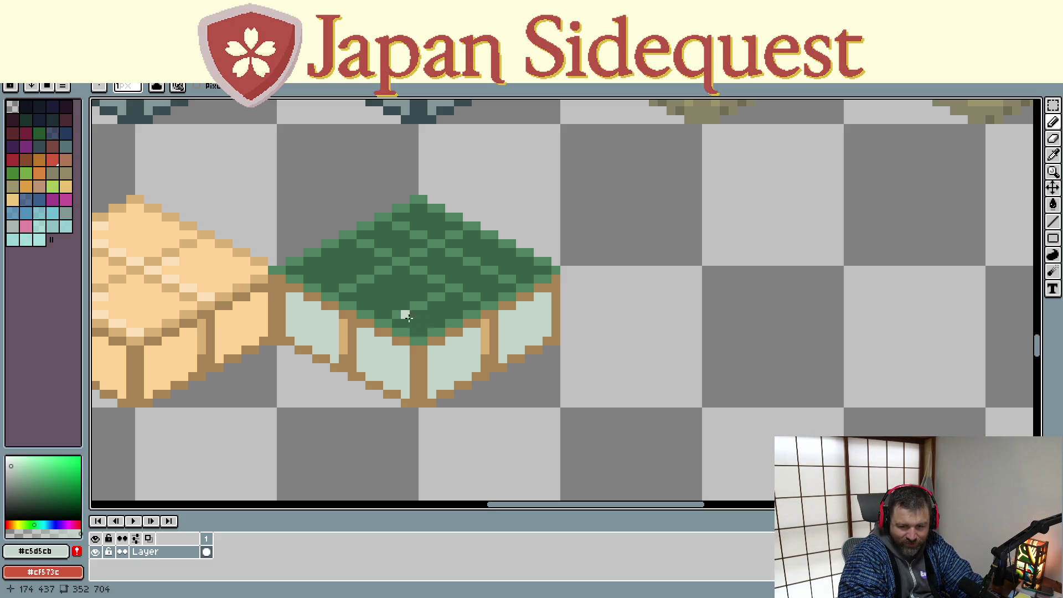
drag(300, 270, 335, 273)
key(ctrl+z)
key(l)
drag(307, 268, 348, 271)
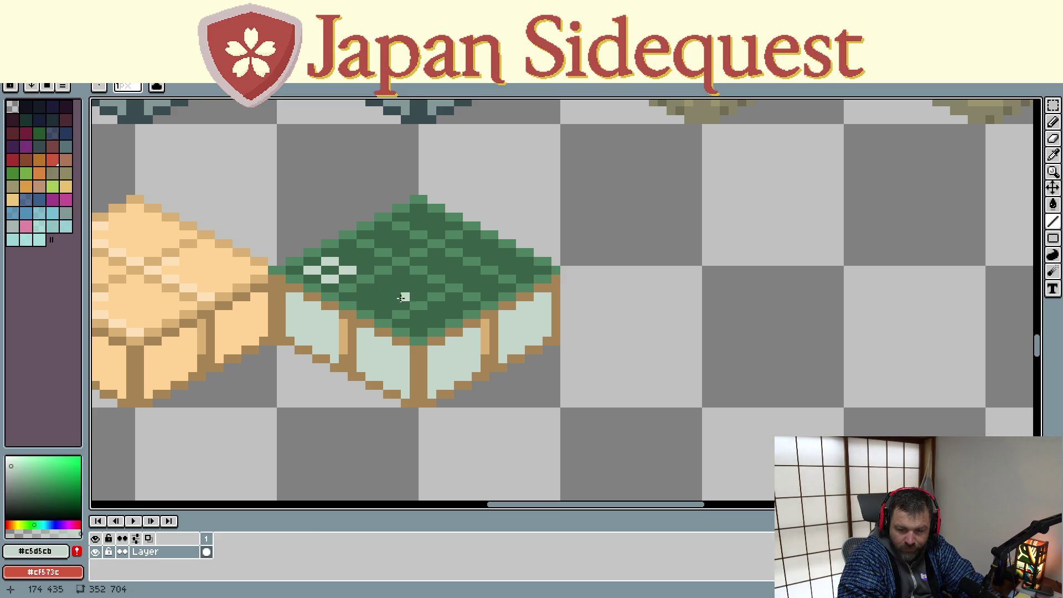
- Add a short light diagonal dash and scattered highlight pixels across the green top
drag(378, 306, 423, 287)
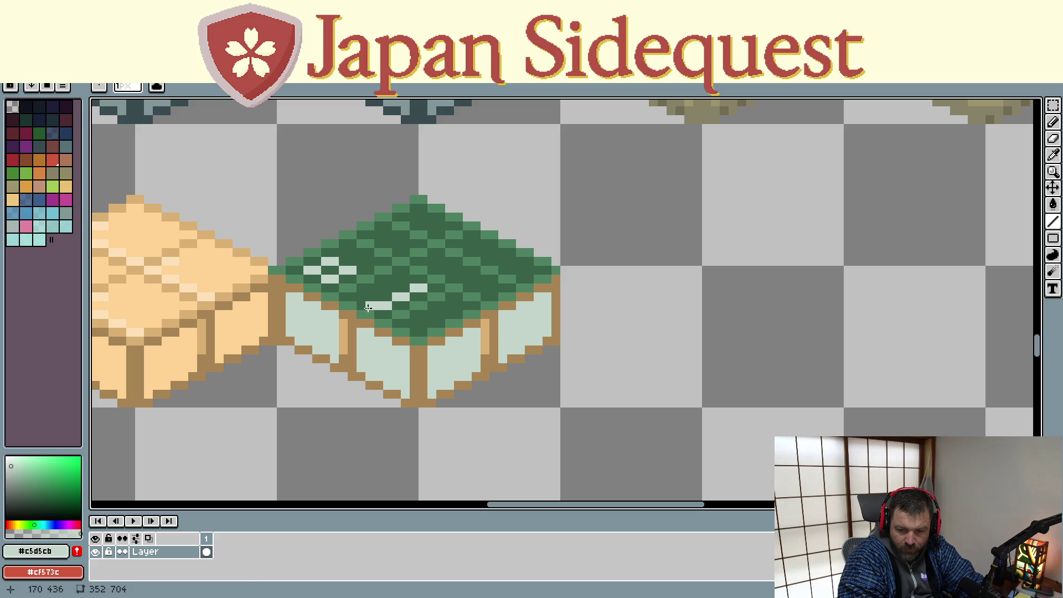
click(489, 288)
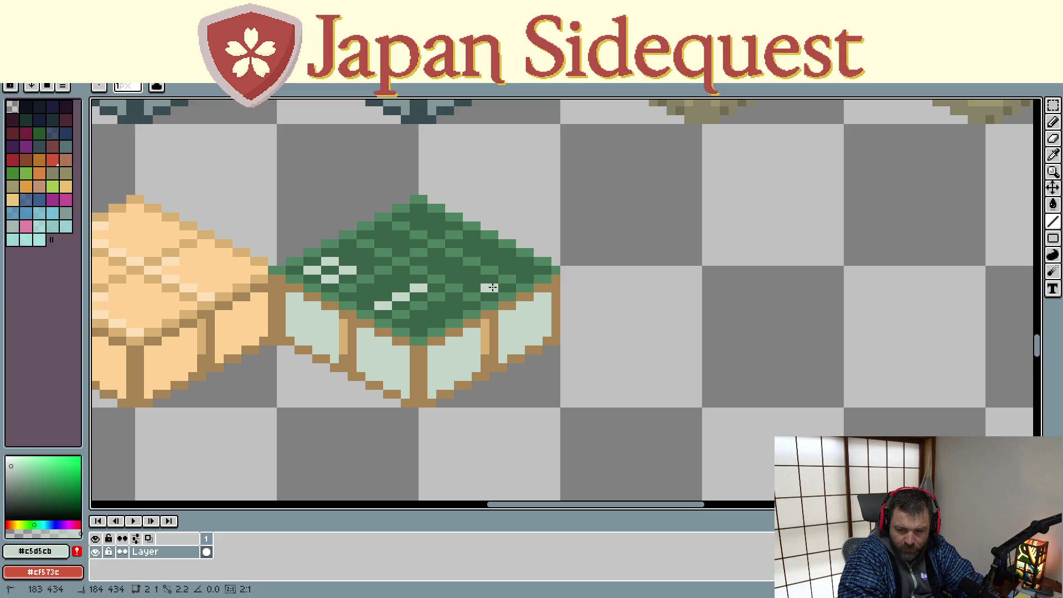
click(469, 279)
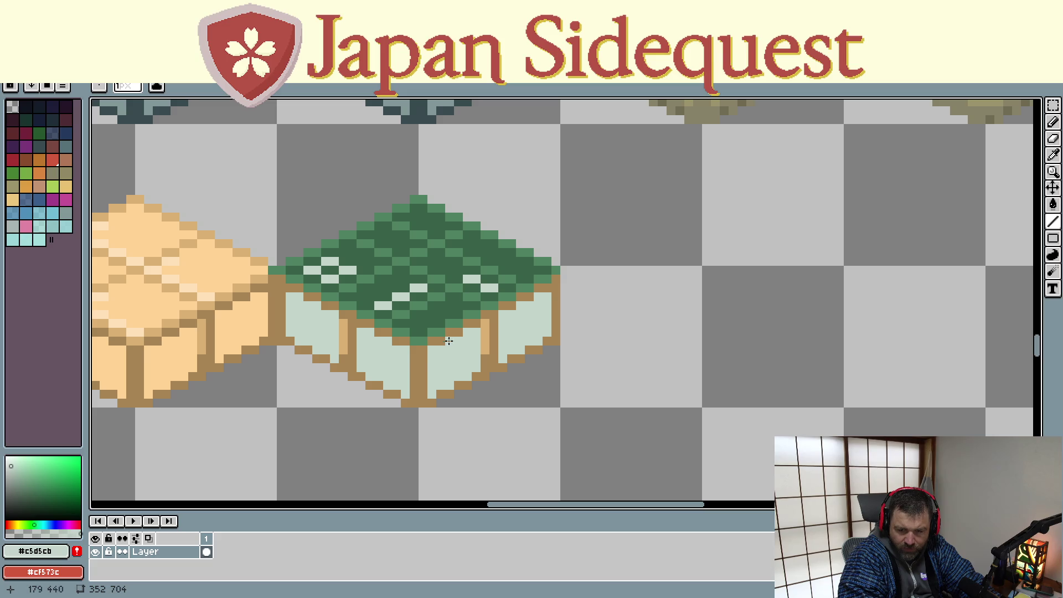
click(415, 323)
click(439, 225)
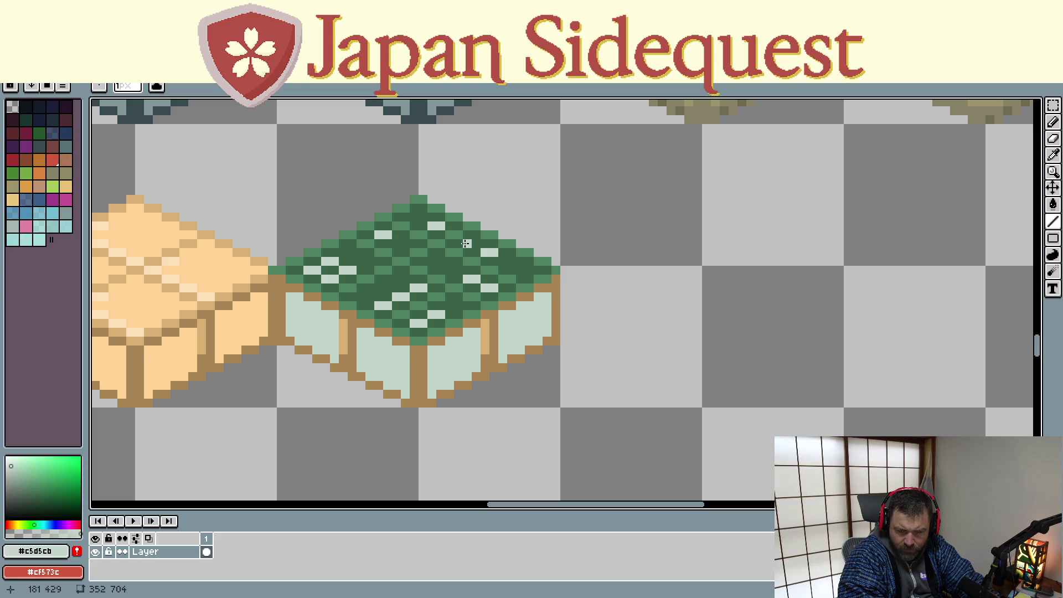
scroll(446, 398, down, 3)
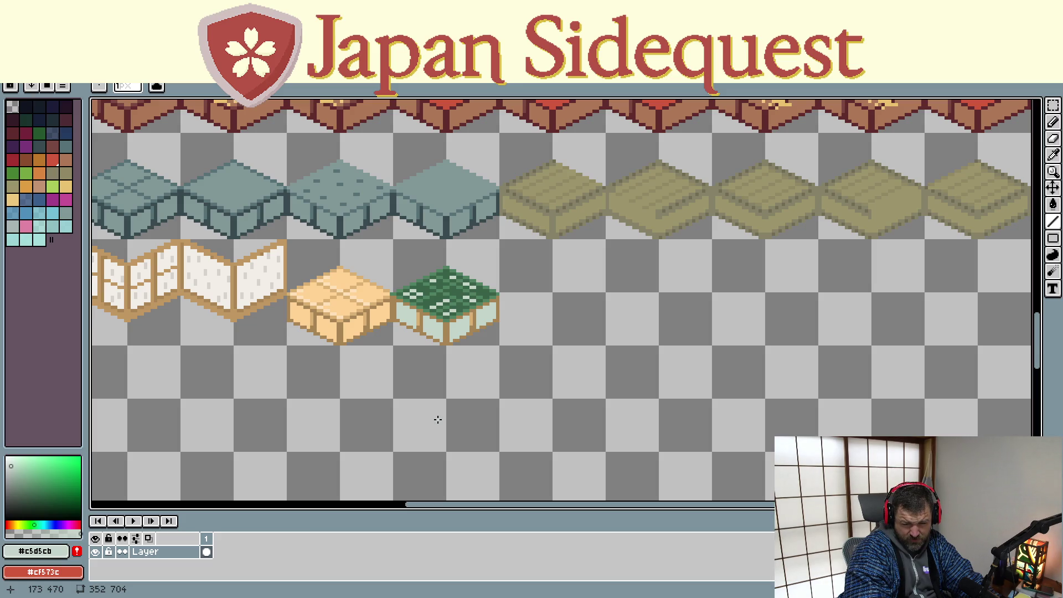
- Marquee the green-topped tile, drag a copy below it, then undo the copy
scroll(437, 419, up, 1)
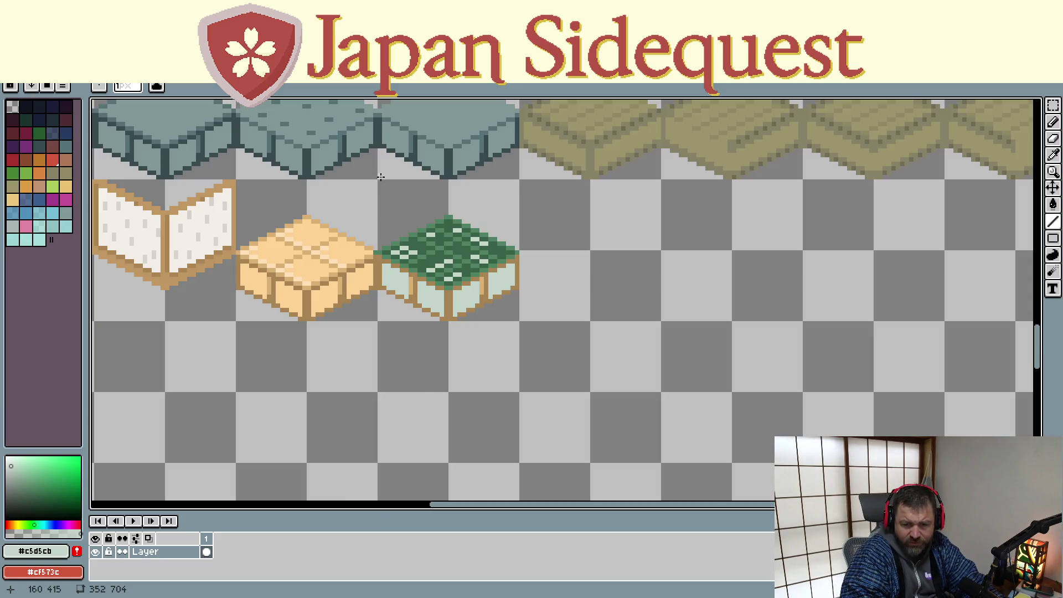
key(b)
mouse_move(379, 180)
mouse_down()
mouse_move(453, 292)
mouse_move(512, 319)
mouse_move(510, 356)
mouse_move(553, 374)
mouse_move(543, 370)
mouse_move(550, 359)
mouse_up()
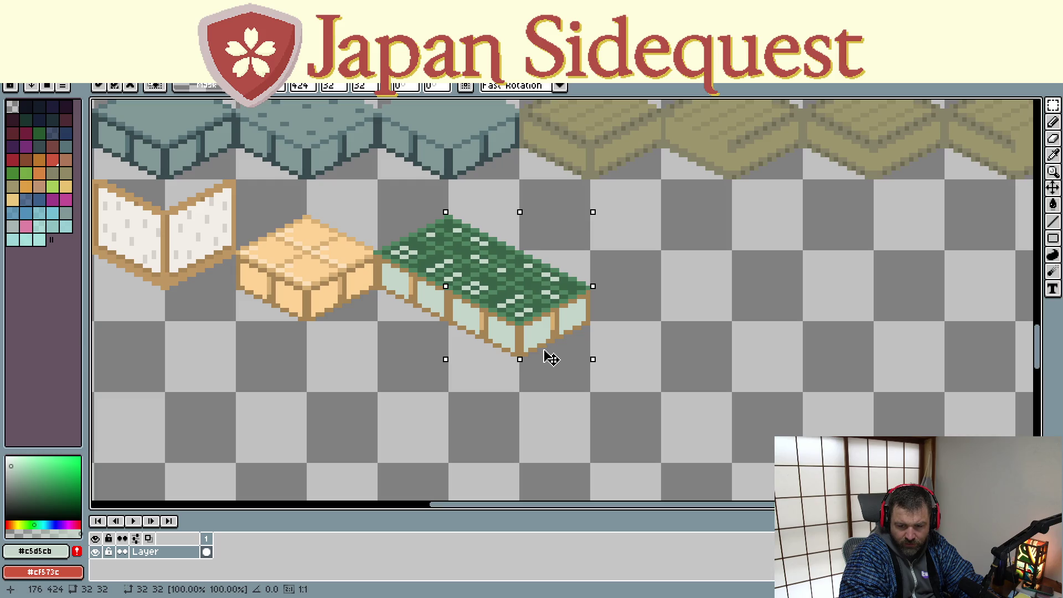
drag(552, 357, 532, 461)
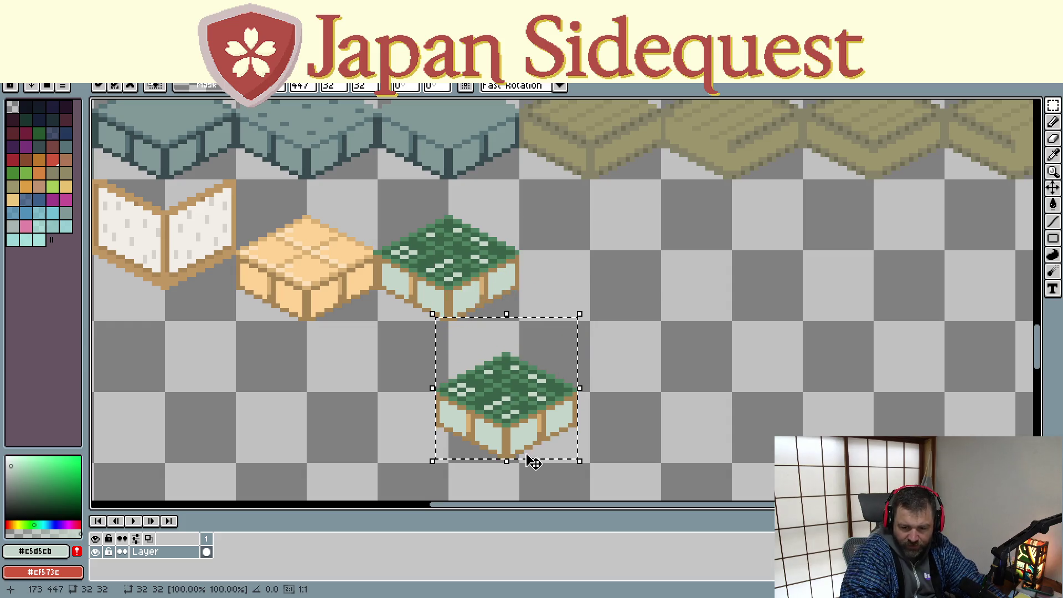
key(ctrl+z)
scroll(417, 279, up, 4)
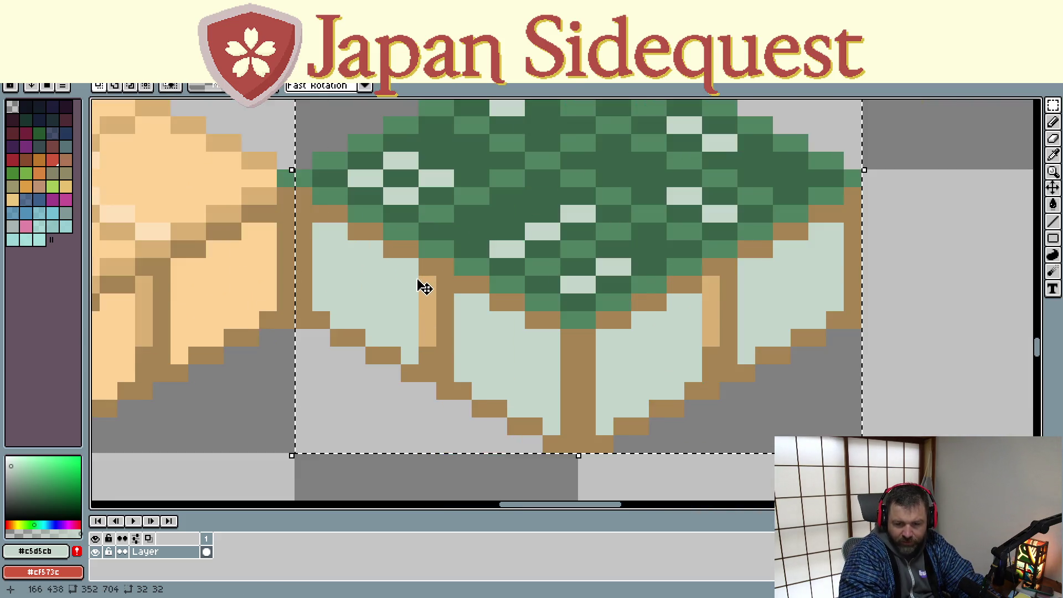
- Pick dark green #3a6248 from the tile top and redraw the left post and lower-left edges with it
scroll(421, 285, down, 2)
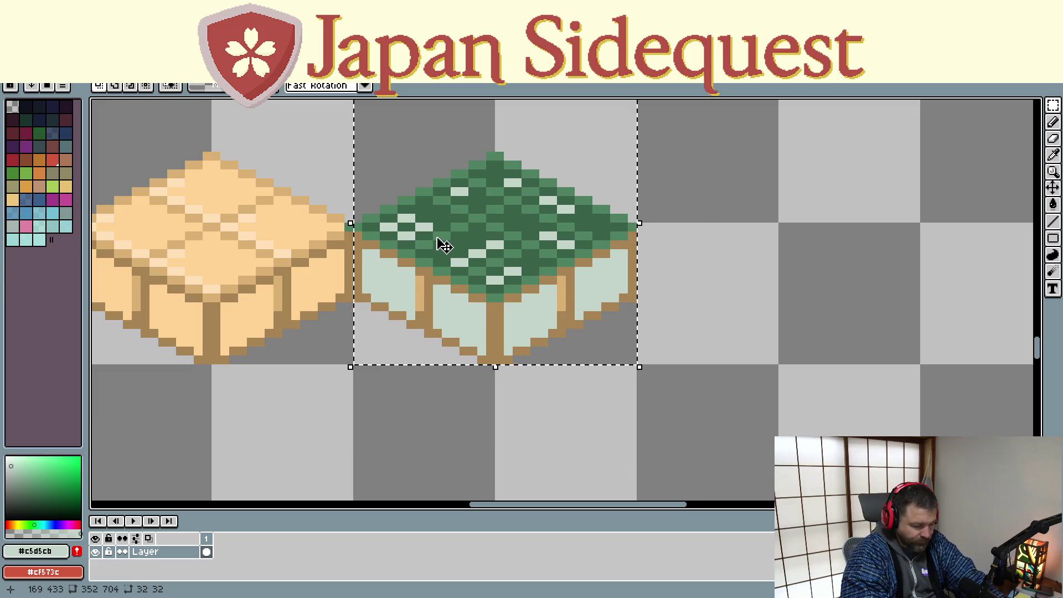
key(i)
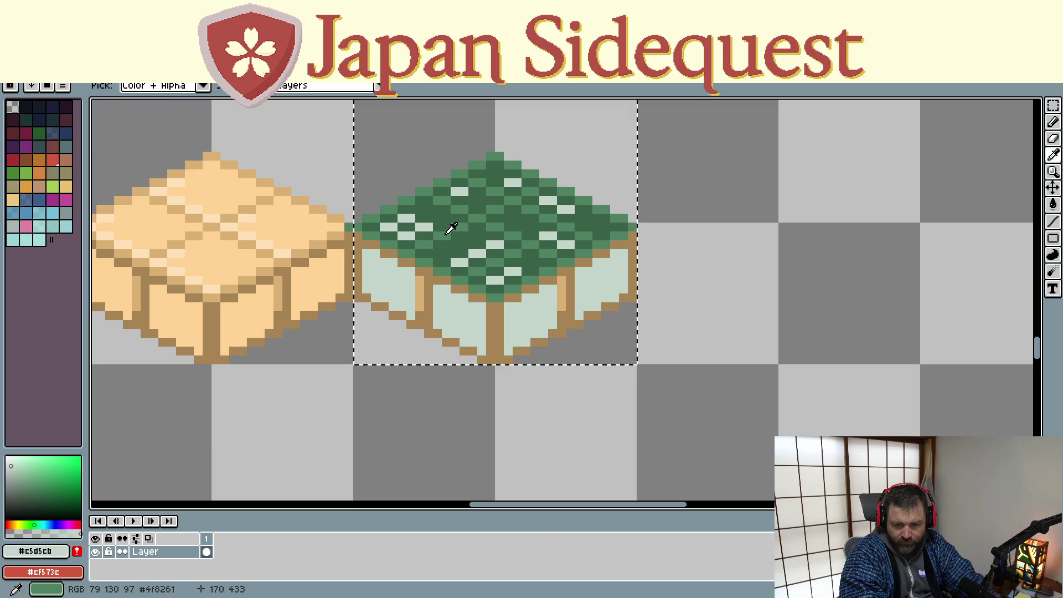
click(450, 243)
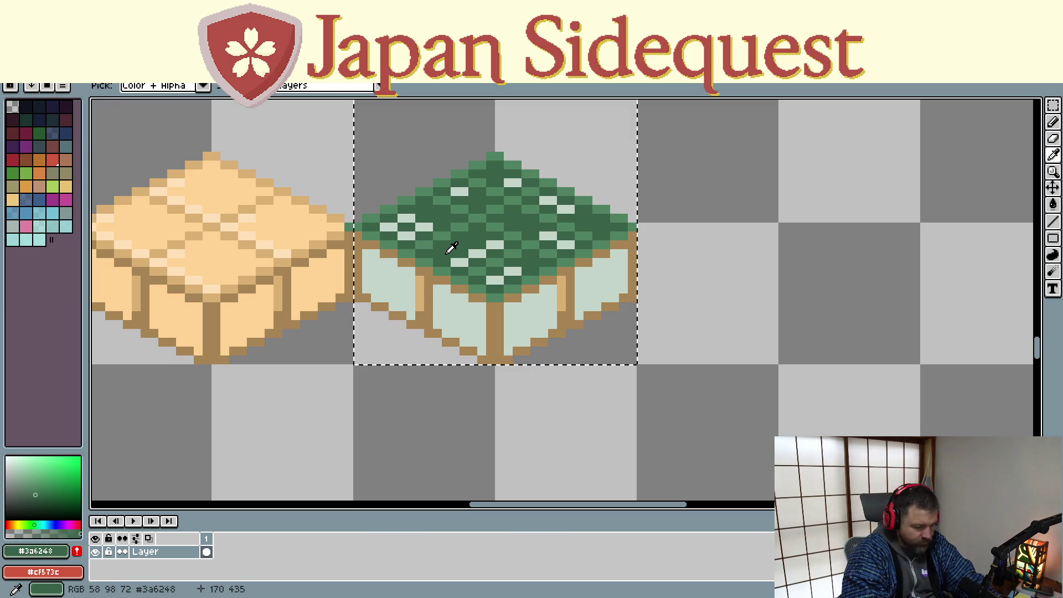
key(b)
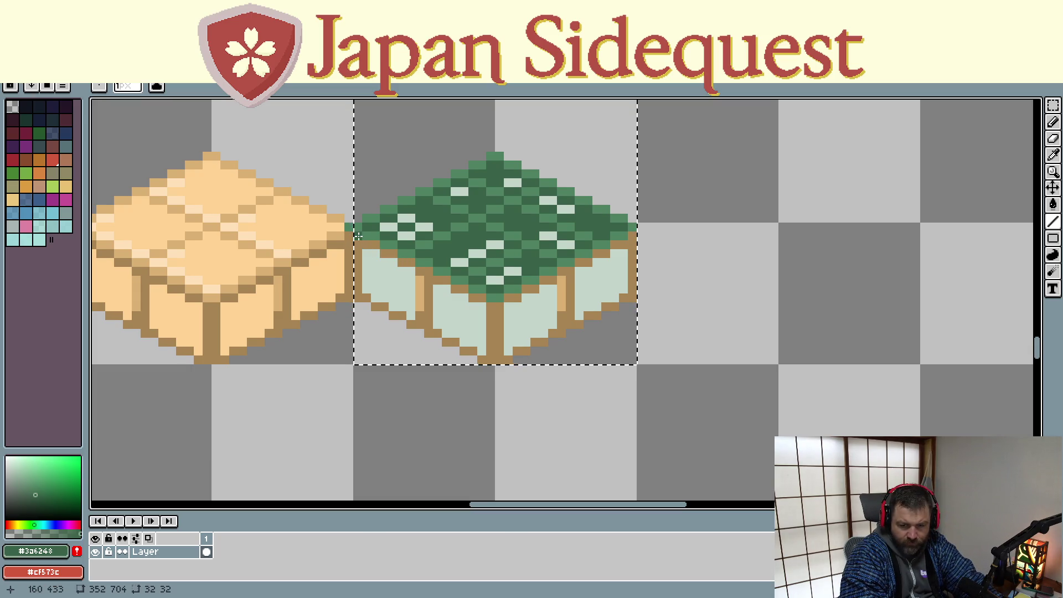
click(492, 310)
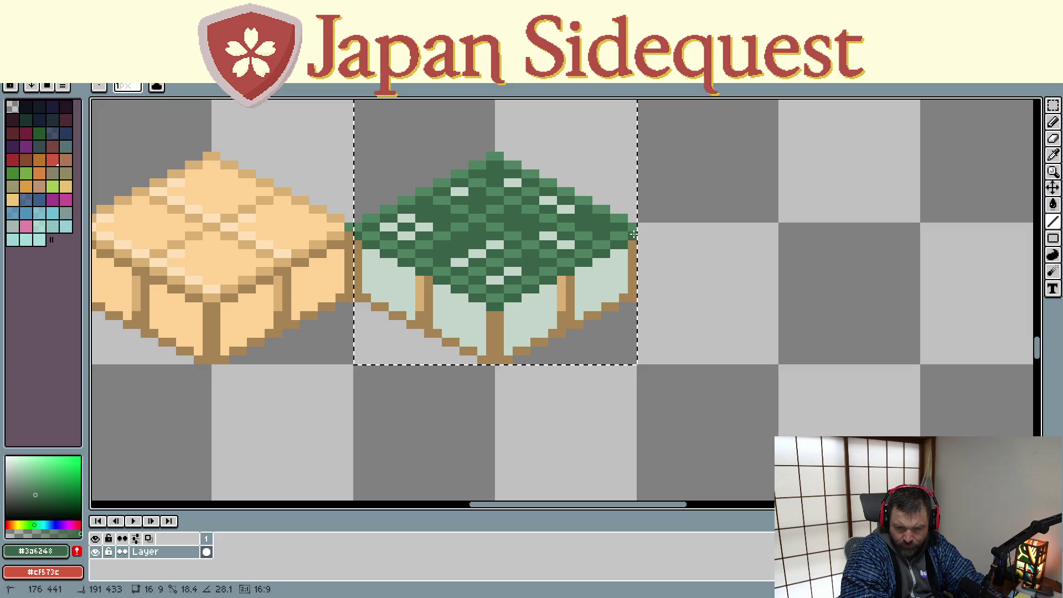
click(429, 281)
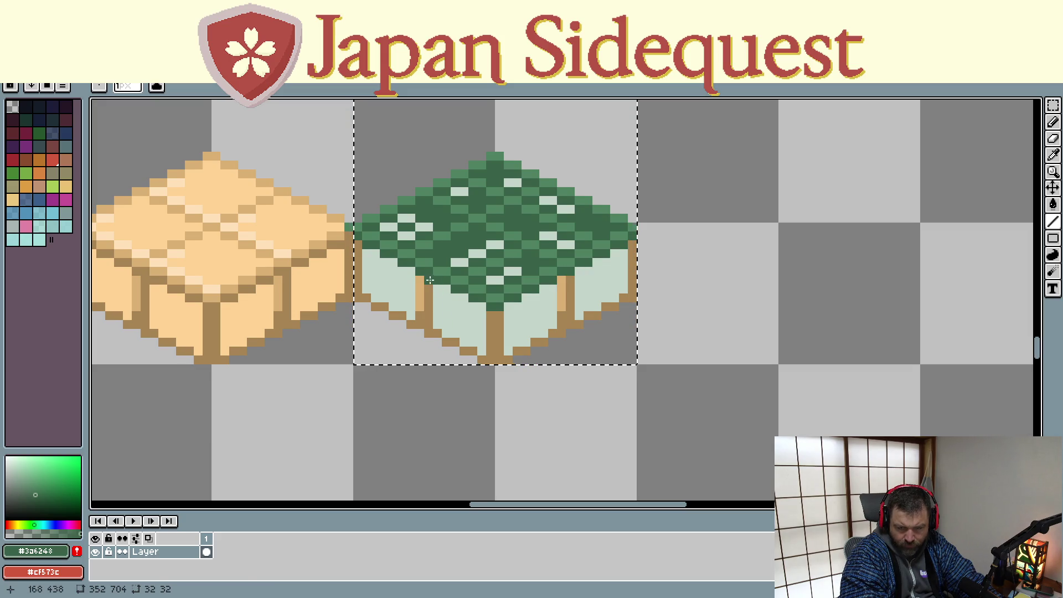
click(428, 327)
key(shift)
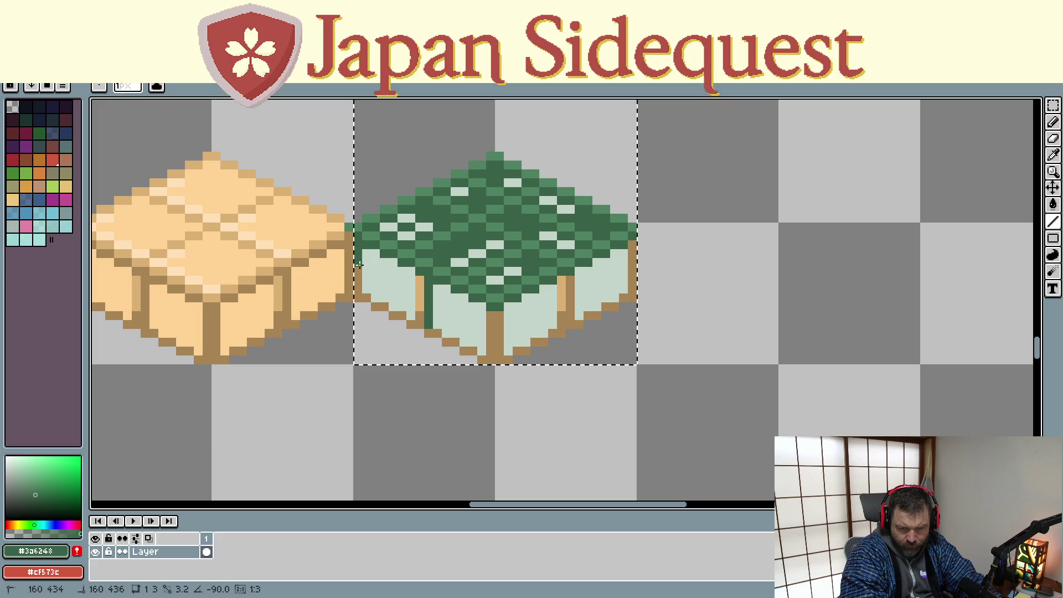
click(357, 296)
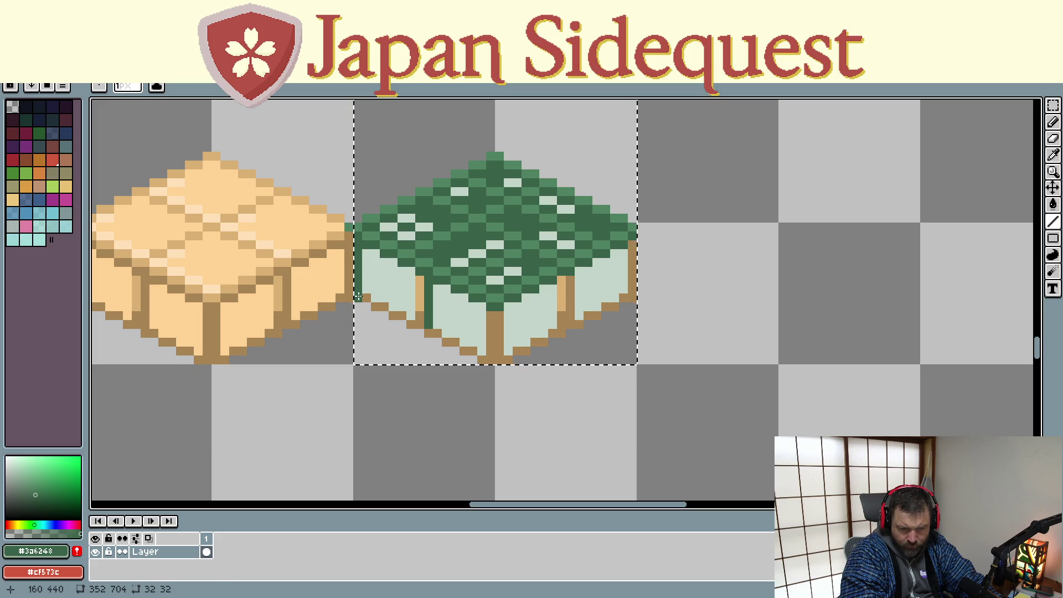
click(490, 360)
click(422, 316)
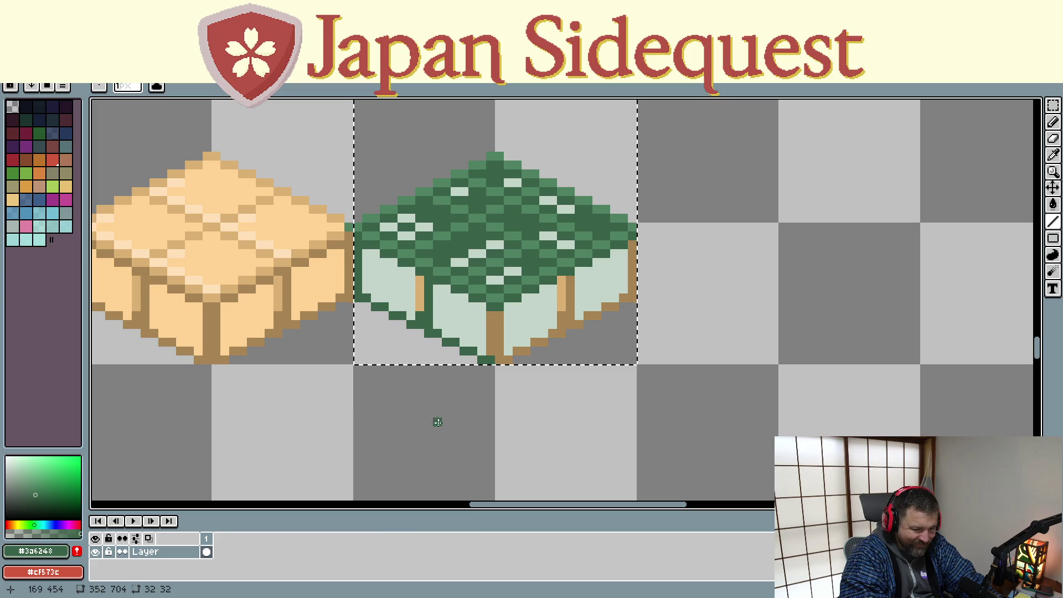
- Repaint the bottom-right and right edges plus the right and centre posts dark green
drag(531, 322, 493, 274)
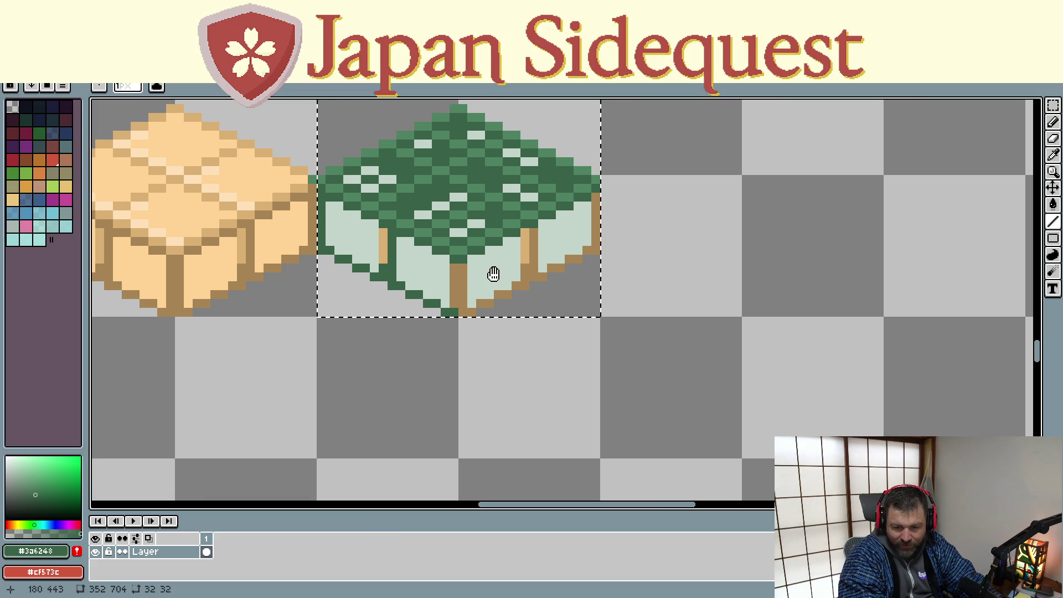
click(462, 312)
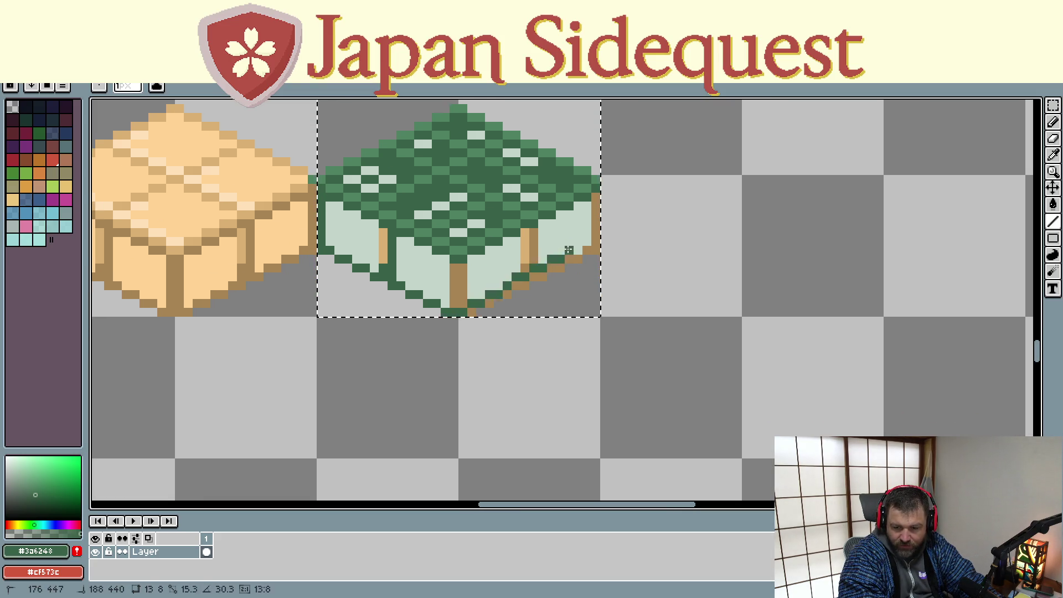
shift+click(593, 248)
click(595, 198)
shift+click(596, 238)
drag(533, 236, 533, 264)
click(533, 260)
click(524, 268)
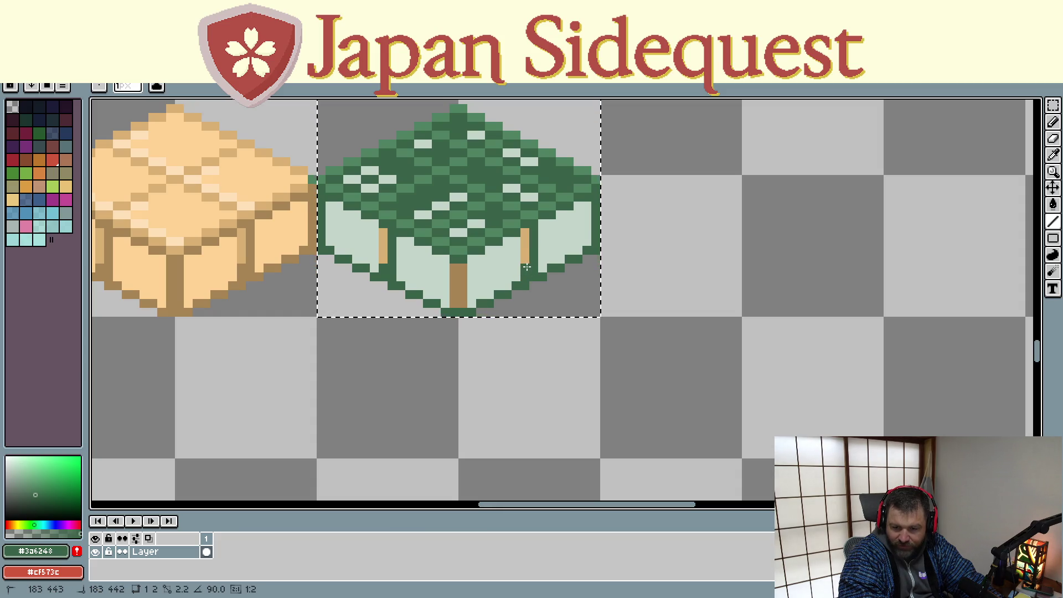
mouse_move(452, 268)
mouse_down()
mouse_move(453, 292)
mouse_move(463, 275)
mouse_up()
click(498, 267)
scroll(481, 289, down, 1)
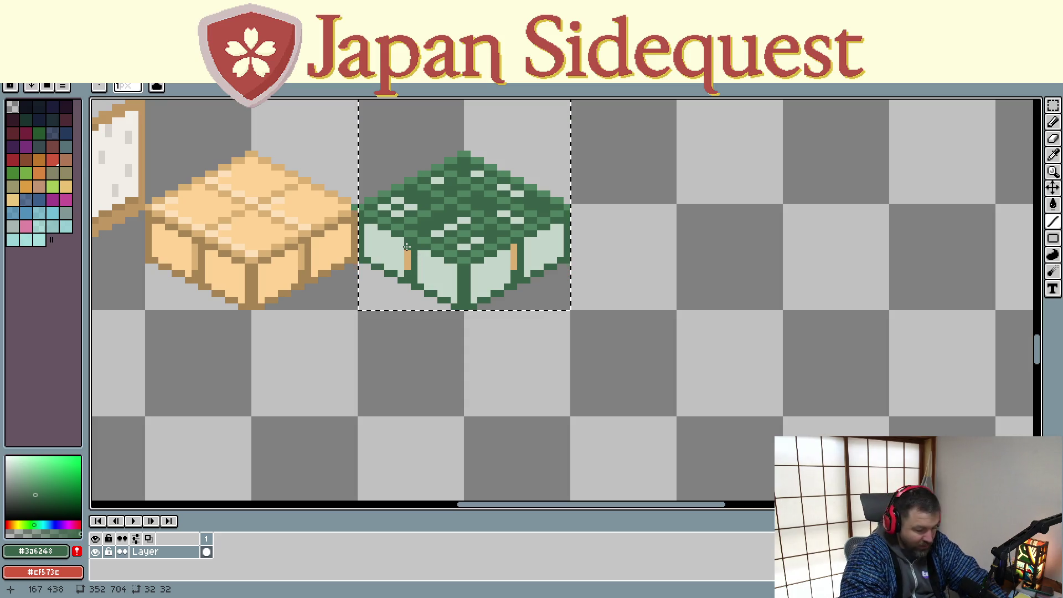
- Pick the mid green from the tile top and cover the leftover orange pixels on the posts
key(i)
click(410, 218)
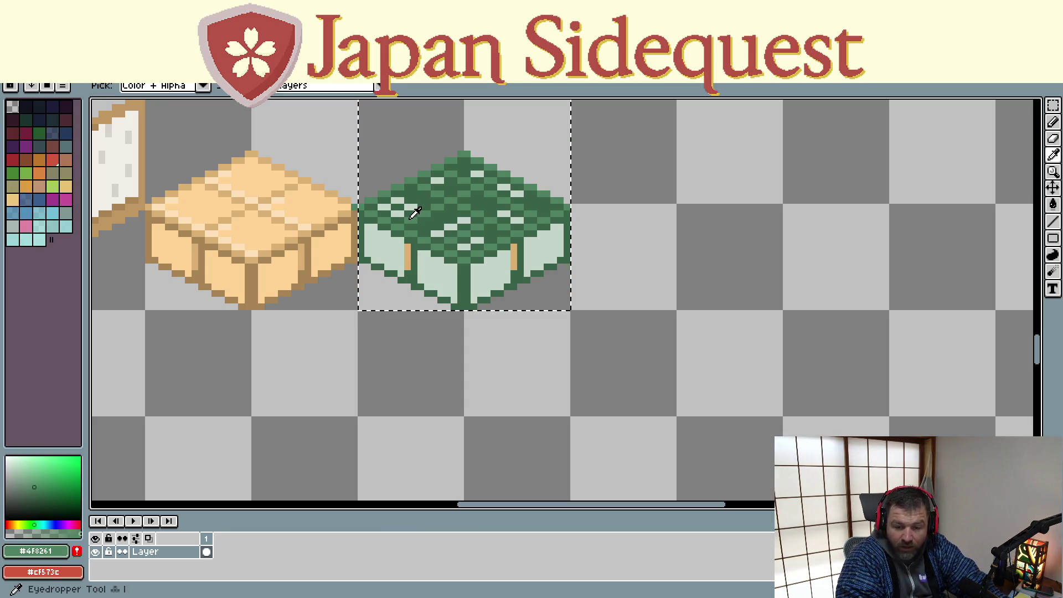
key(b)
click(406, 260)
click(407, 261)
click(513, 247)
- Choose a lighter green and paint highlight pixels along the tile's upper-left and left front edges
key(m)
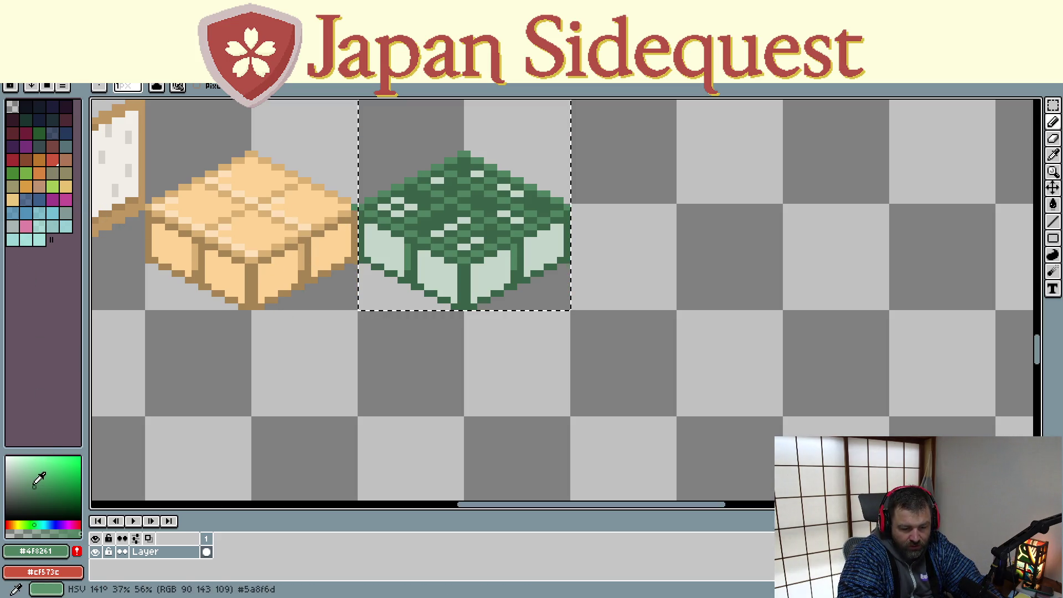
click(34, 477)
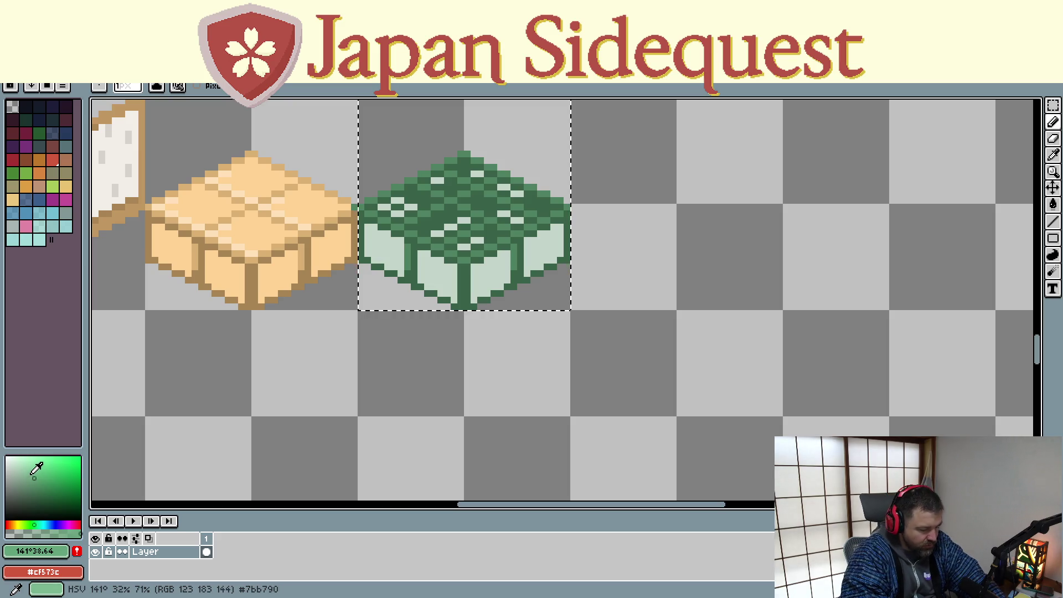
click(369, 206)
drag(368, 206, 386, 204)
click(383, 199)
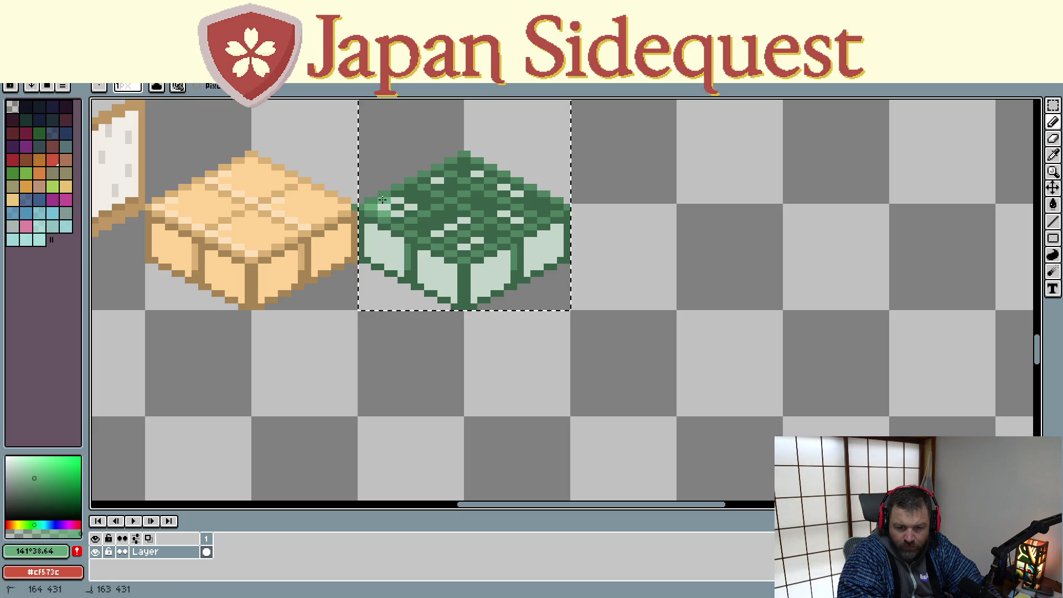
click(395, 206)
click(404, 211)
click(413, 212)
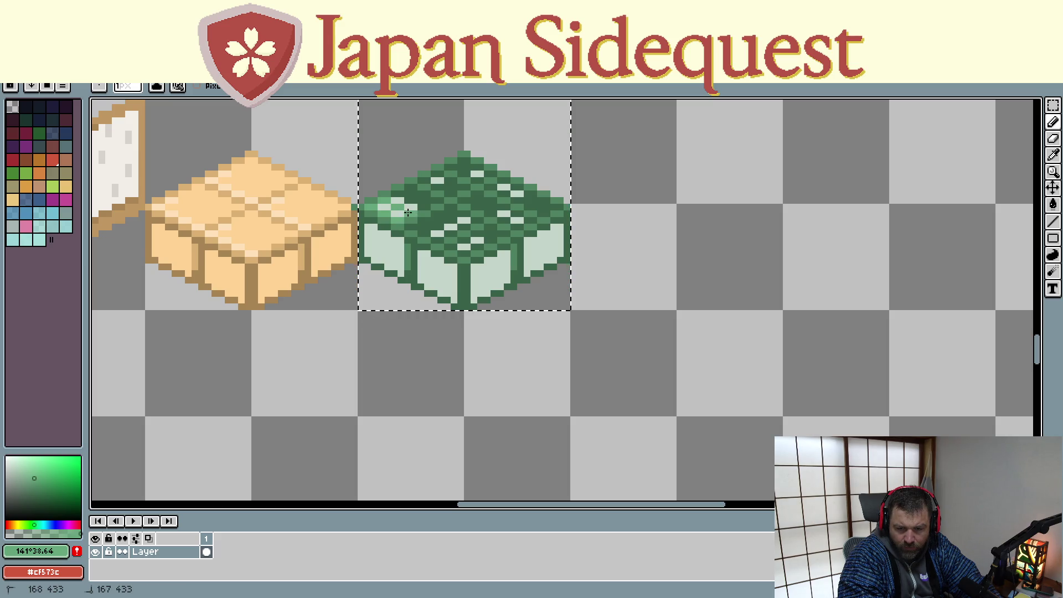
click(443, 242)
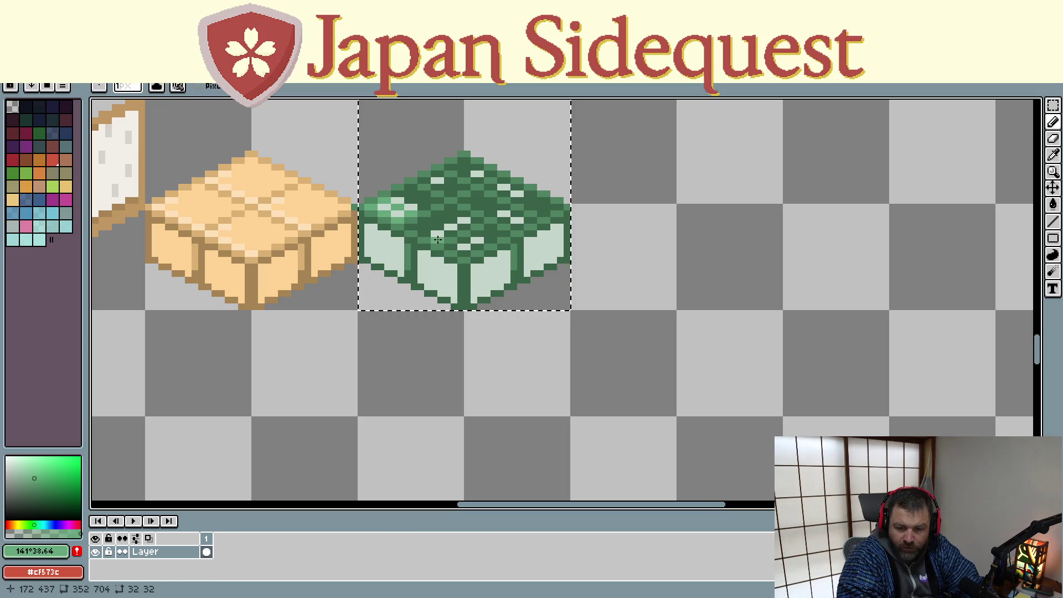
- Flood-fill three patches on the top face with the lighter green
key(f)
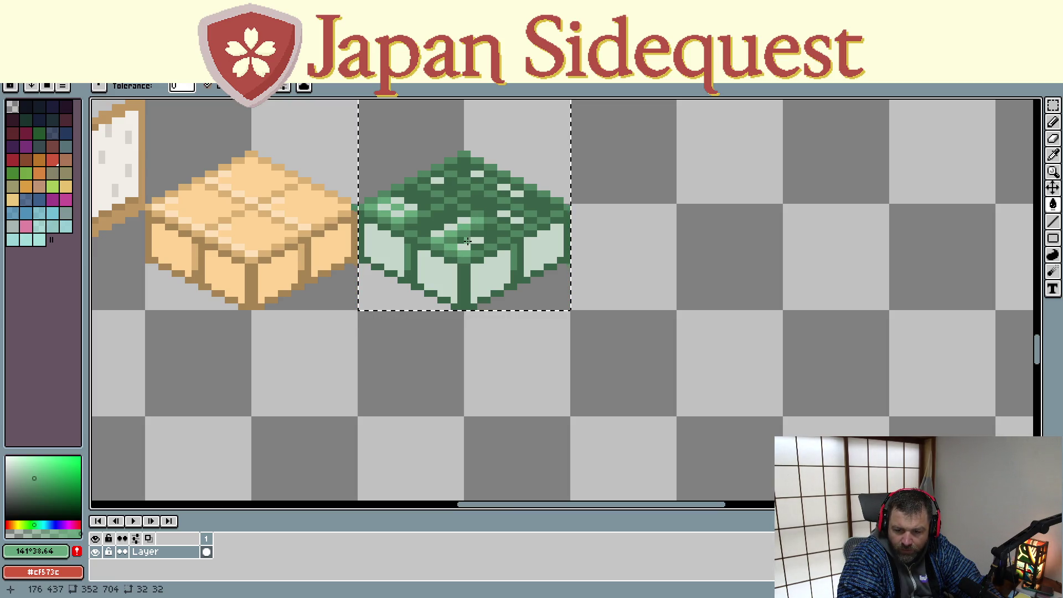
click(519, 217)
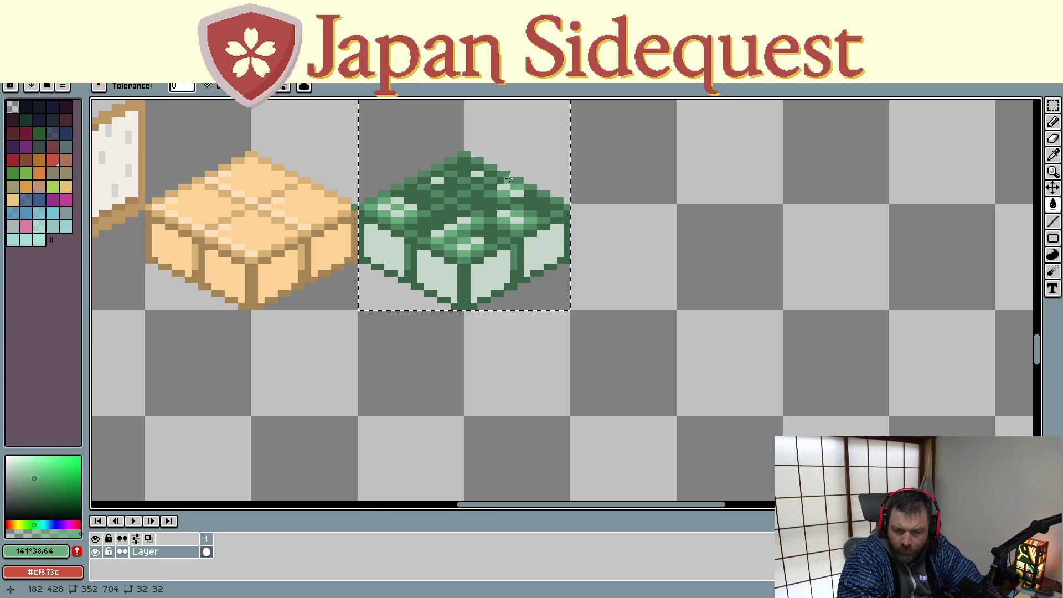
click(491, 185)
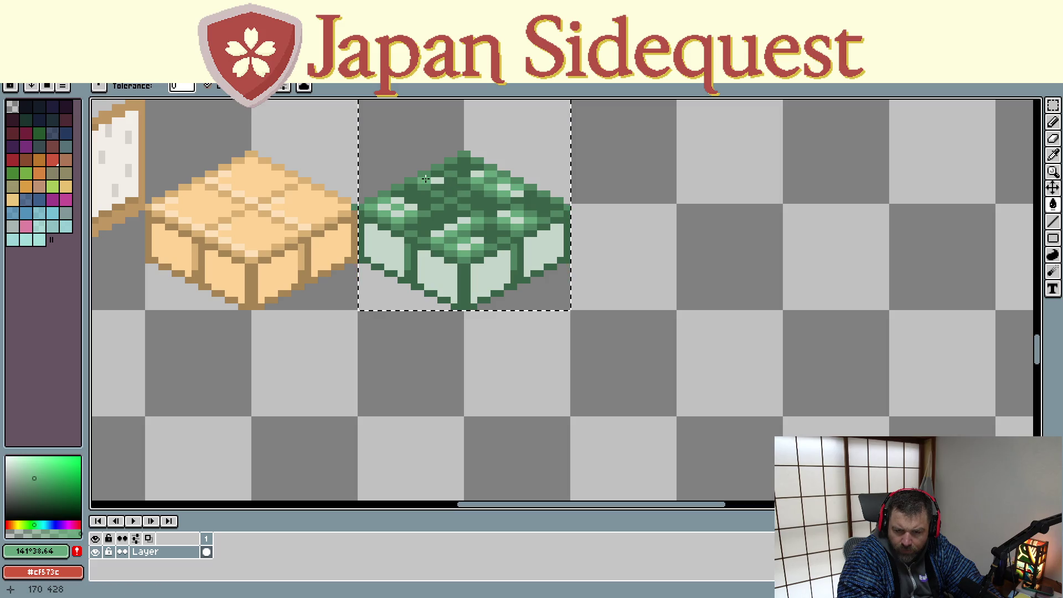
click(434, 178)
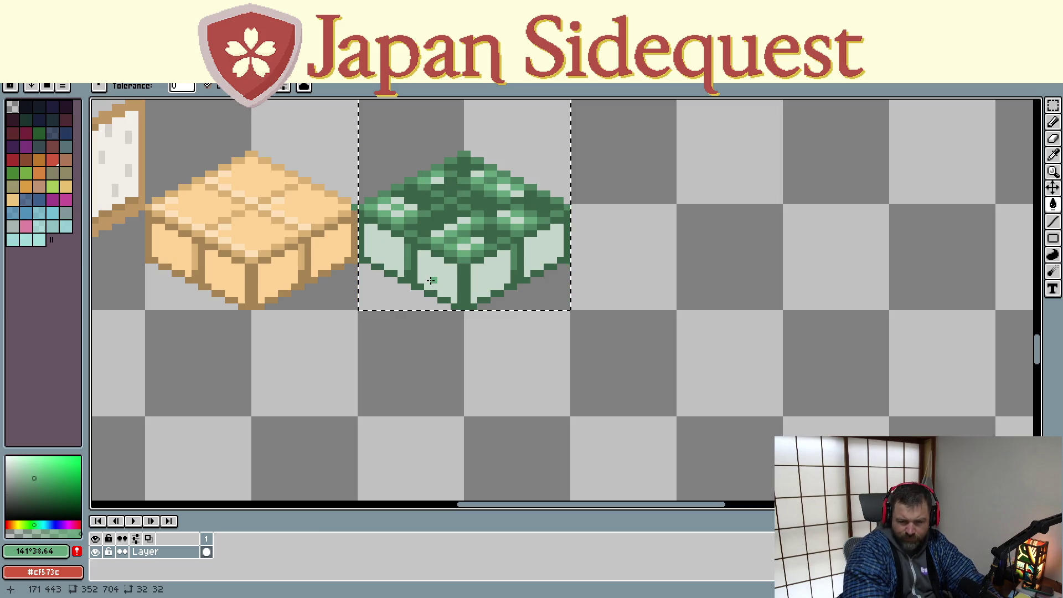
key(d)
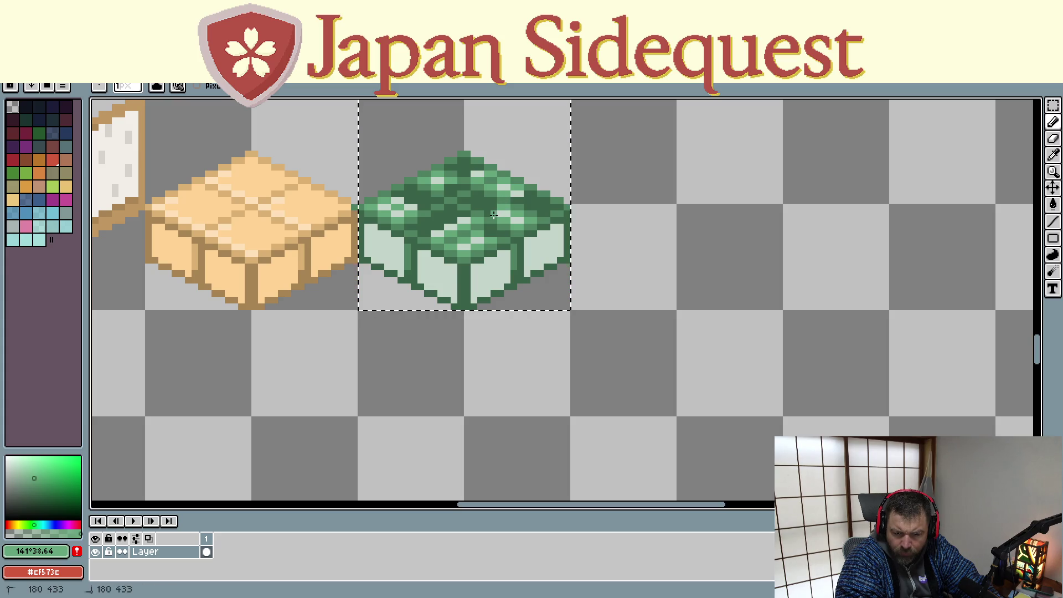
scroll(462, 247, down, 1)
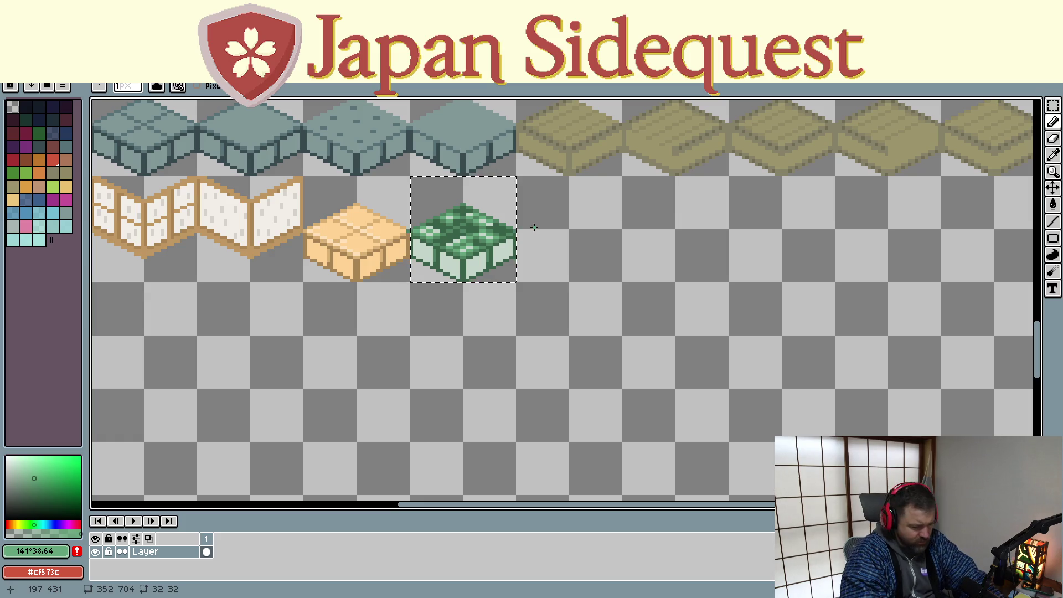
key(ctrl+t)
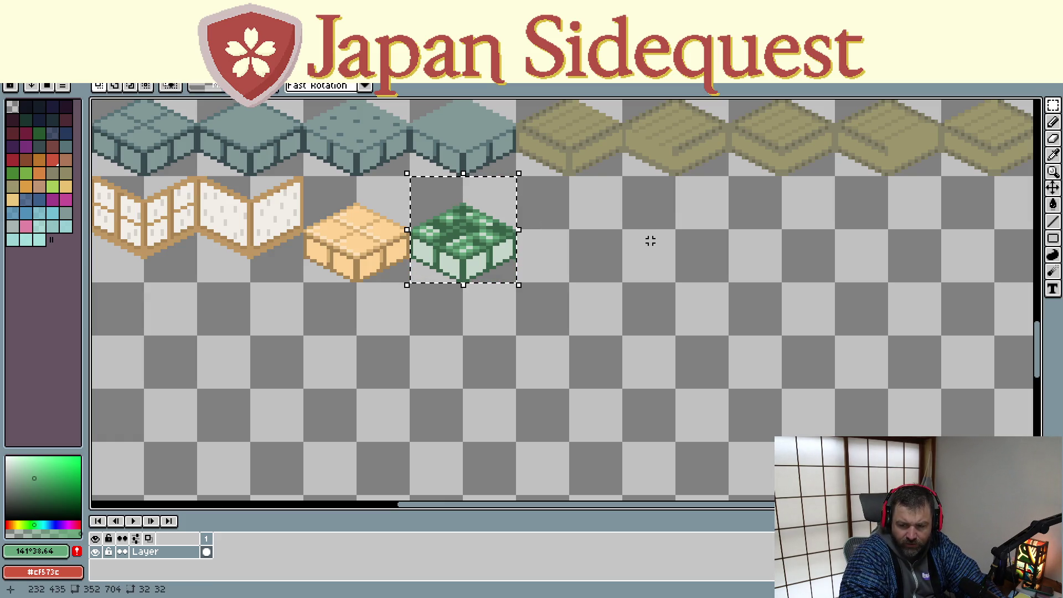
key(Return)
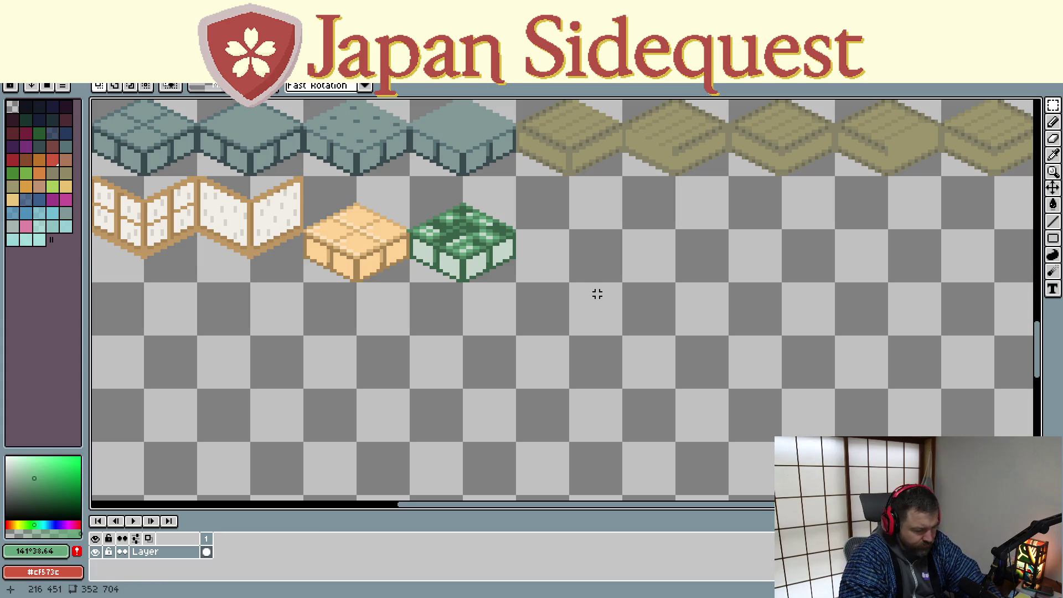
drag(410, 177, 510, 281)
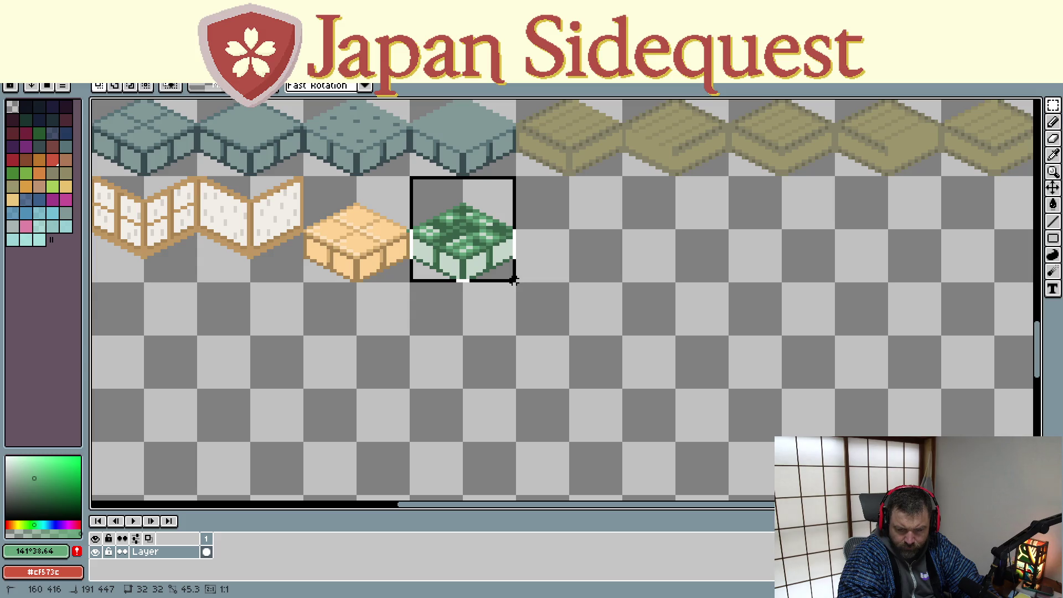
key(ctrl+c)
key(ctrl+v)
mouse_move(474, 255)
mouse_down()
mouse_move(525, 297)
mouse_move(530, 284)
mouse_up()
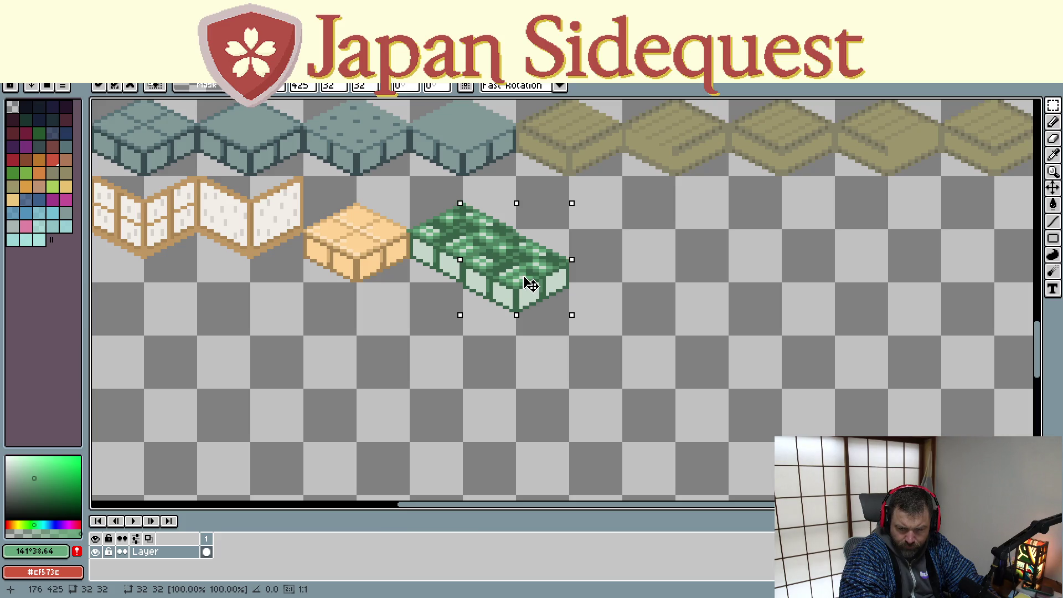
drag(530, 284, 530, 281)
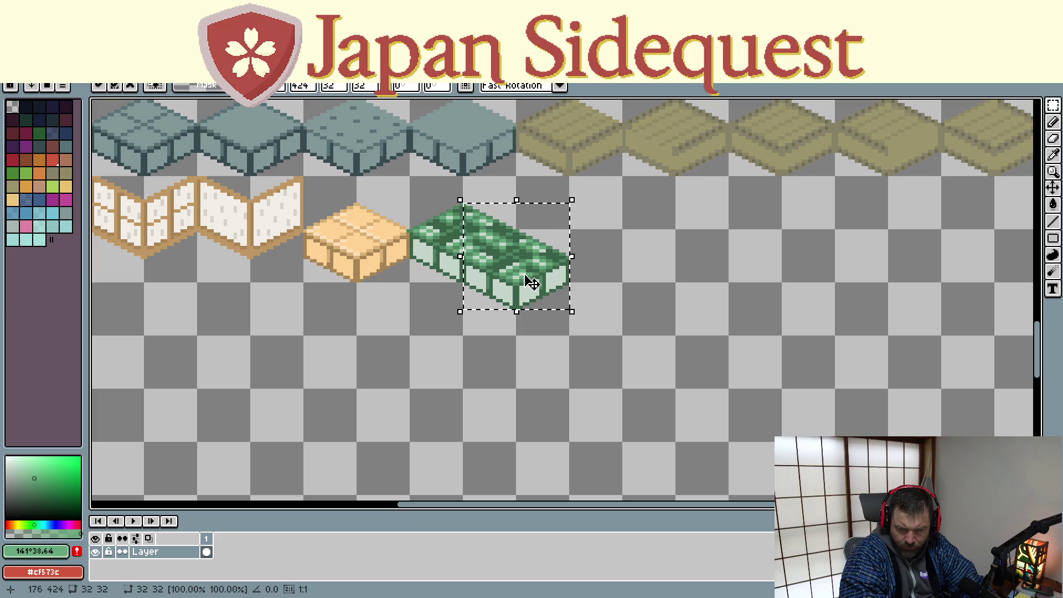
click(487, 370)
key(ctrl+z)
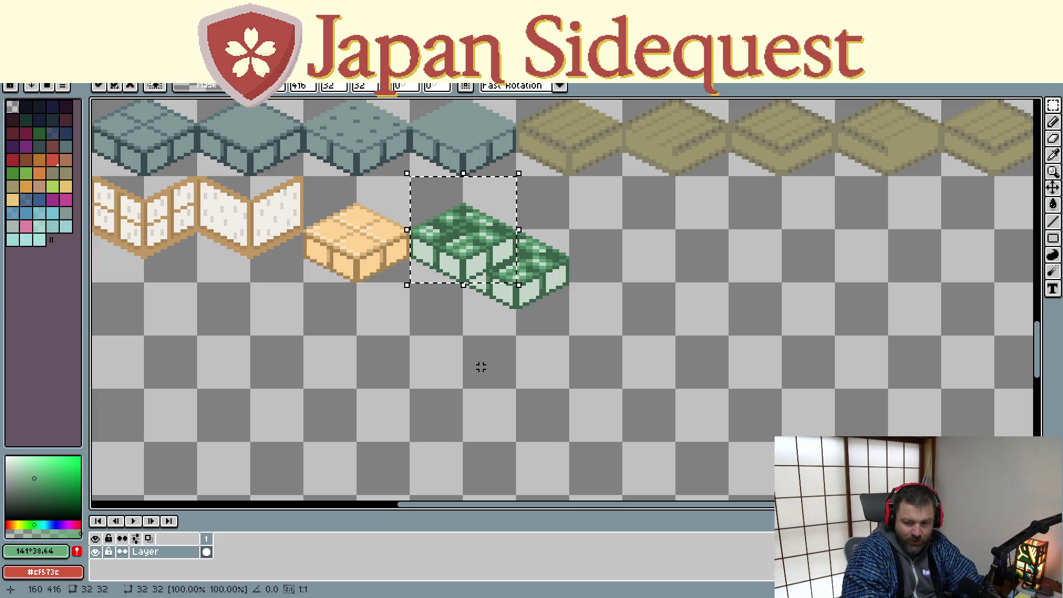
mouse_move(463, 251)
mouse_down()
mouse_move(432, 313)
mouse_move(410, 275)
mouse_move(415, 289)
mouse_move(437, 252)
mouse_move(434, 318)
mouse_move(434, 308)
mouse_up()
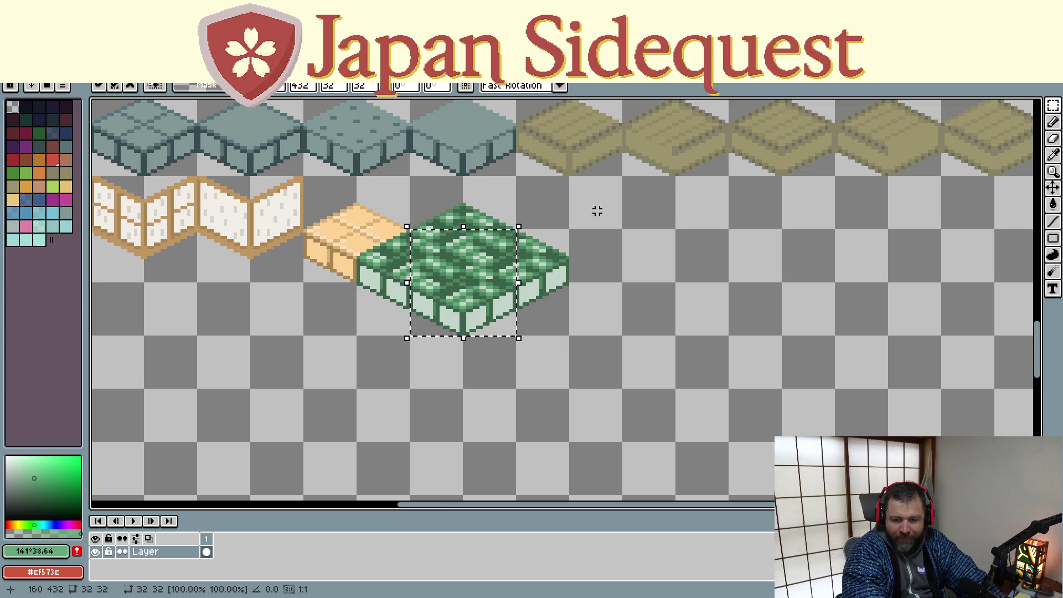
click(634, 274)
key(ctrl+z)
key(ctrl+z)
key(ctrl+z)
key(ctrl+z)
key(ctrl+z)
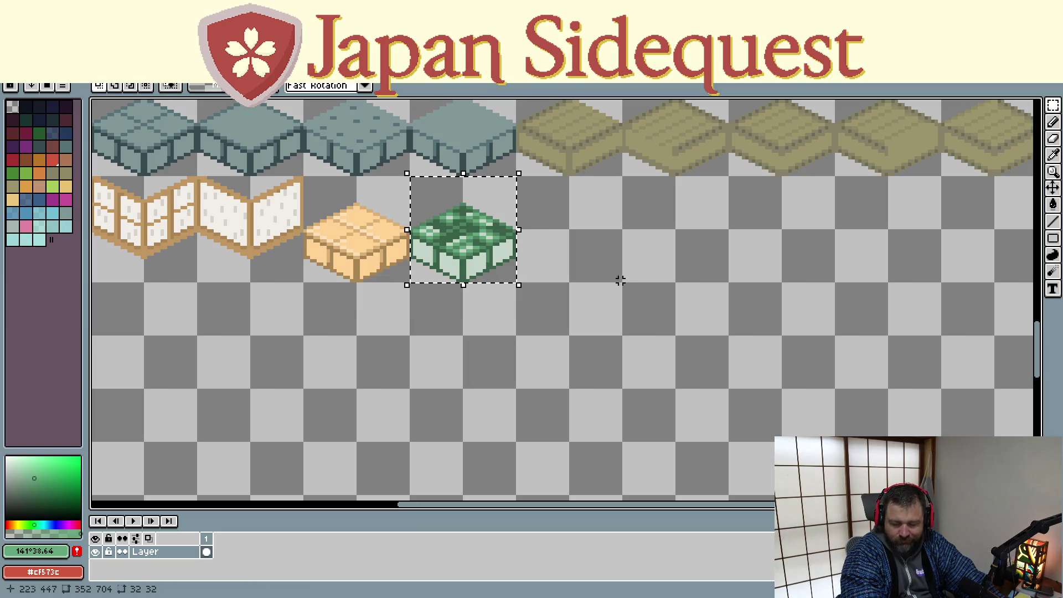
scroll(597, 287, down, 5)
scroll(593, 277, up, 3)
scroll(590, 252, up, 1)
scroll(579, 222, down, 1)
scroll(570, 276, up, 4)
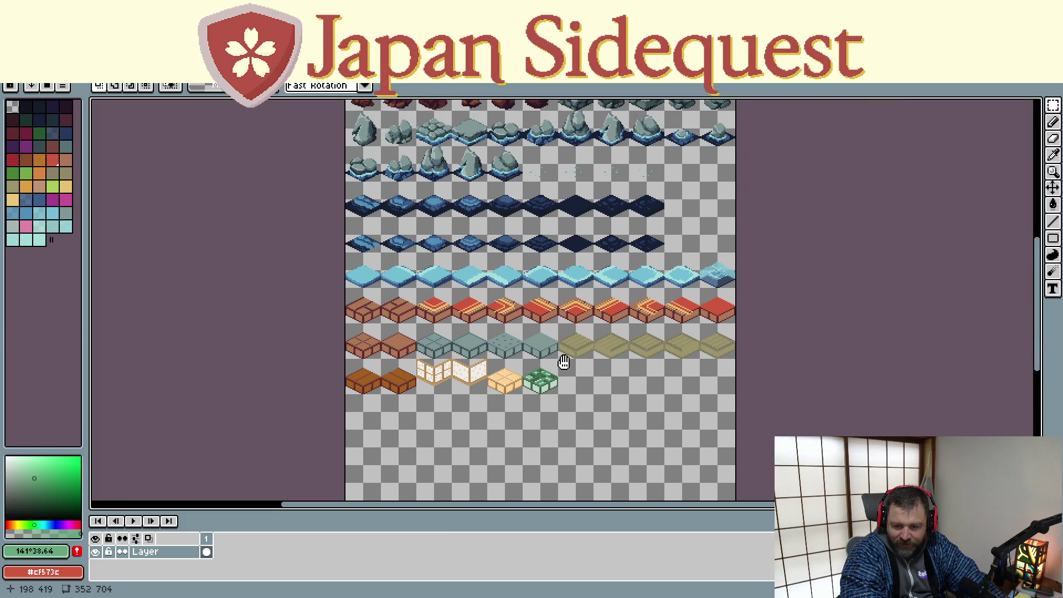
scroll(537, 354, up, 3)
scroll(450, 317, up, 2)
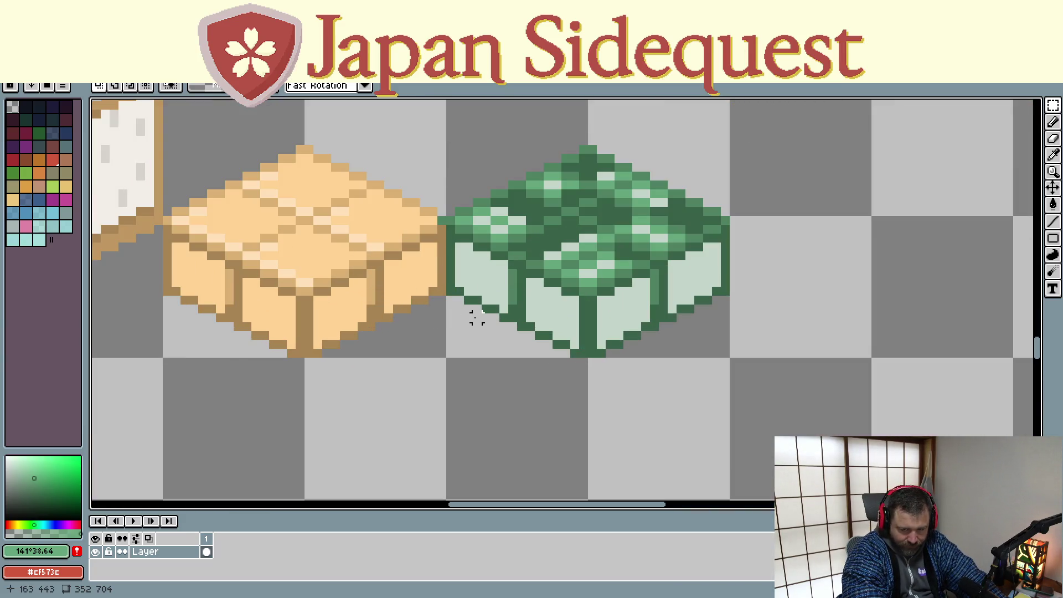
- Try filling the four pale side faces with dark green, then undo it
key(comma)
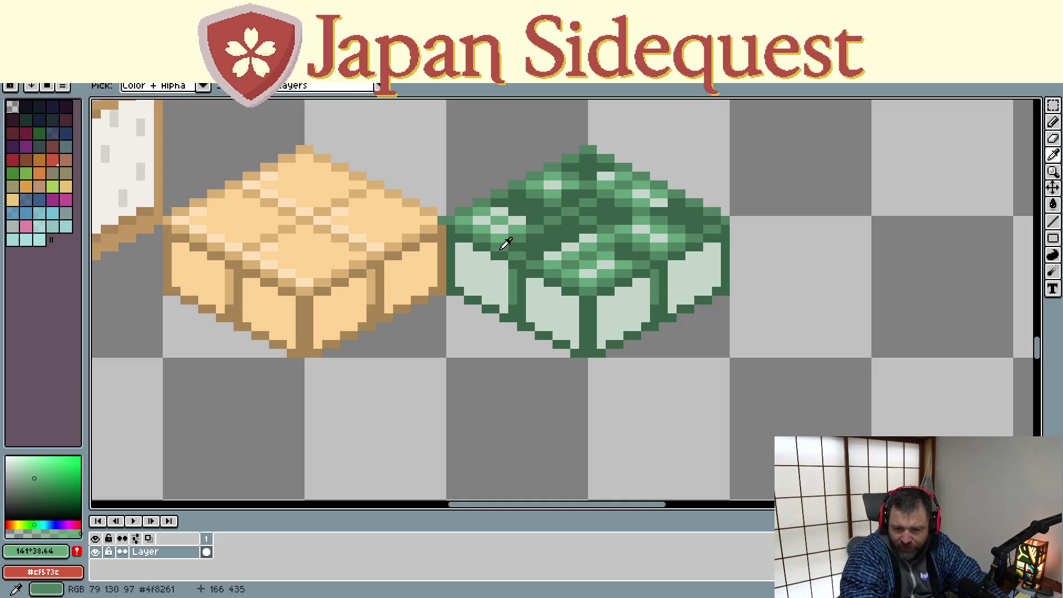
click(503, 237)
key(f)
click(481, 276)
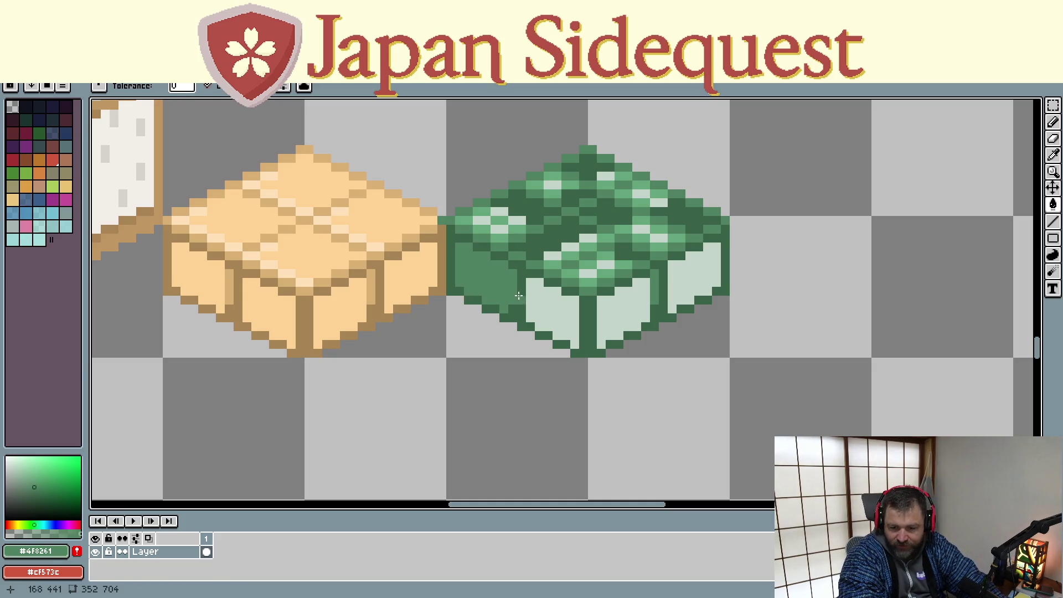
click(548, 310)
click(631, 302)
click(679, 276)
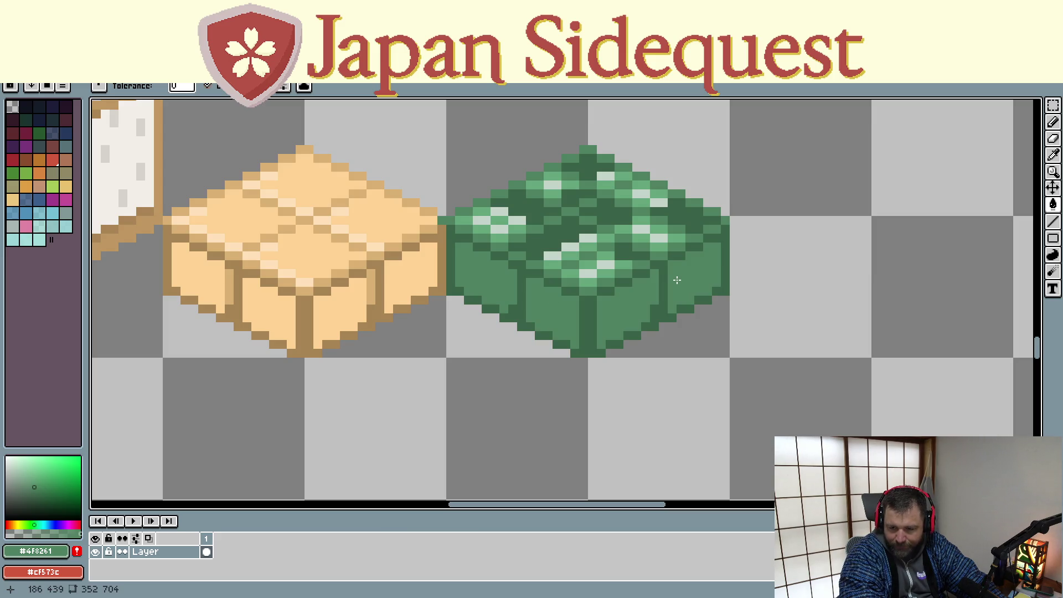
key(ctrl+z)
key(ctrl+z)
key(ctrl+z)
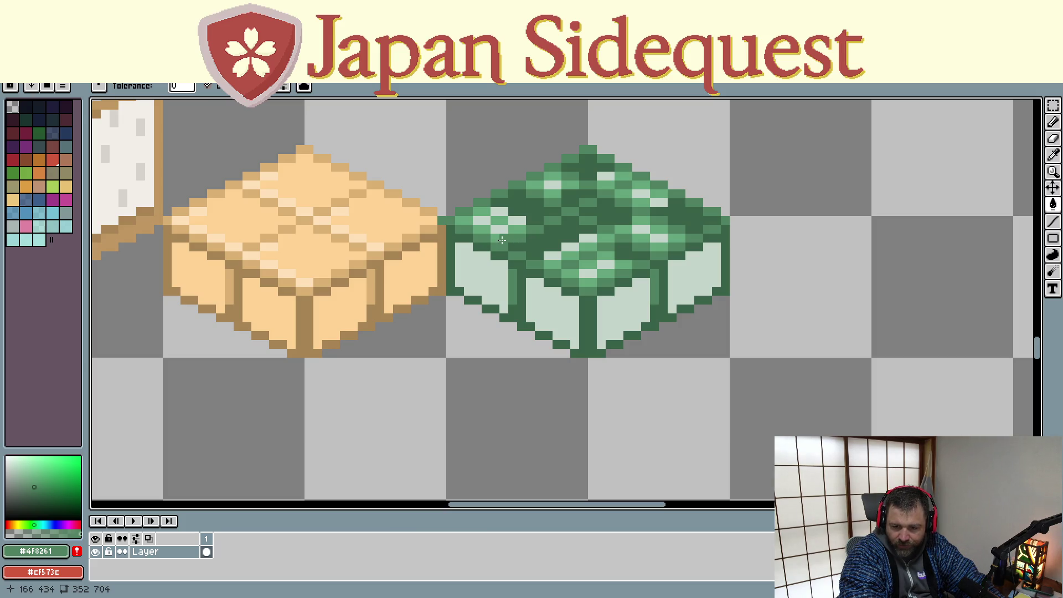
- Fill all four pale side faces with the mid green picked from the top face
key(i)
click(494, 246)
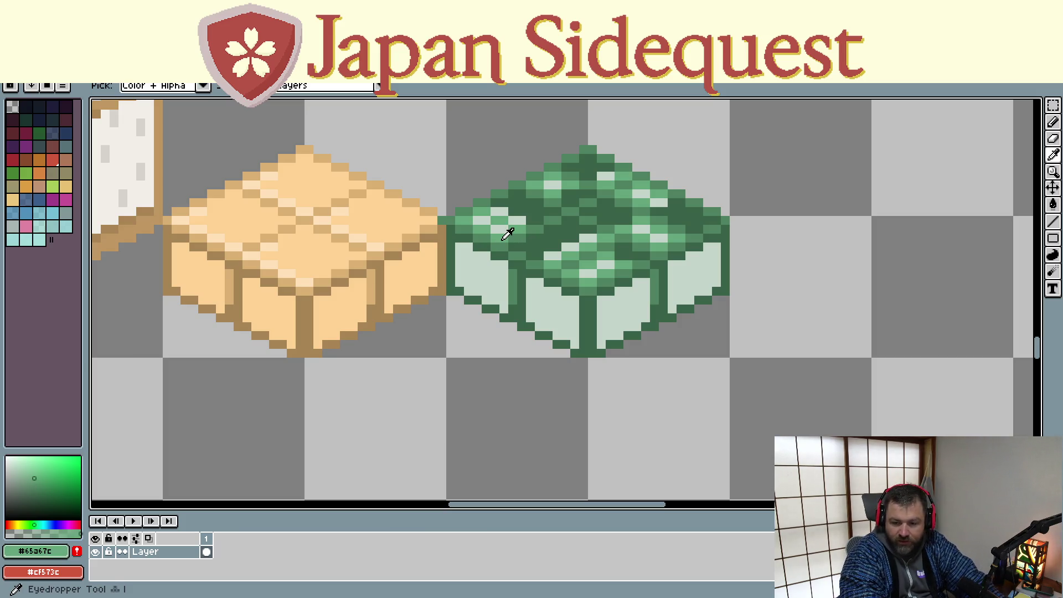
key(f)
click(481, 274)
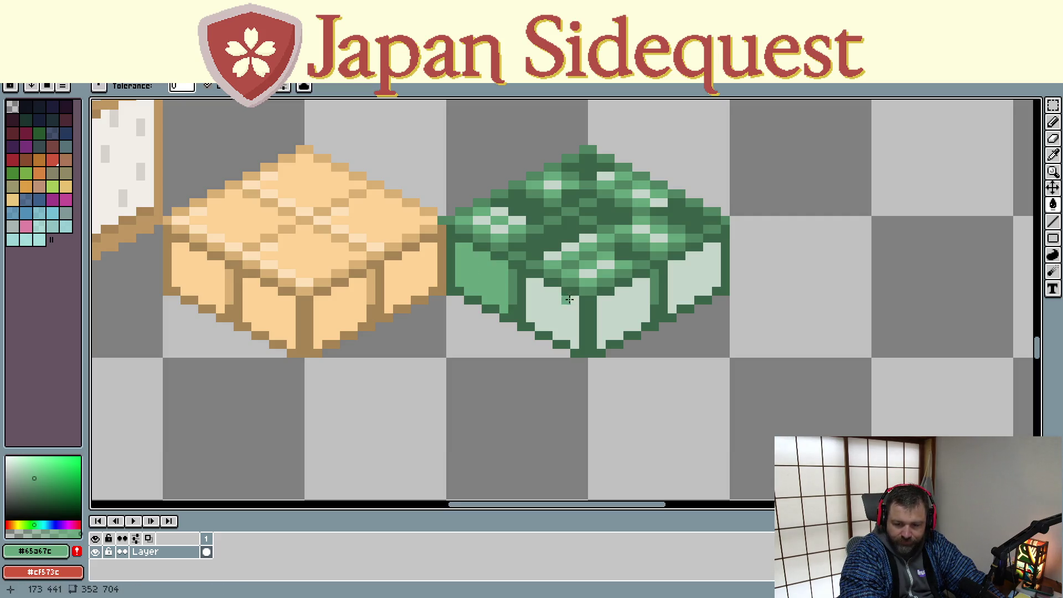
click(567, 315)
click(620, 307)
click(718, 273)
scroll(674, 306, down, 3)
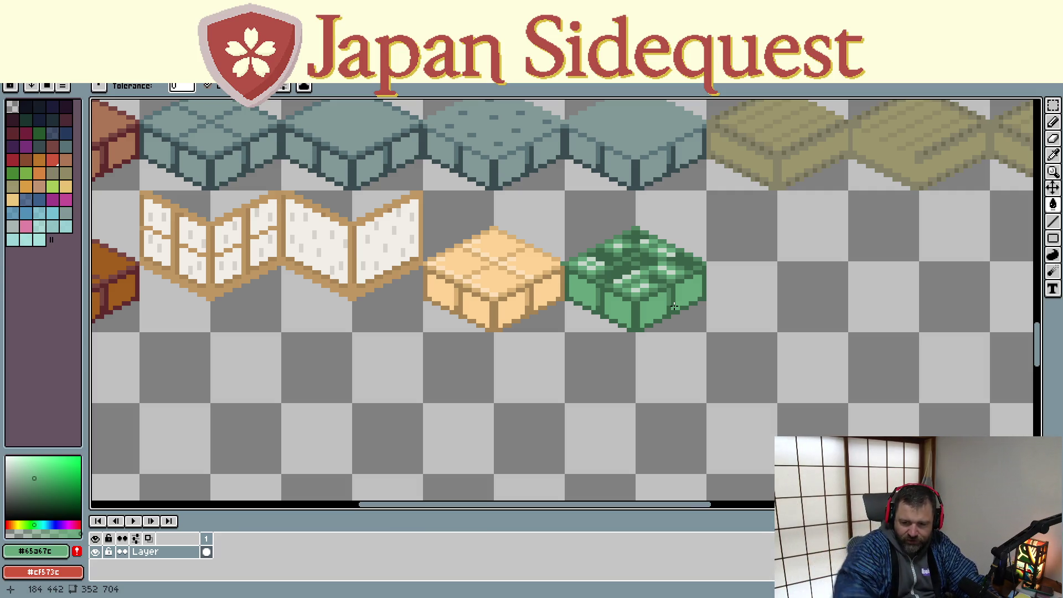
scroll(655, 351, down, 2)
mouse_move(655, 351)
mouse_down()
mouse_move(636, 361)
mouse_move(506, 360)
mouse_move(411, 391)
mouse_up()
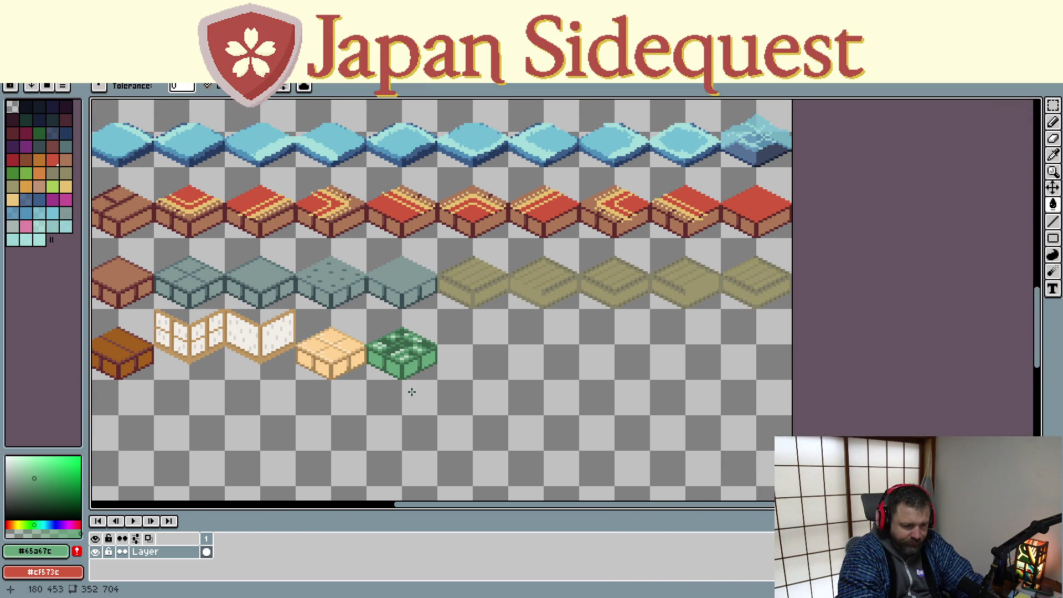
scroll(411, 391, up, 4)
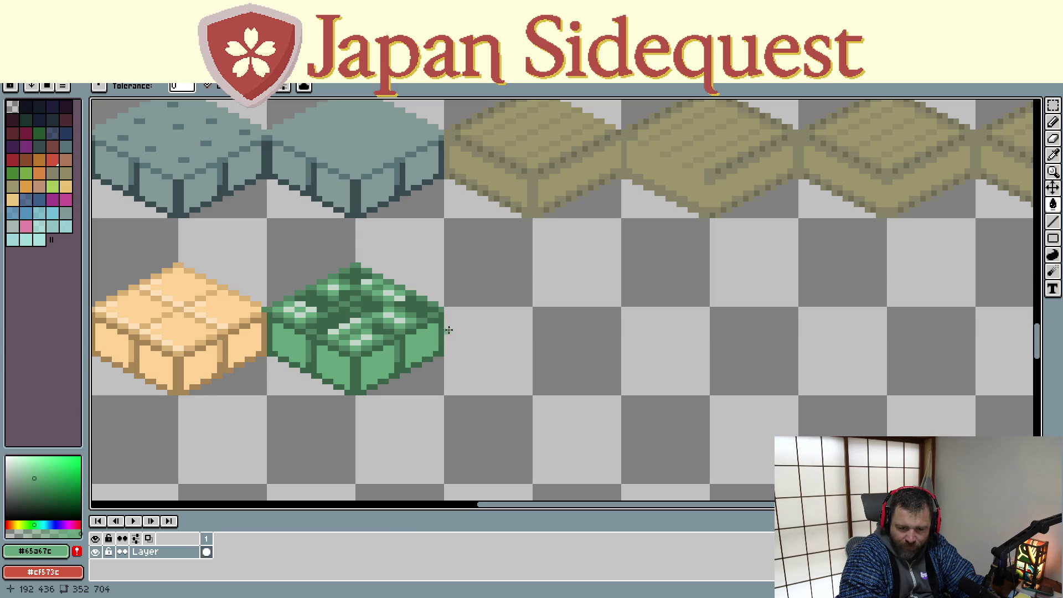
scroll(336, 341, up, 1)
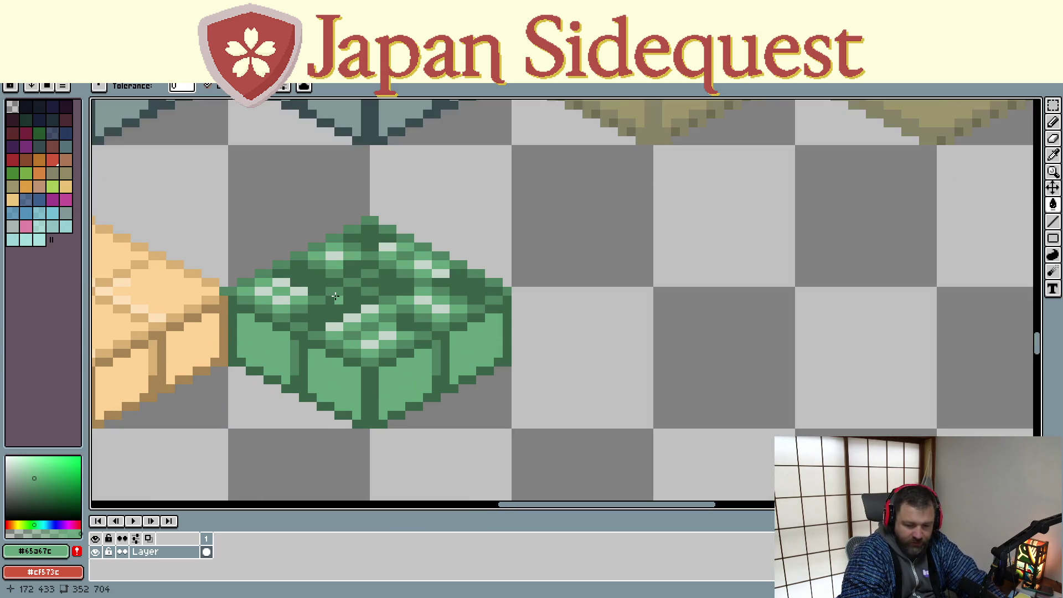
- Zoom out and scroll across the whole tile sheet, then switch to the Chrome castle-interior search
key(i)
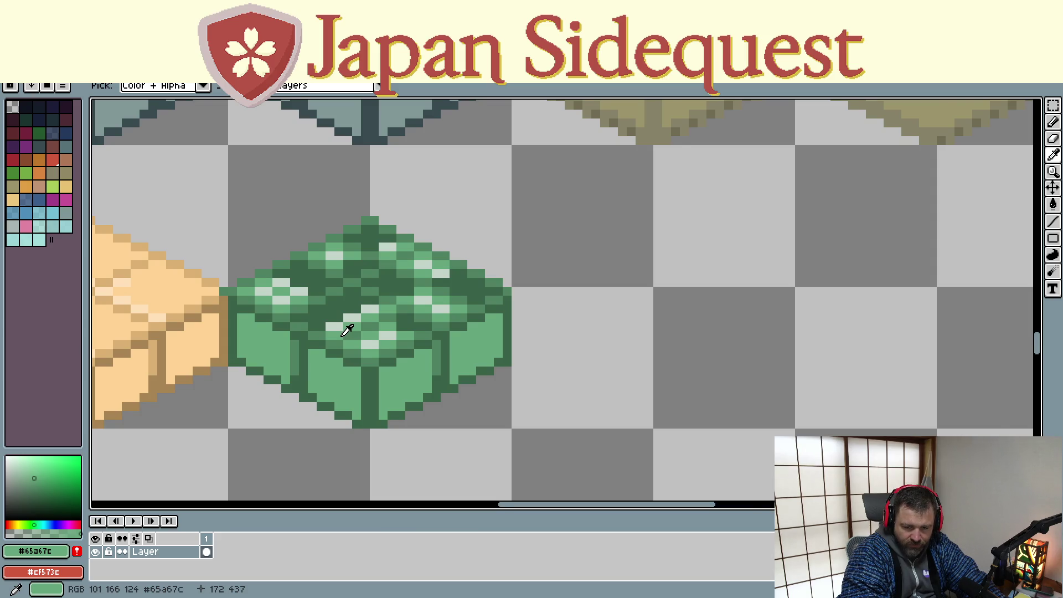
scroll(347, 330, down, 2)
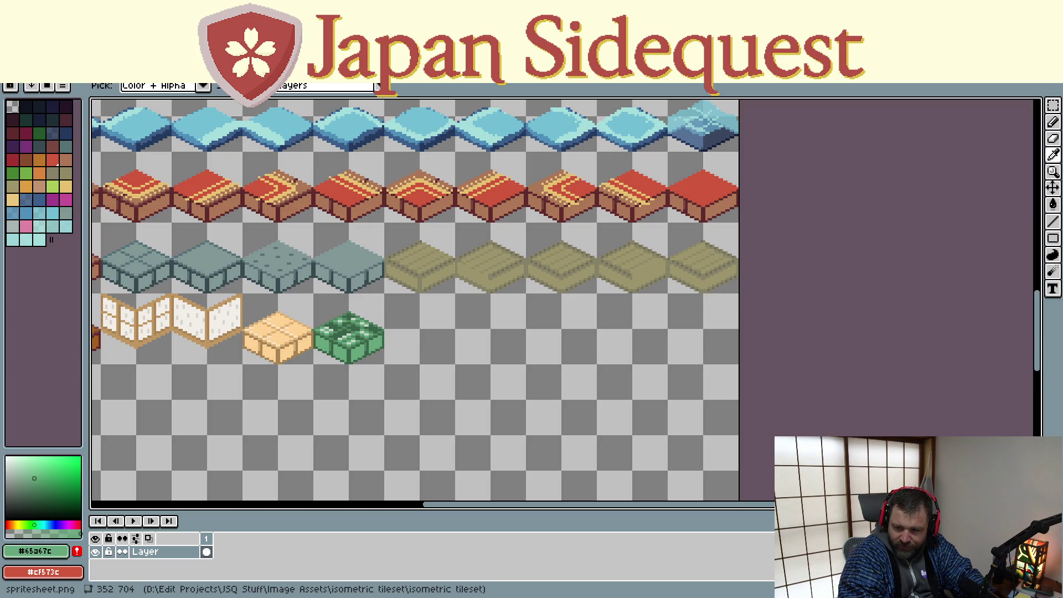
mouse_move(431, 505)
mouse_down()
mouse_move(301, 498)
mouse_move(347, 491)
mouse_up()
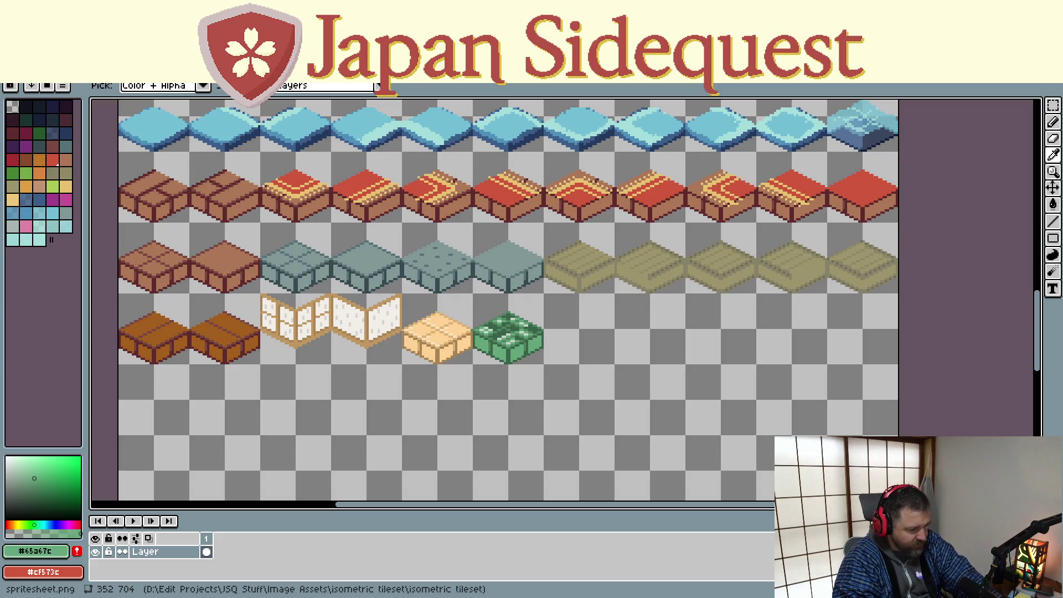
key(alt+Tab)
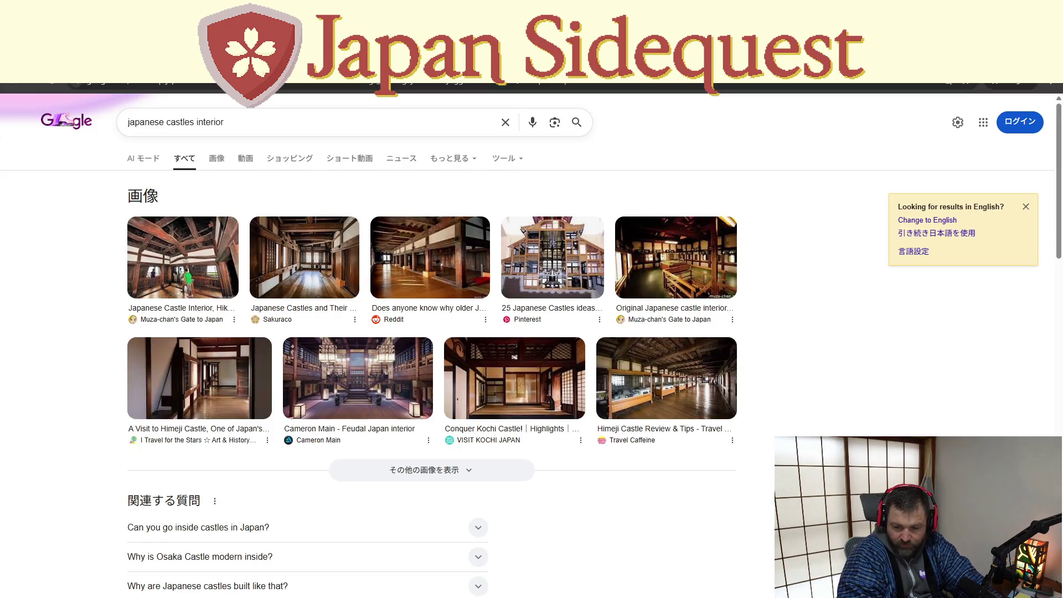
- Show image results and preview the Himeji, original castle interior, and Tokyo Weekender room photos
click(217, 158)
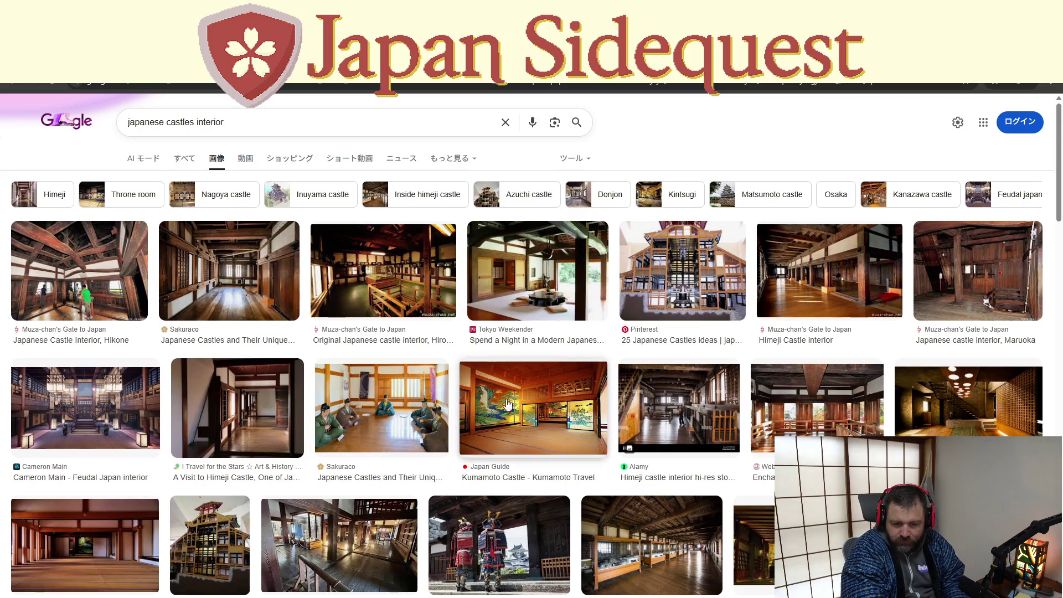
click(281, 424)
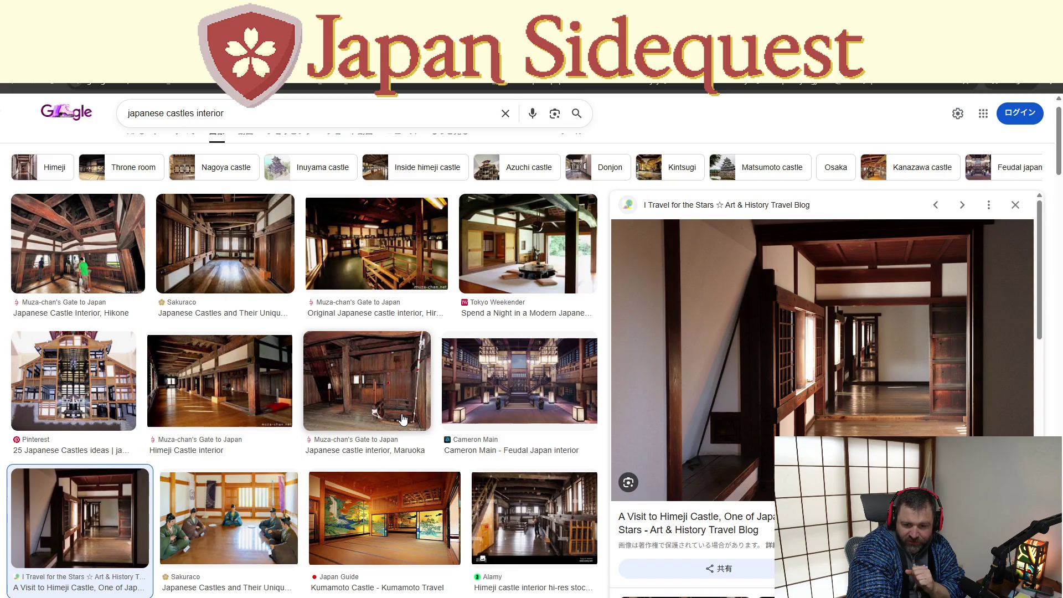
click(382, 280)
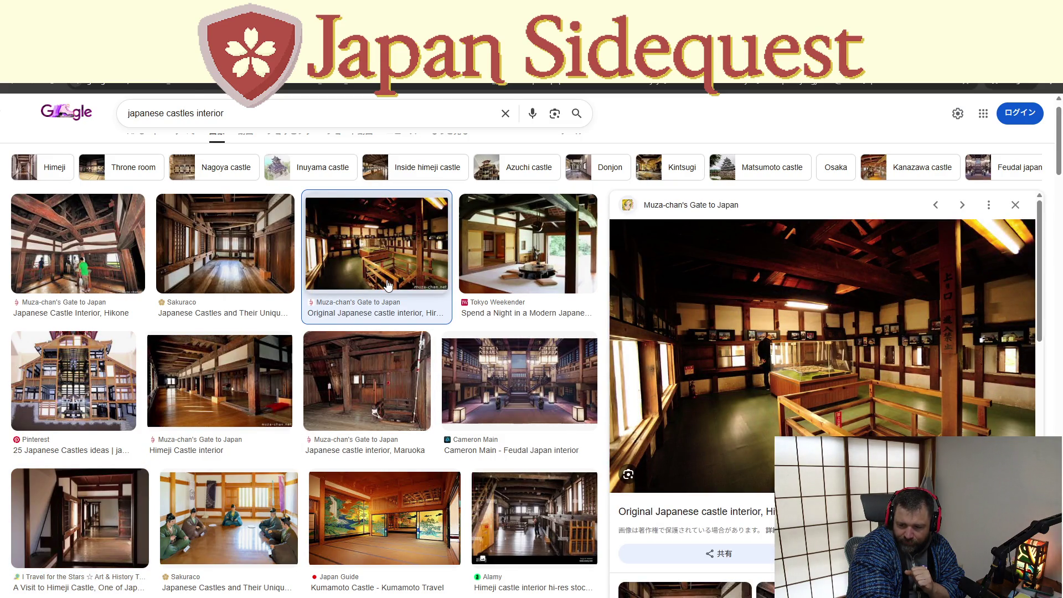
click(498, 260)
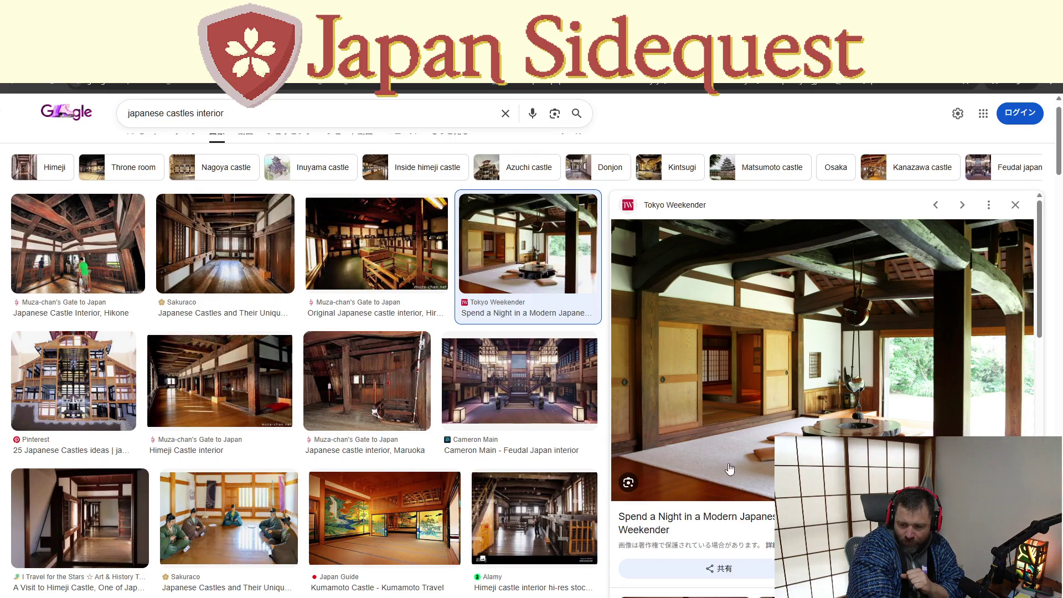
click(710, 525)
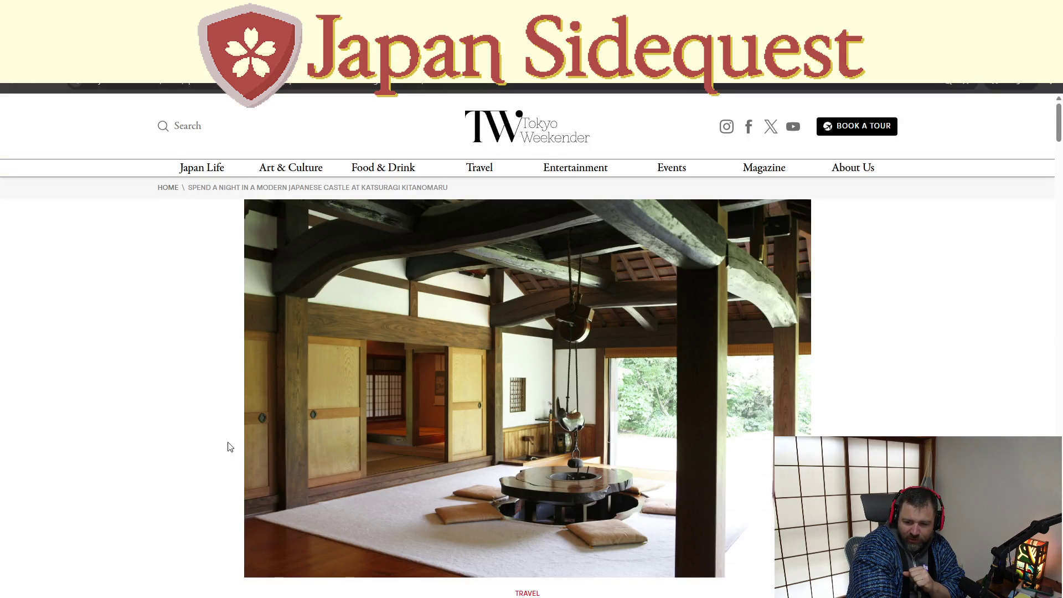
scroll(211, 438, down, 3)
scroll(150, 426, down, 2)
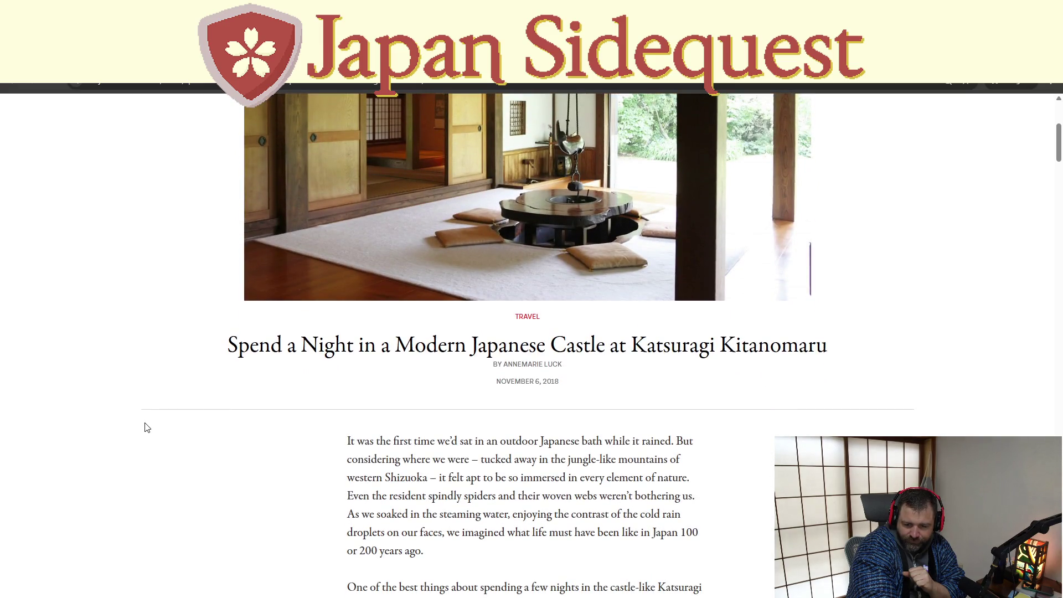
scroll(149, 424, down, 10)
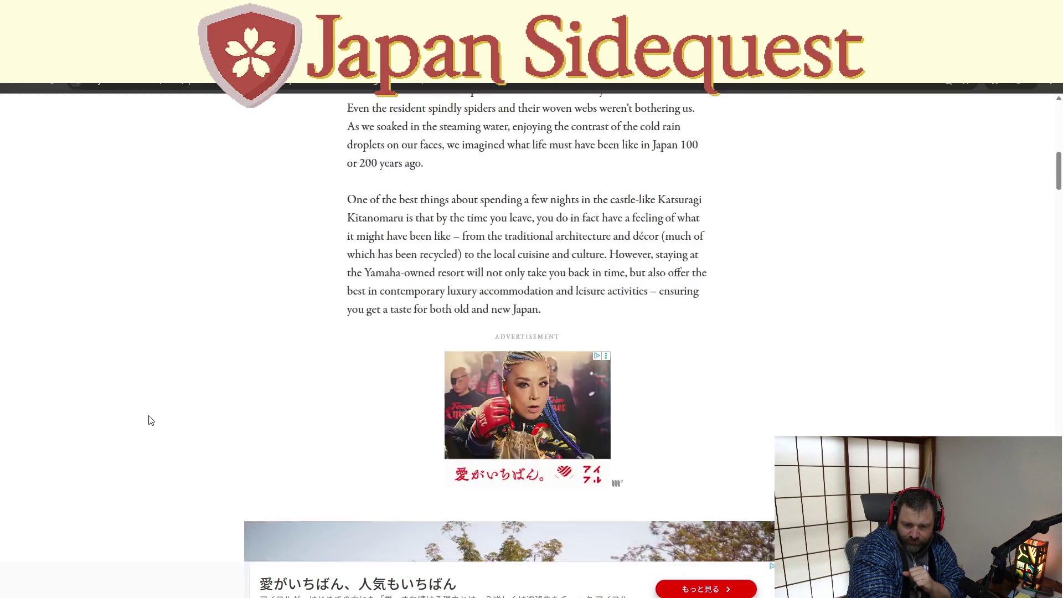
scroll(151, 419, down, 5)
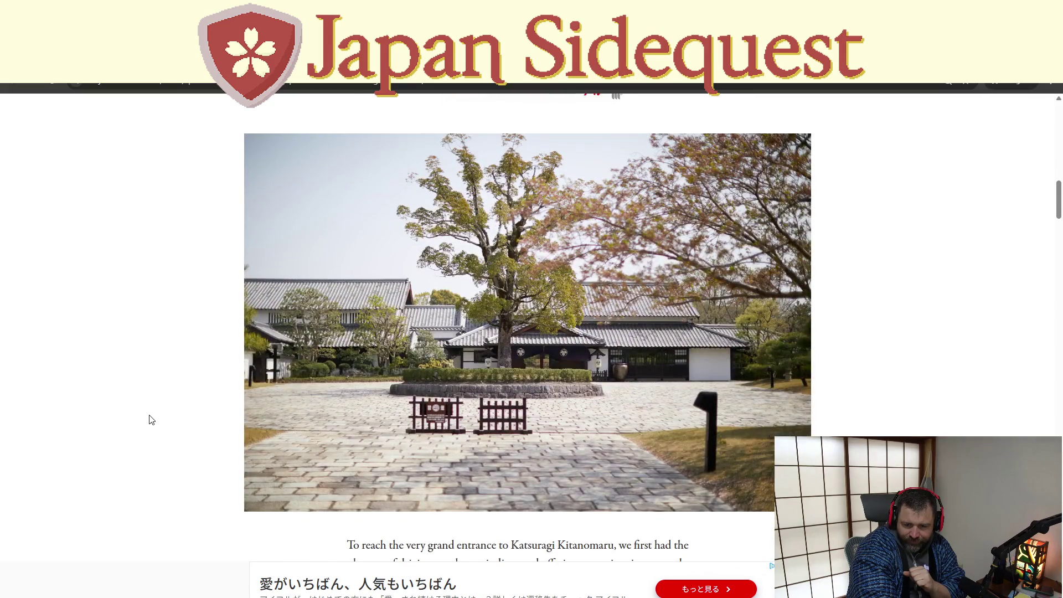
scroll(152, 419, down, 4)
scroll(151, 419, down, 15)
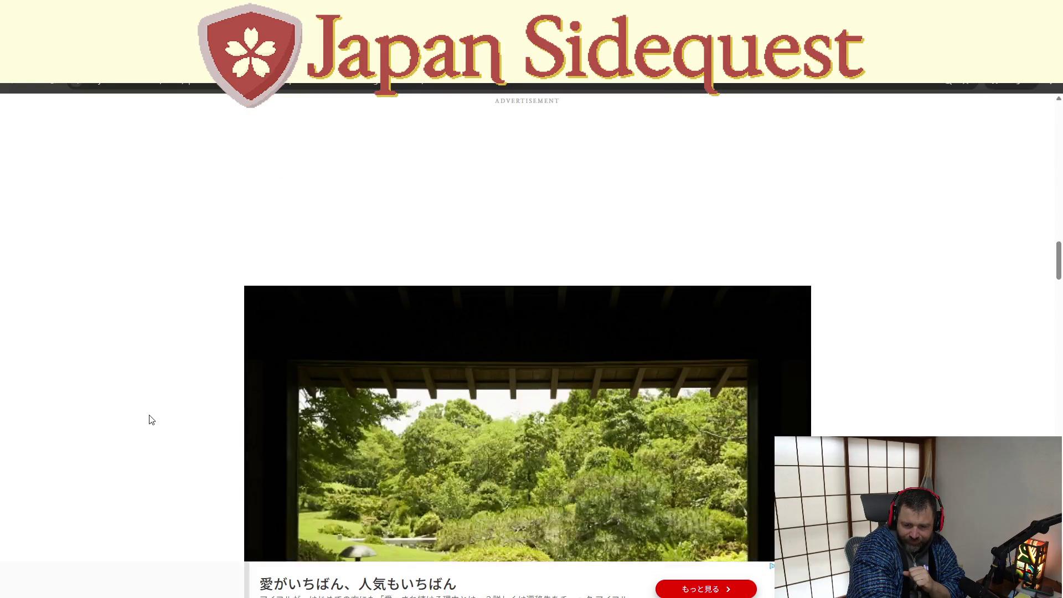
scroll(153, 414, down, 1)
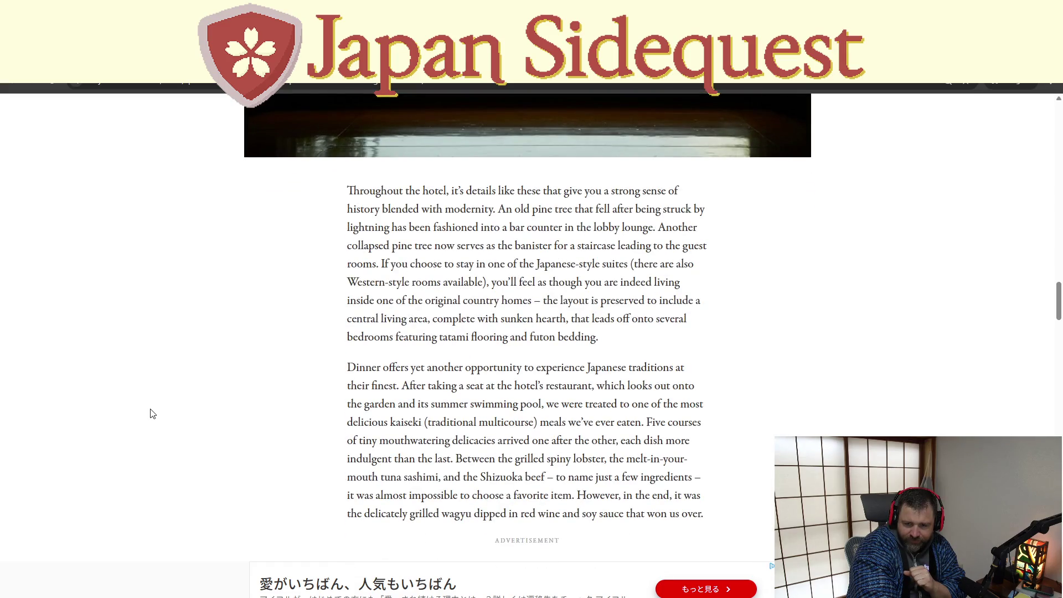
scroll(153, 414, down, 13)
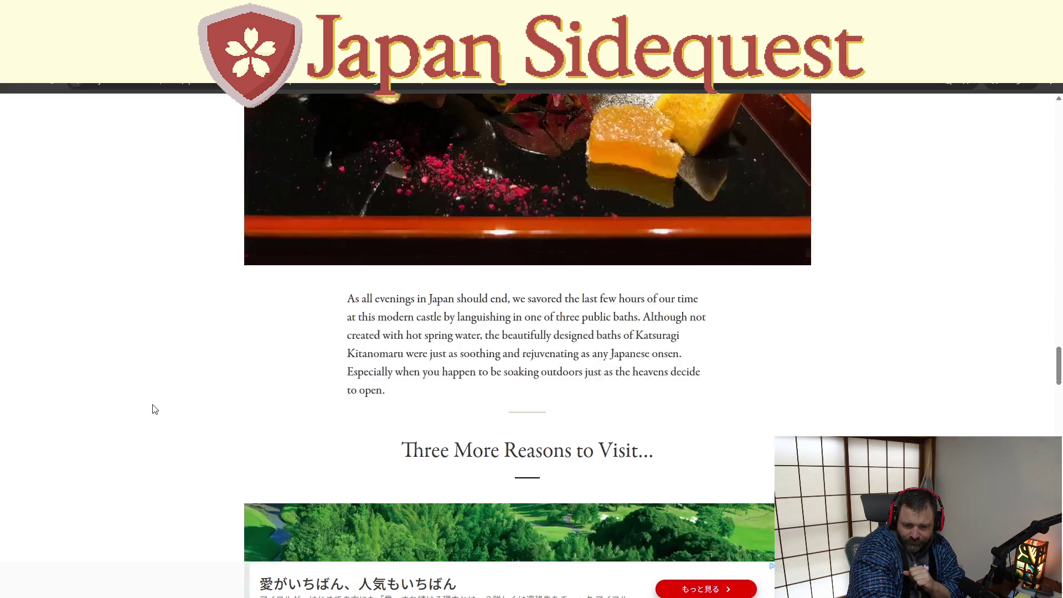
scroll(154, 409, down, 14)
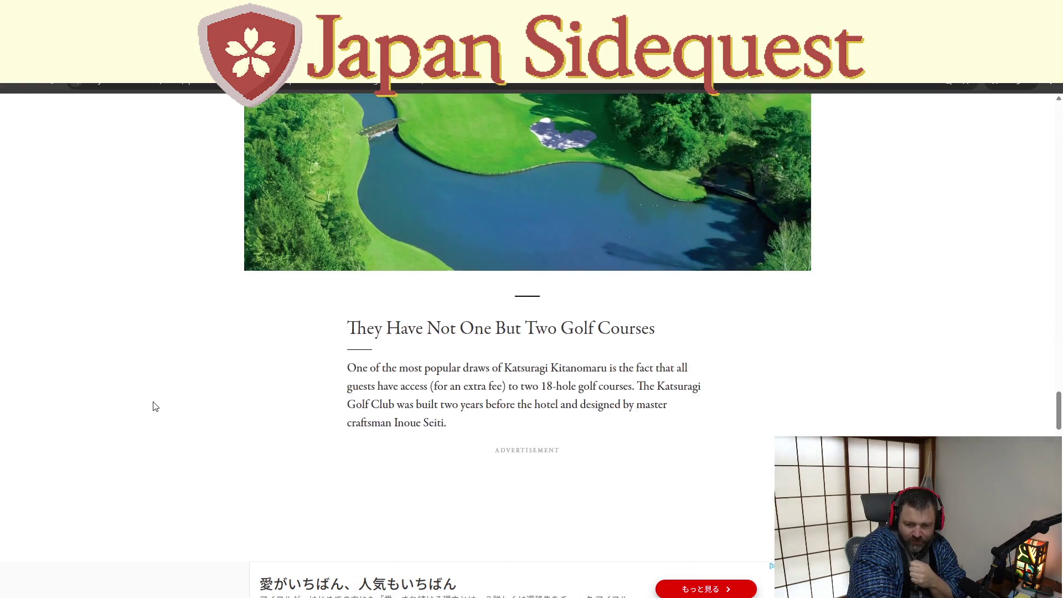
scroll(156, 406, down, 18)
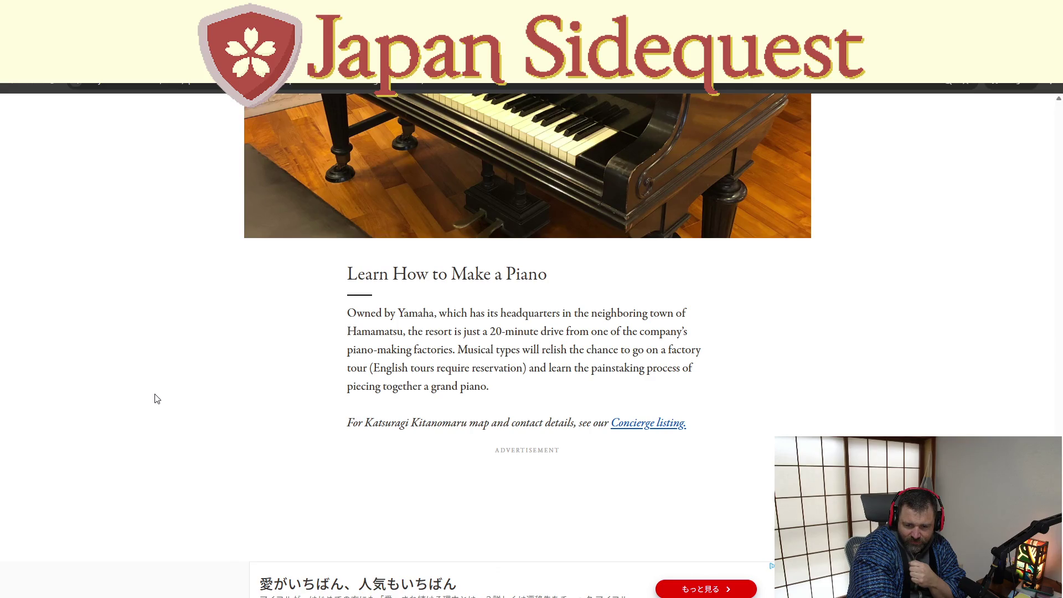
scroll(155, 399, down, 6)
scroll(160, 401, up, 20)
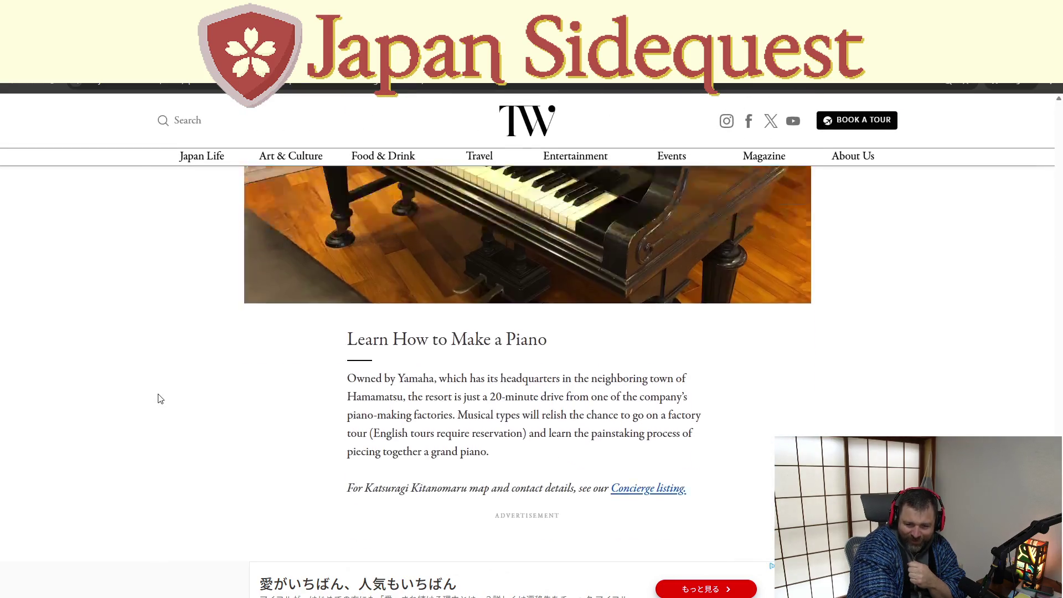
scroll(167, 400, up, 15)
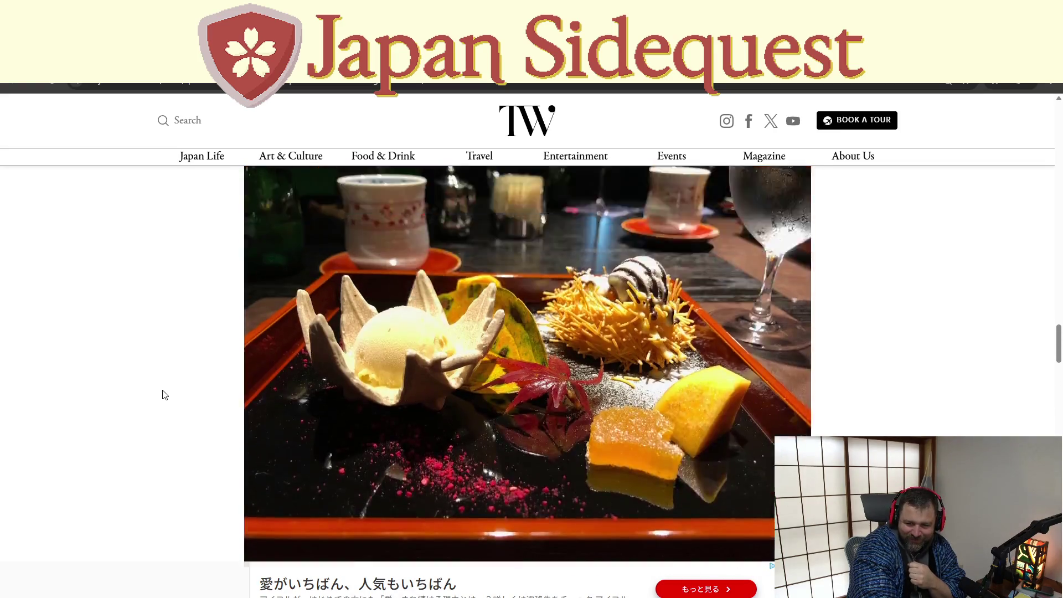
scroll(167, 395, up, 20)
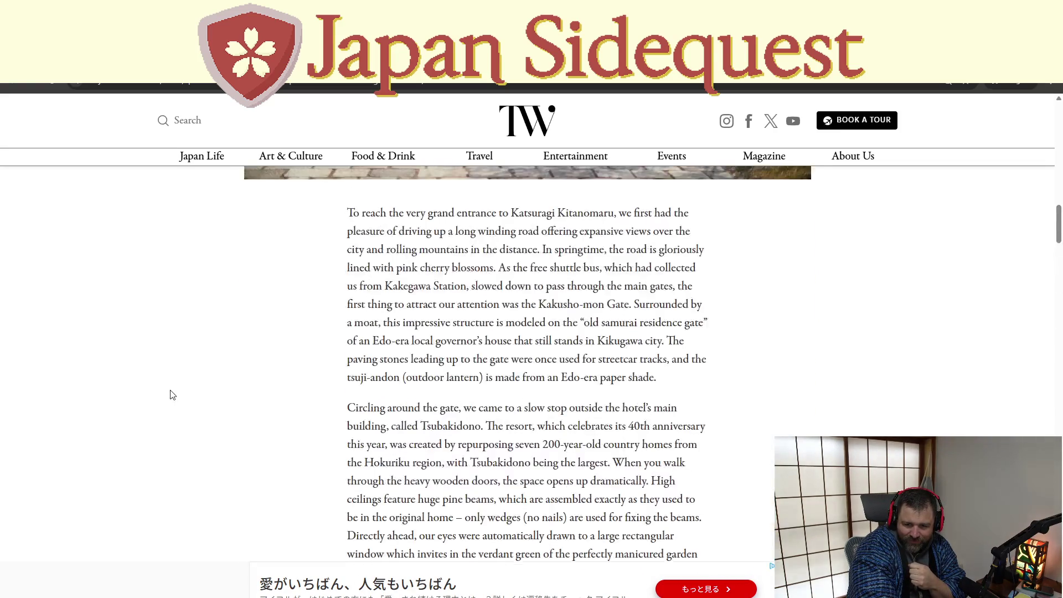
scroll(173, 393, down, 7)
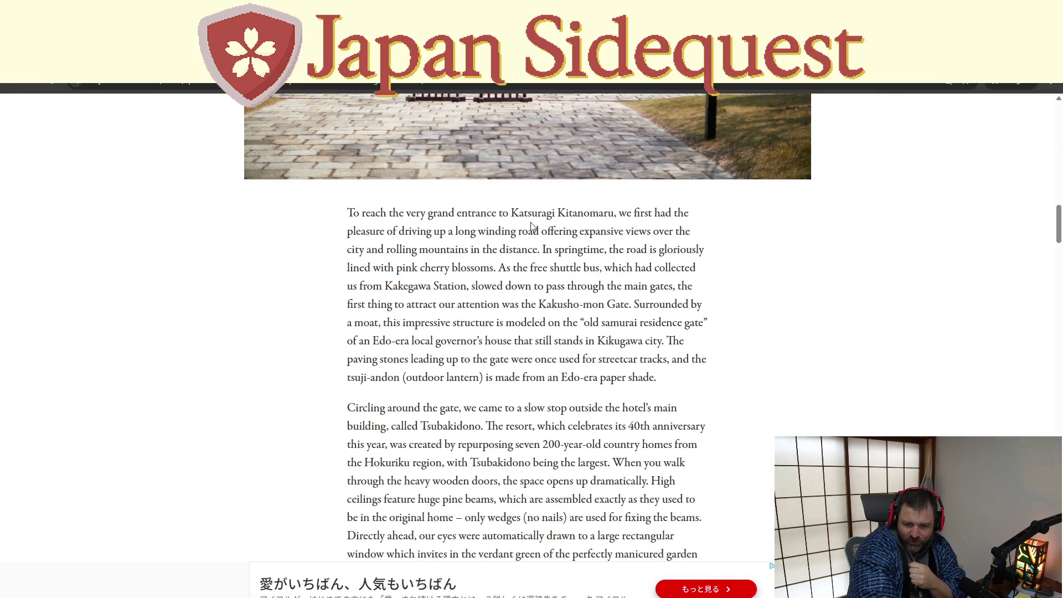
middle_click(430, 224)
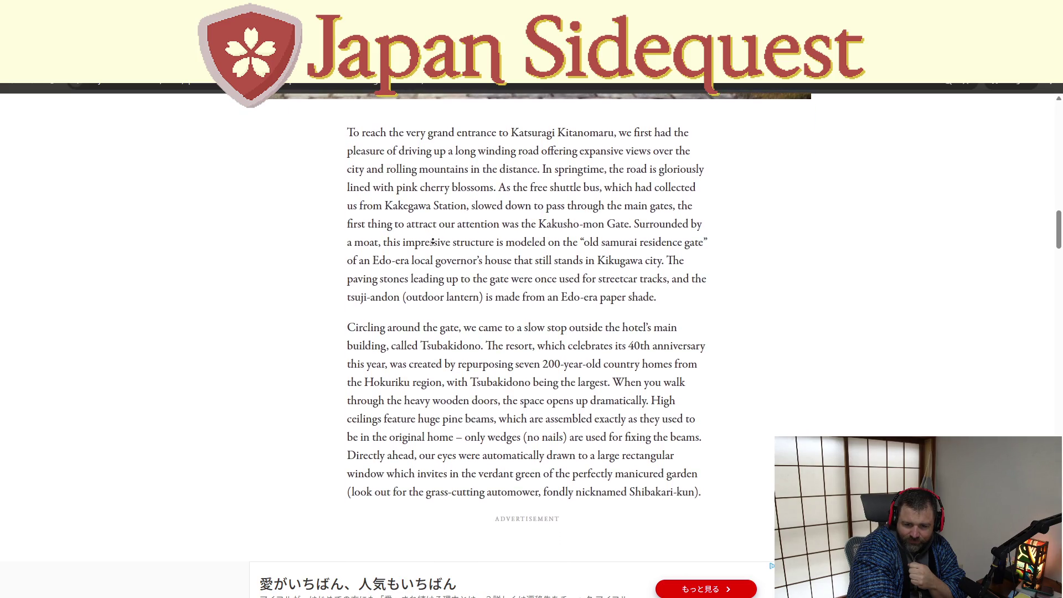
click(434, 244)
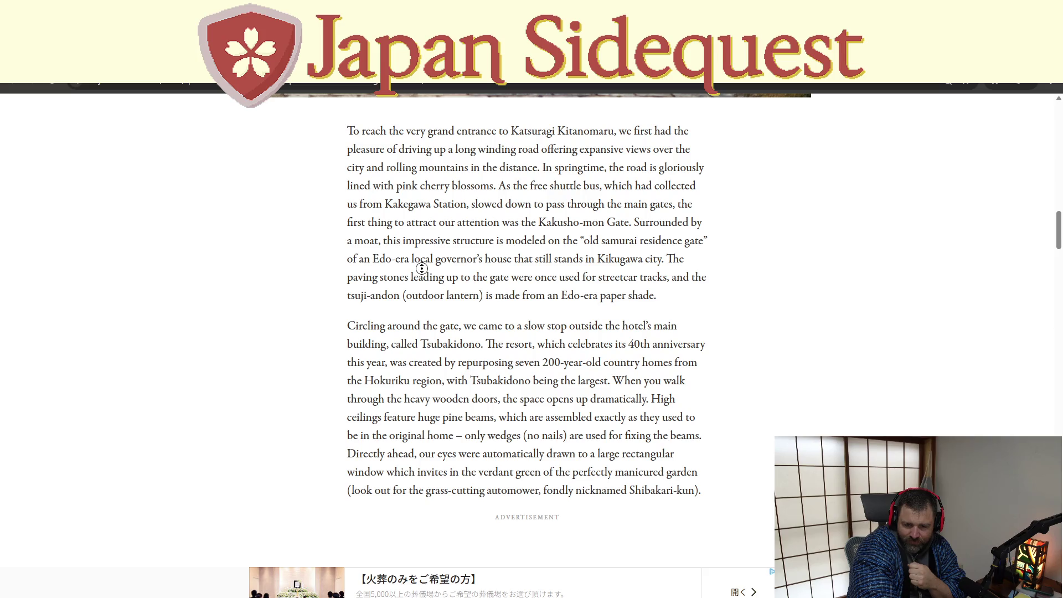
scroll(426, 248, up, 1)
scroll(420, 247, up, 10)
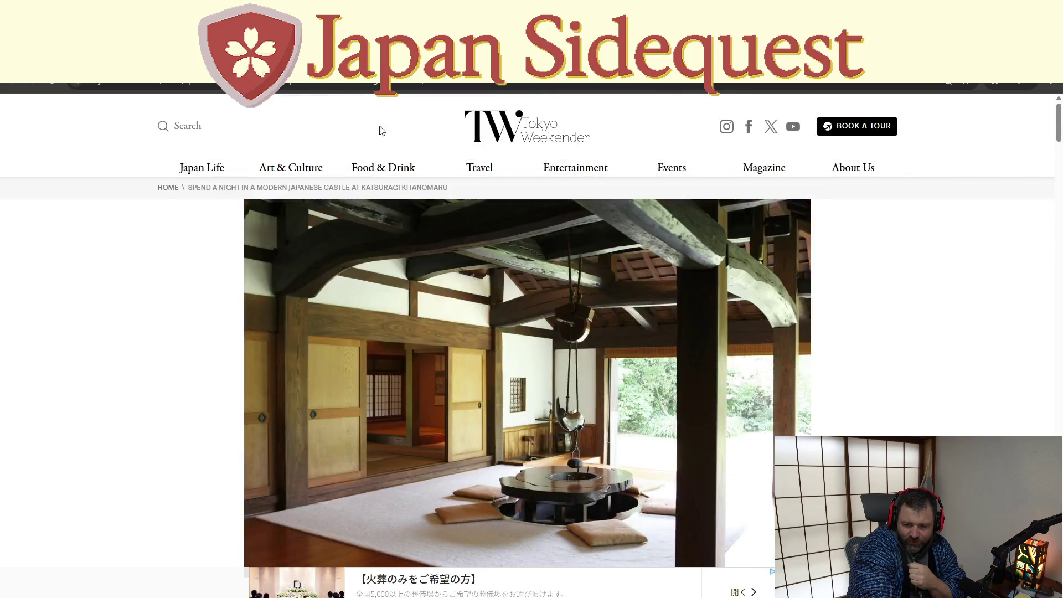
scroll(470, 377, down, 5)
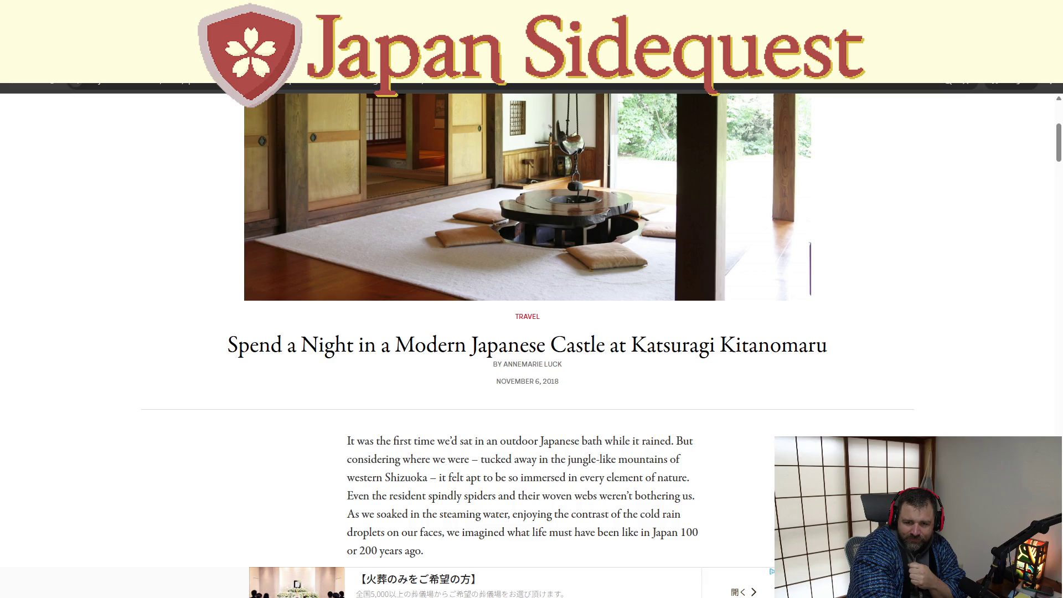
key(alt+Left)
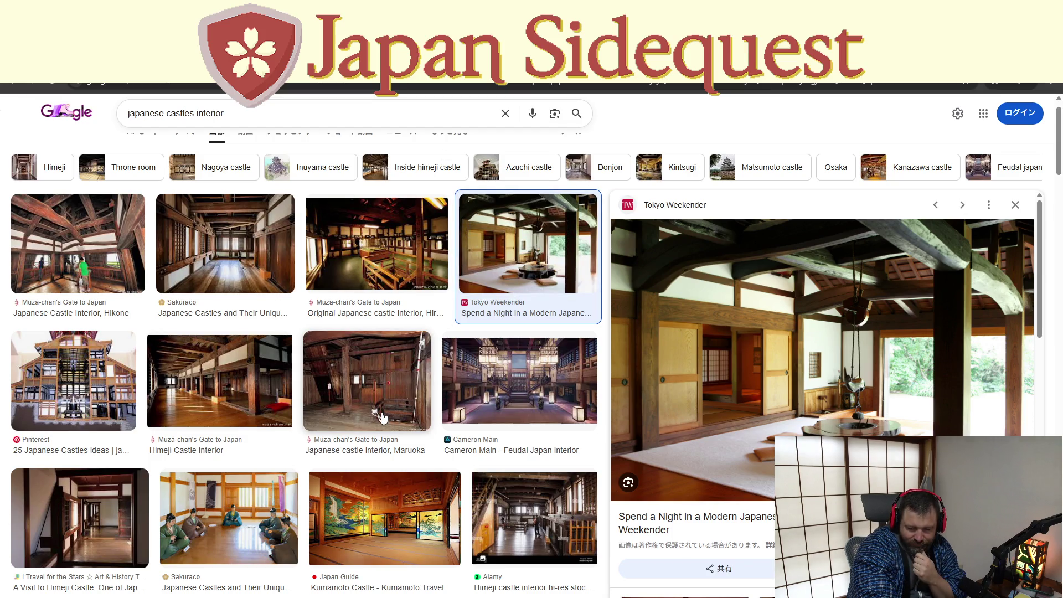
- Preview the Maruoka, Cameron Main feudal Japan, and Hikone castle interior images
click(392, 416)
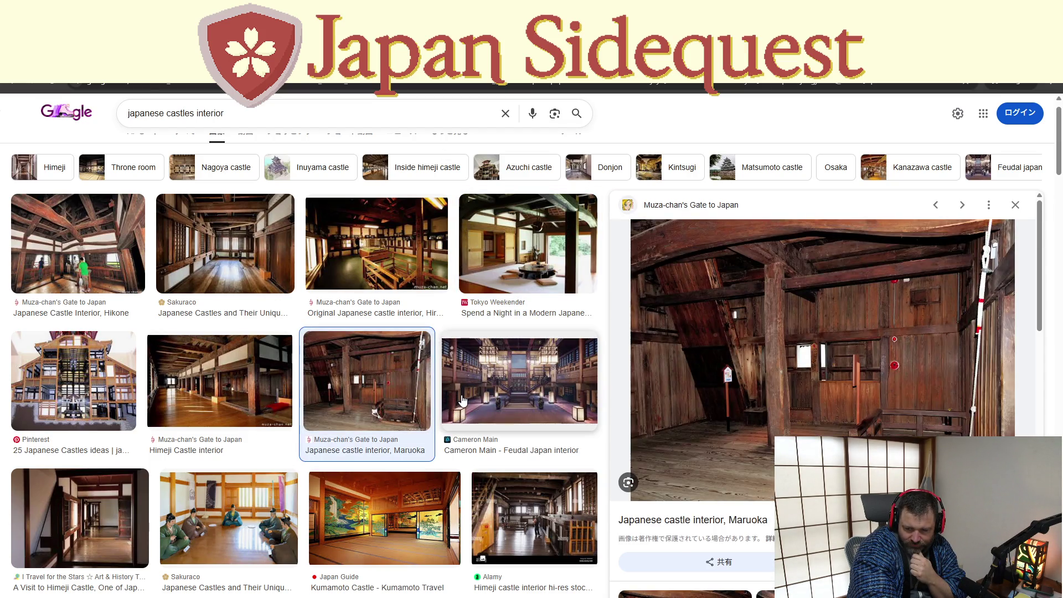
click(463, 400)
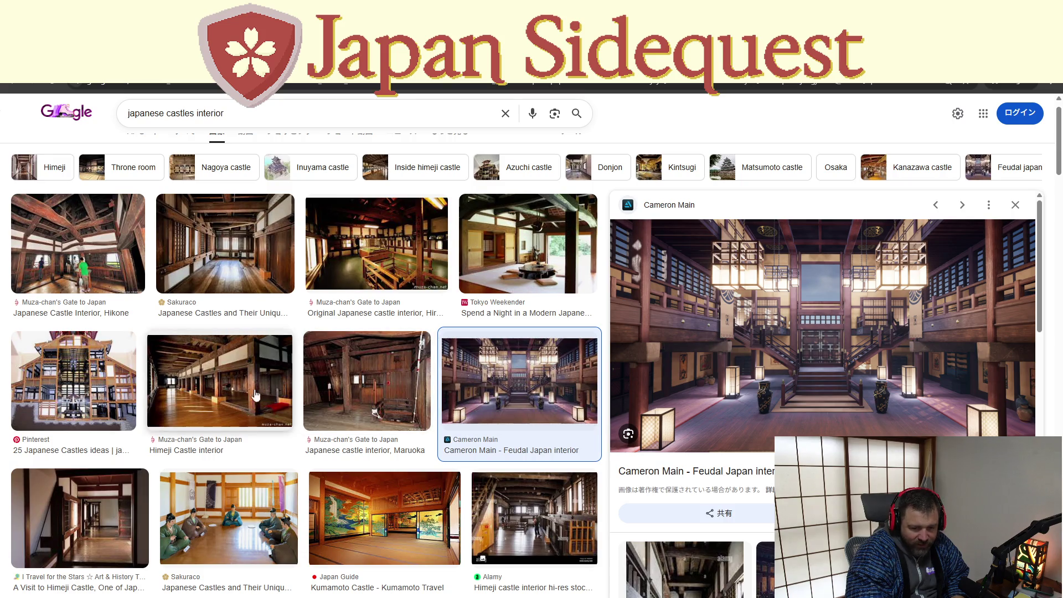
click(336, 372)
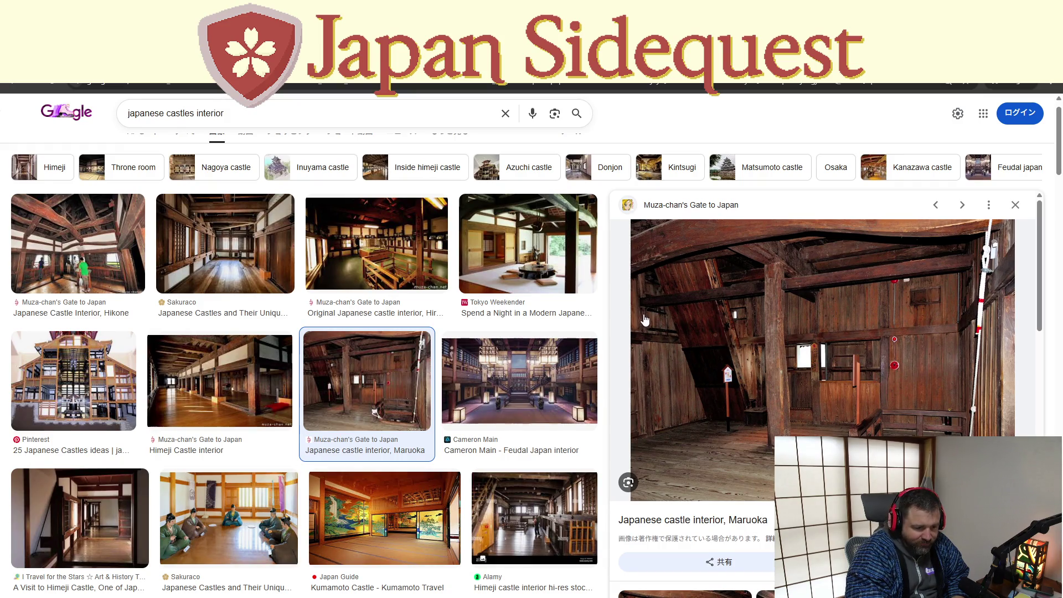
click(122, 252)
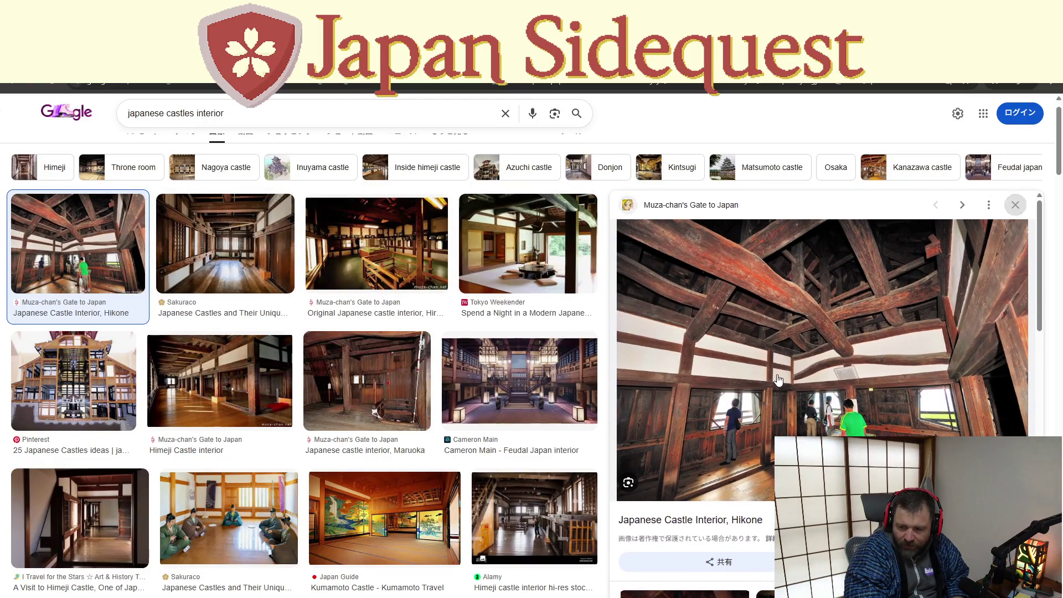
- Further down the results, preview the Robb Report photo, then the Matsuyama Castle interior
scroll(254, 382, down, 2)
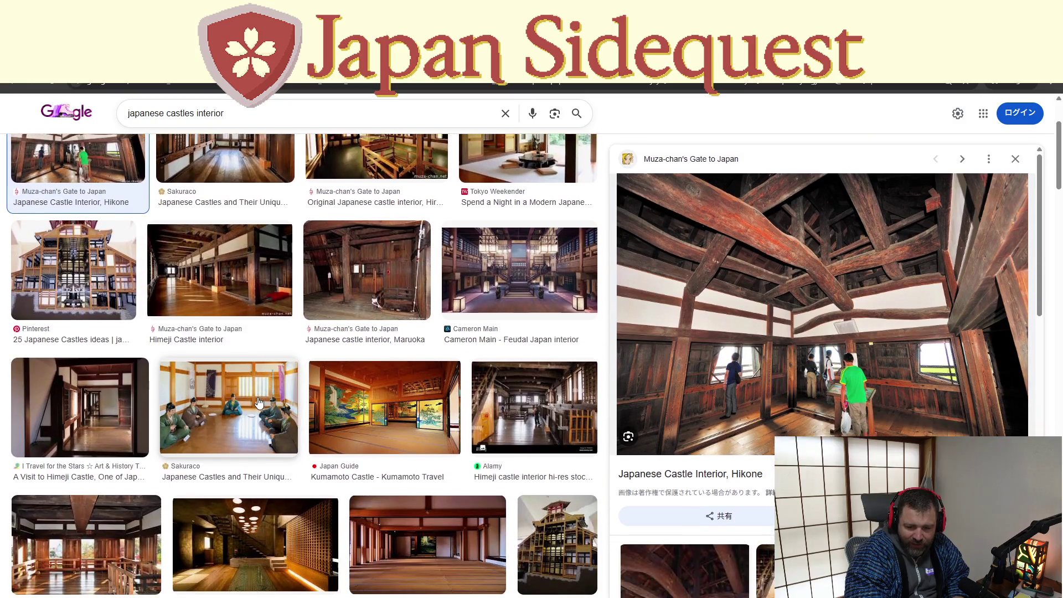
scroll(288, 425, down, 3)
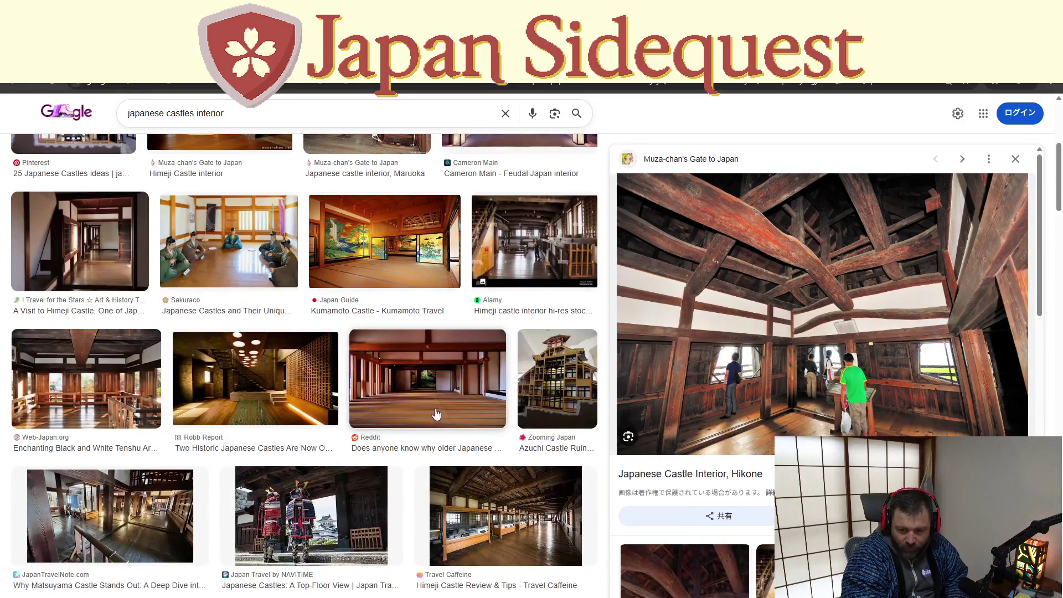
click(293, 397)
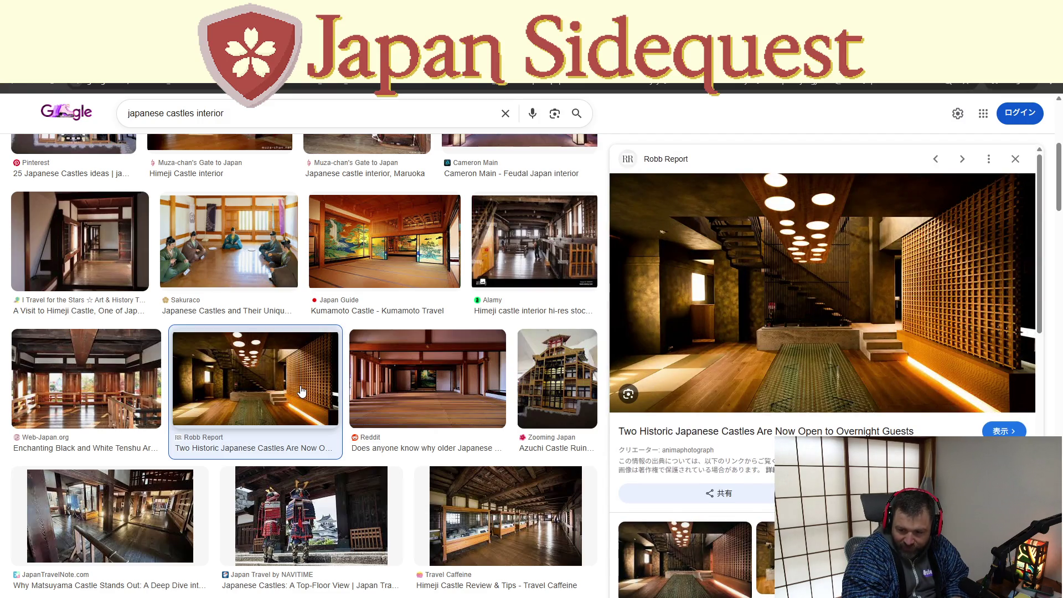
scroll(301, 391, down, 3)
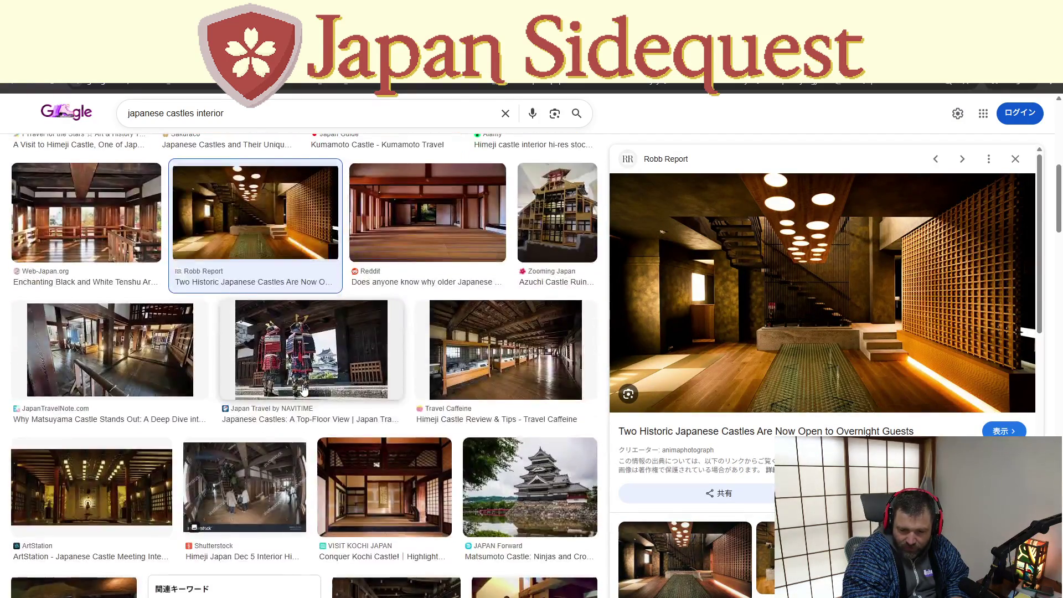
click(165, 400)
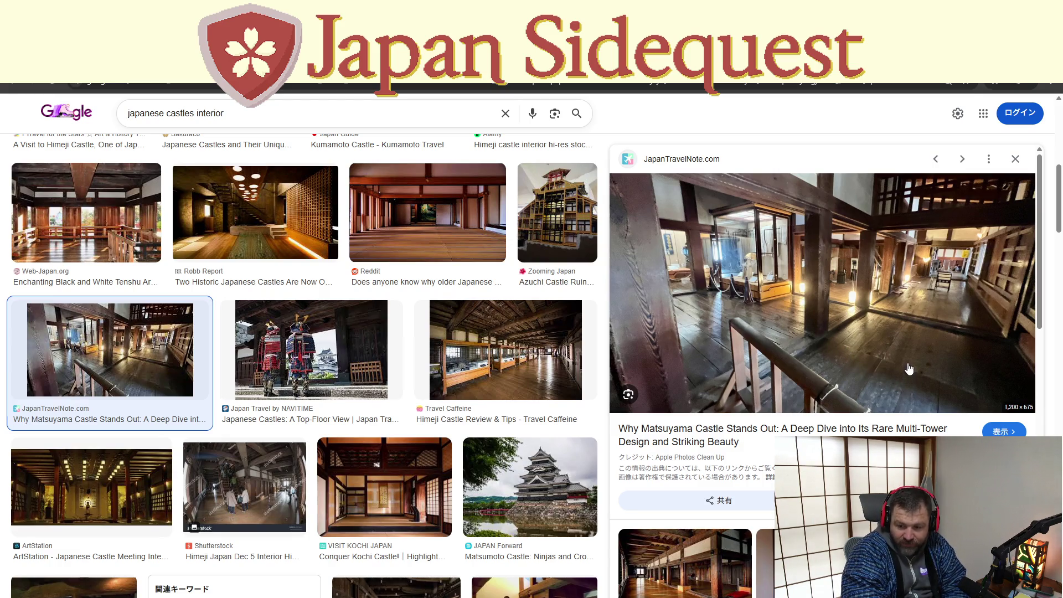
click(908, 337)
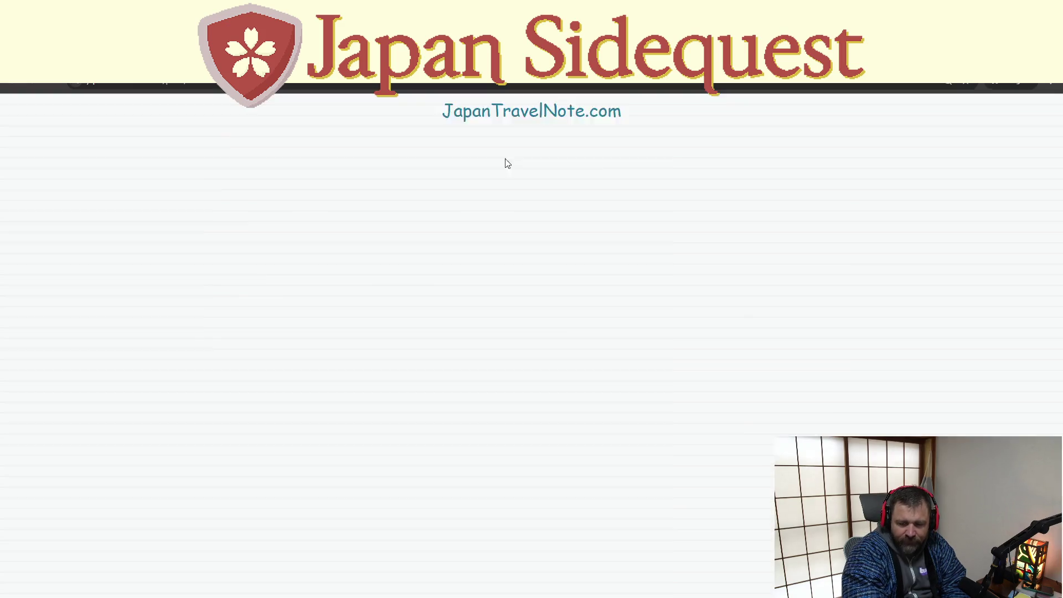
scroll(334, 367, down, 4)
scroll(334, 367, down, 14)
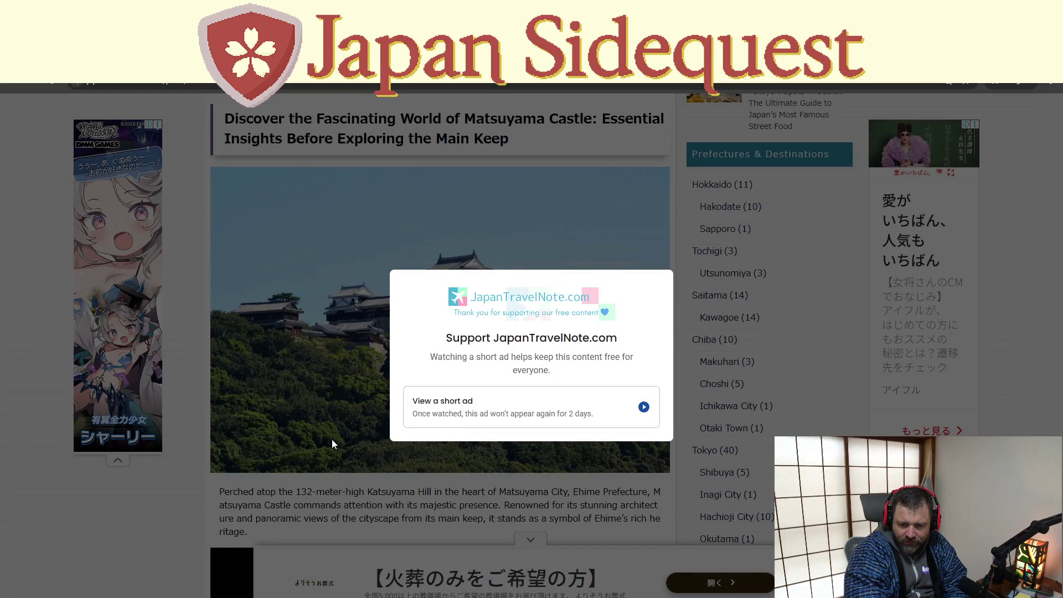
key(alt+Left)
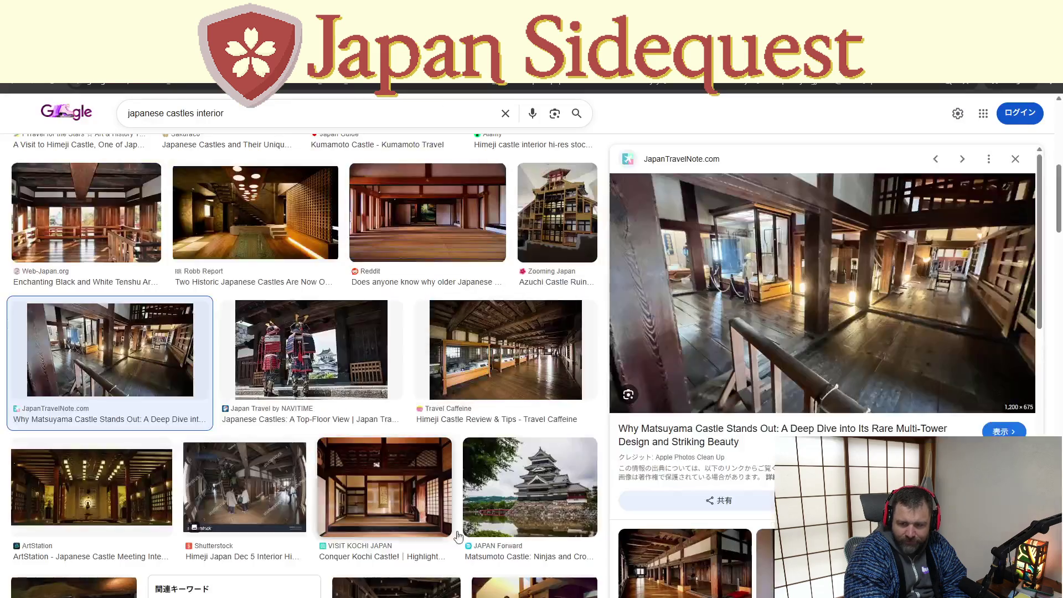
scroll(389, 332, down, 3)
click(388, 333)
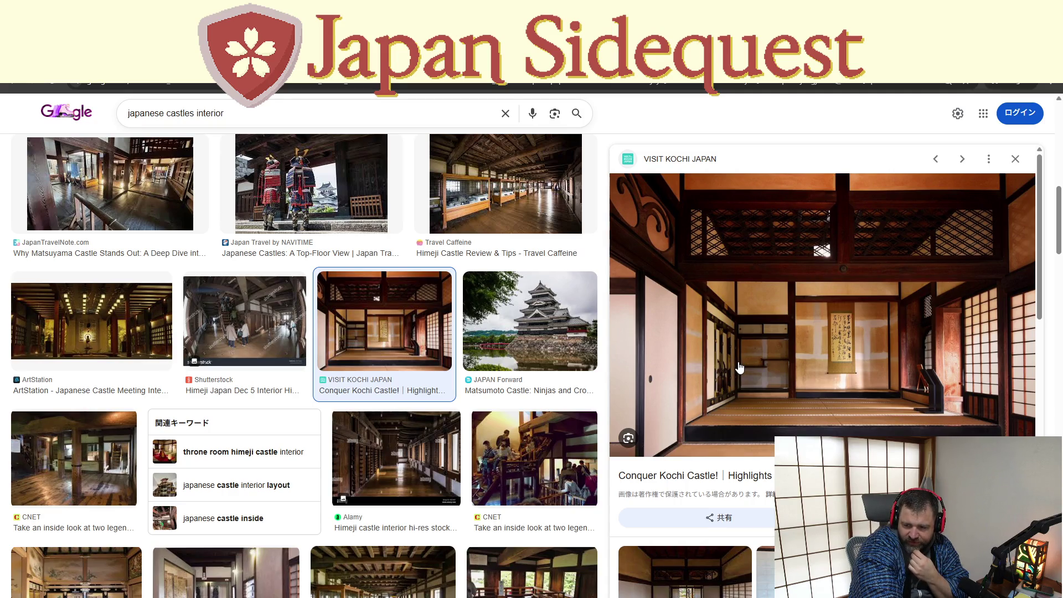
- Preview the Himeji stock, ArtStation and CNET interior photos, then open the CNET article
scroll(739, 368, down, 2)
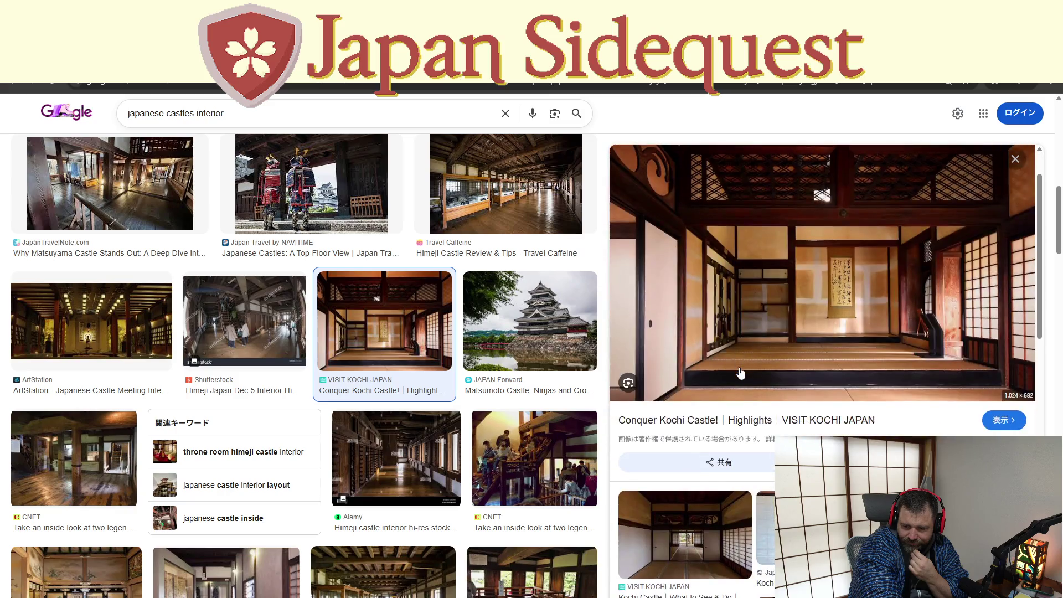
scroll(739, 372, down, 1)
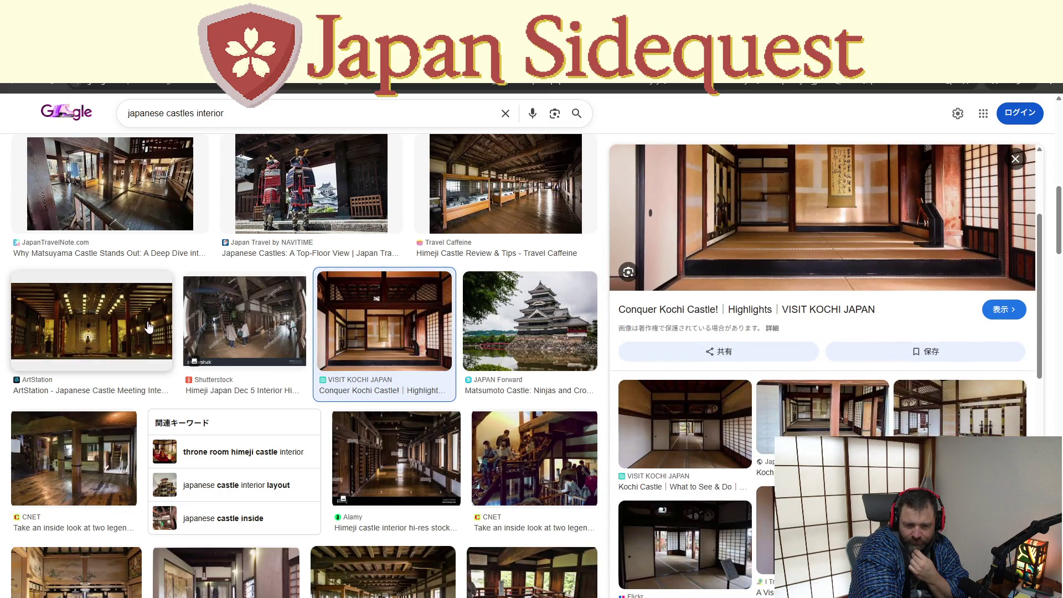
click(189, 324)
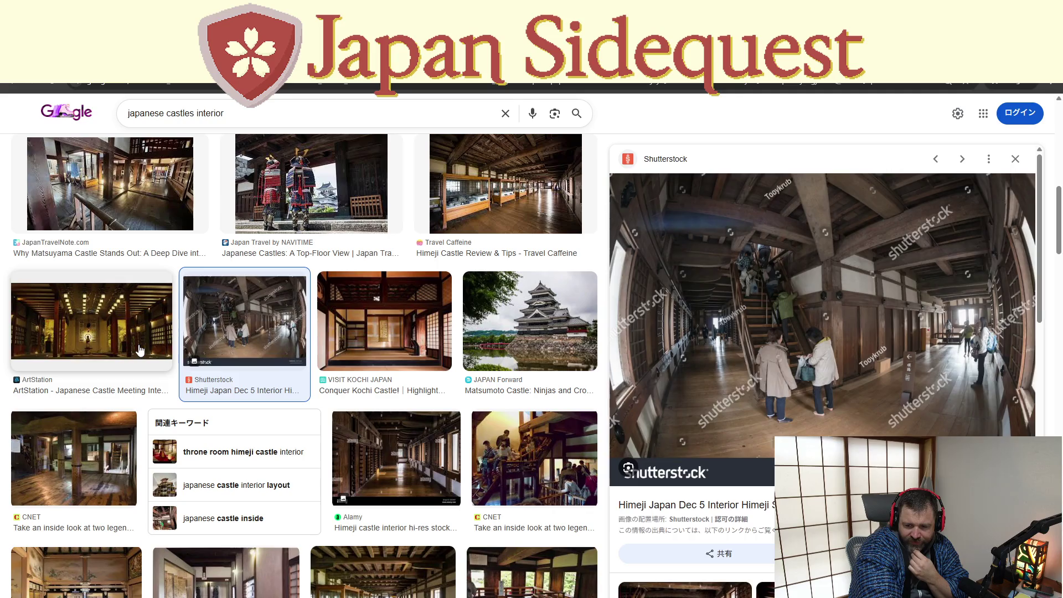
click(140, 351)
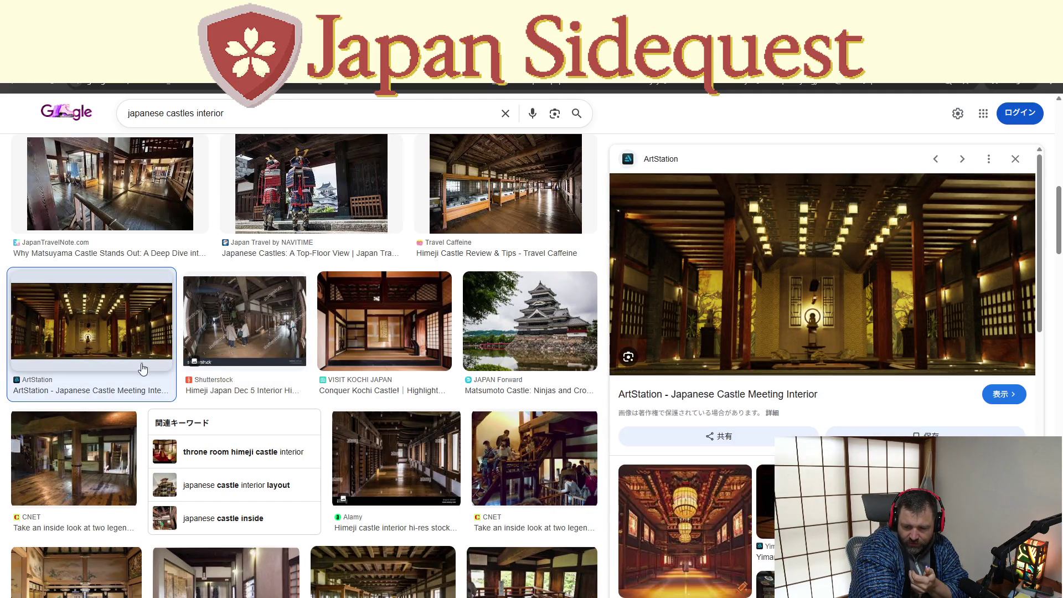
click(102, 455)
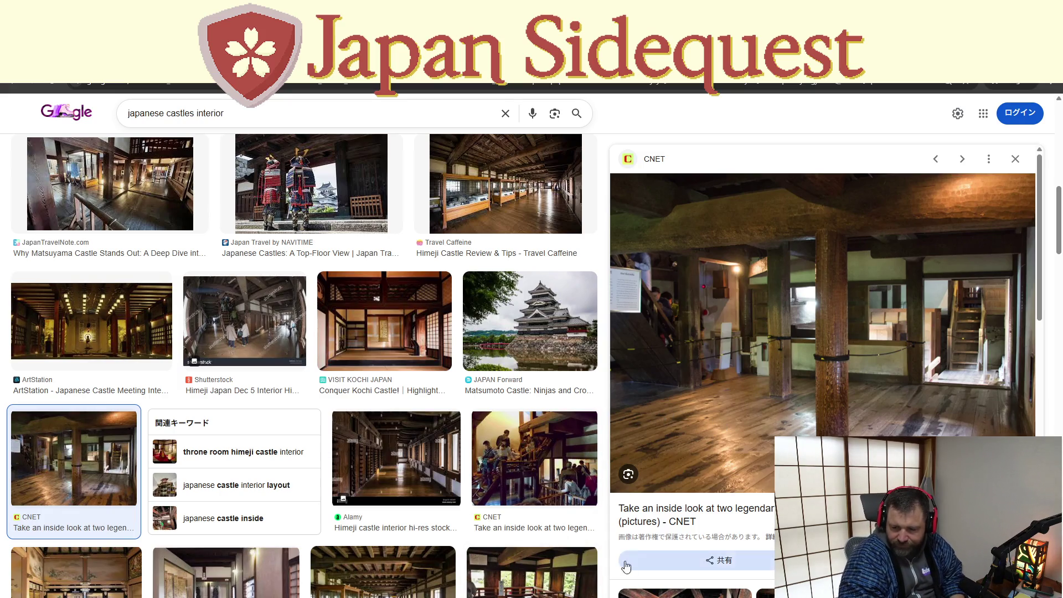
click(675, 513)
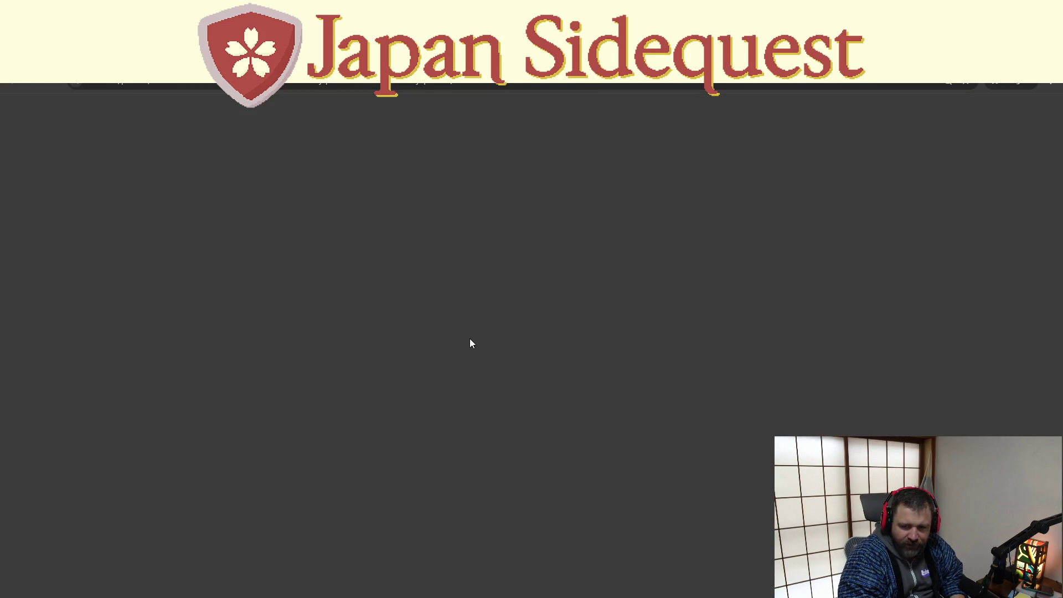
- Scroll the CNET castle gallery down to photo 8 of 46, the moat with the red bridge
scroll(444, 426, down, 8)
scroll(445, 429, down, 8)
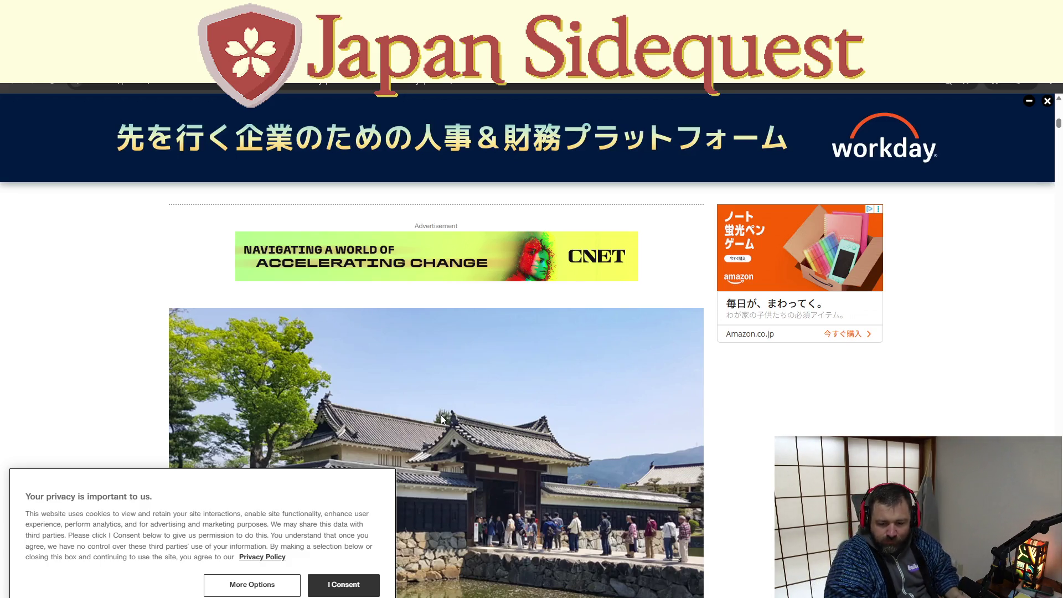
scroll(437, 376, down, 4)
scroll(420, 357, down, 5)
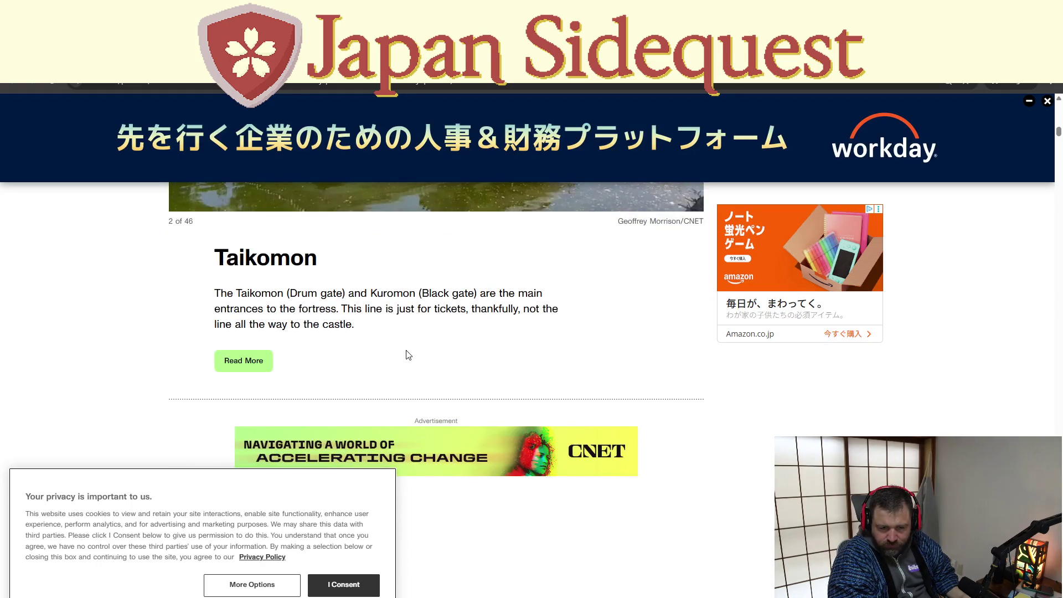
scroll(410, 354, down, 5)
scroll(404, 352, down, 13)
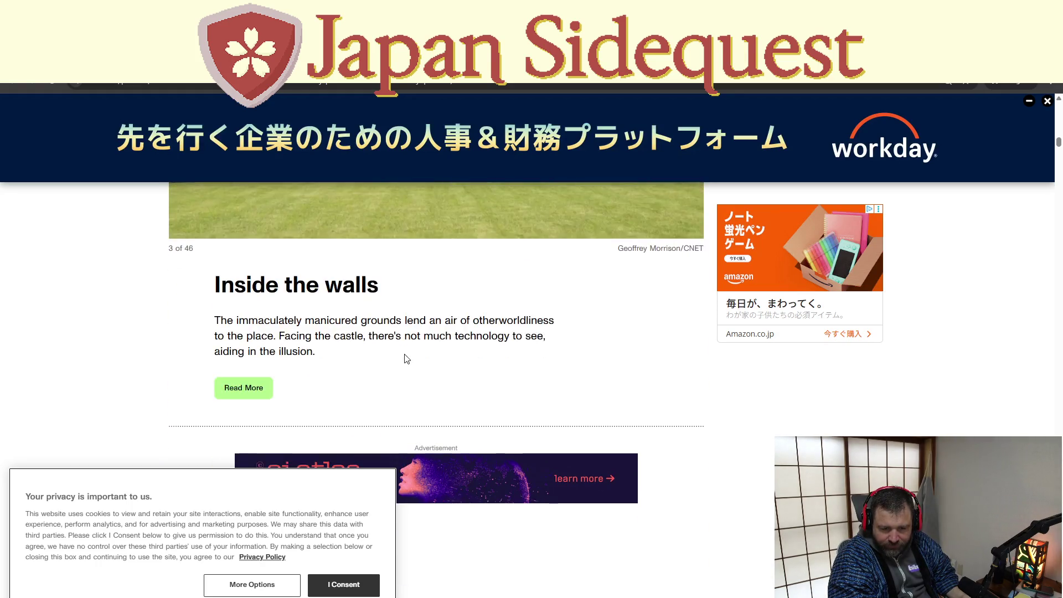
scroll(404, 360, down, 8)
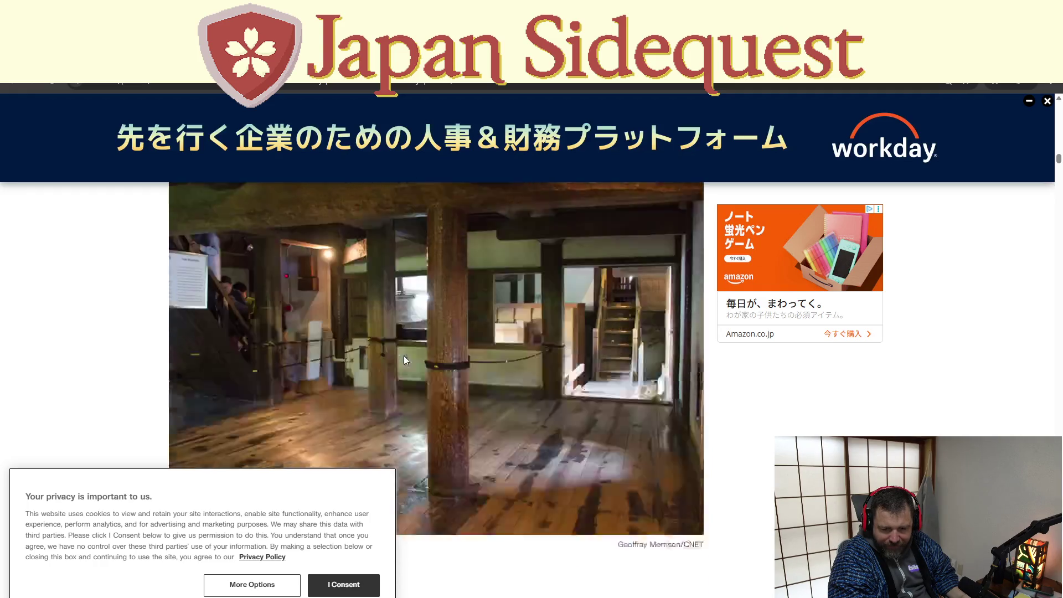
scroll(405, 360, down, 12)
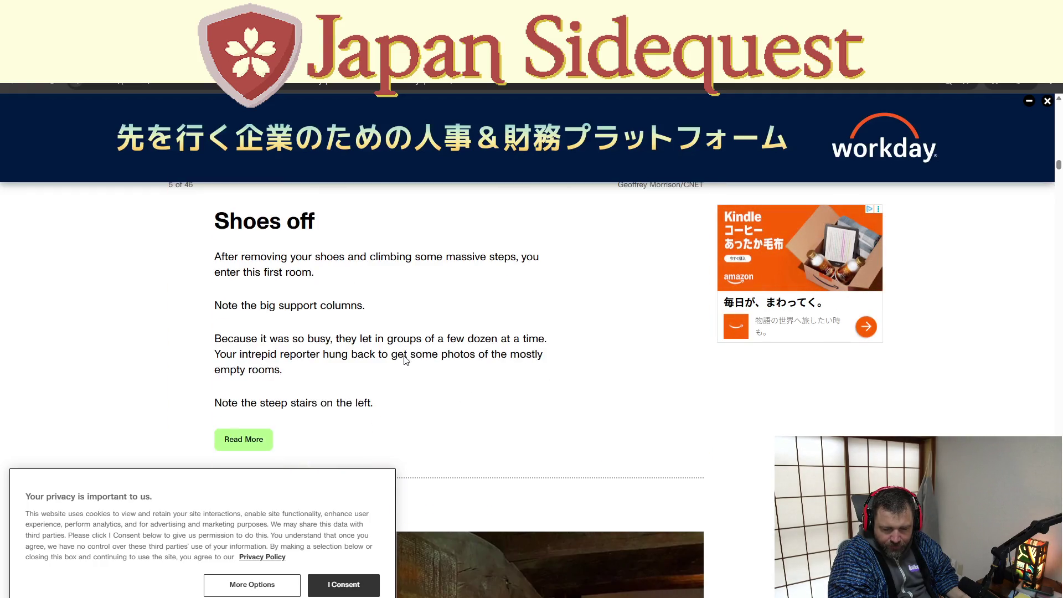
scroll(407, 357, down, 4)
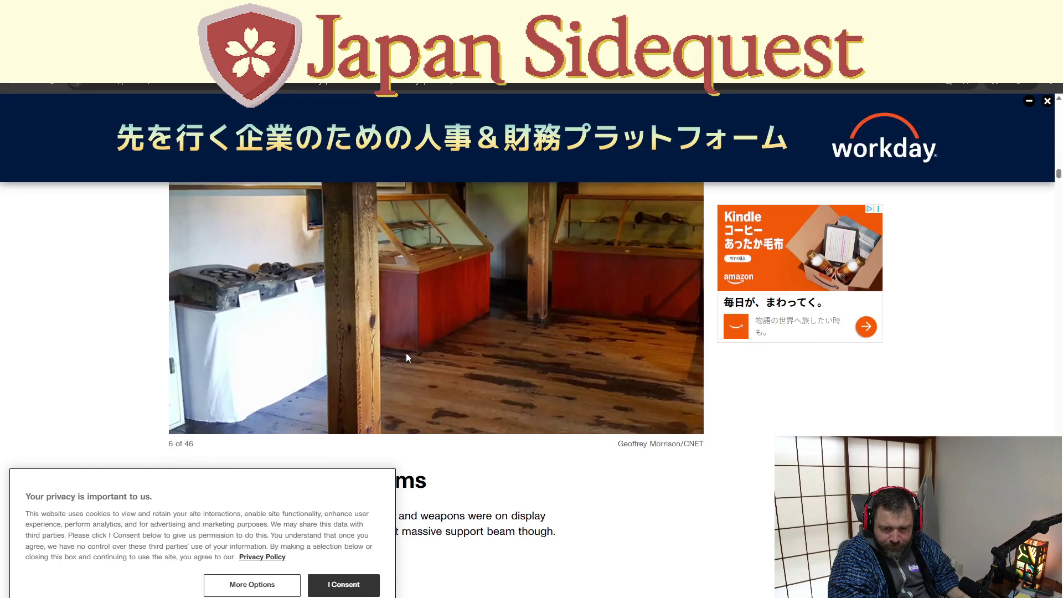
scroll(407, 352, down, 6)
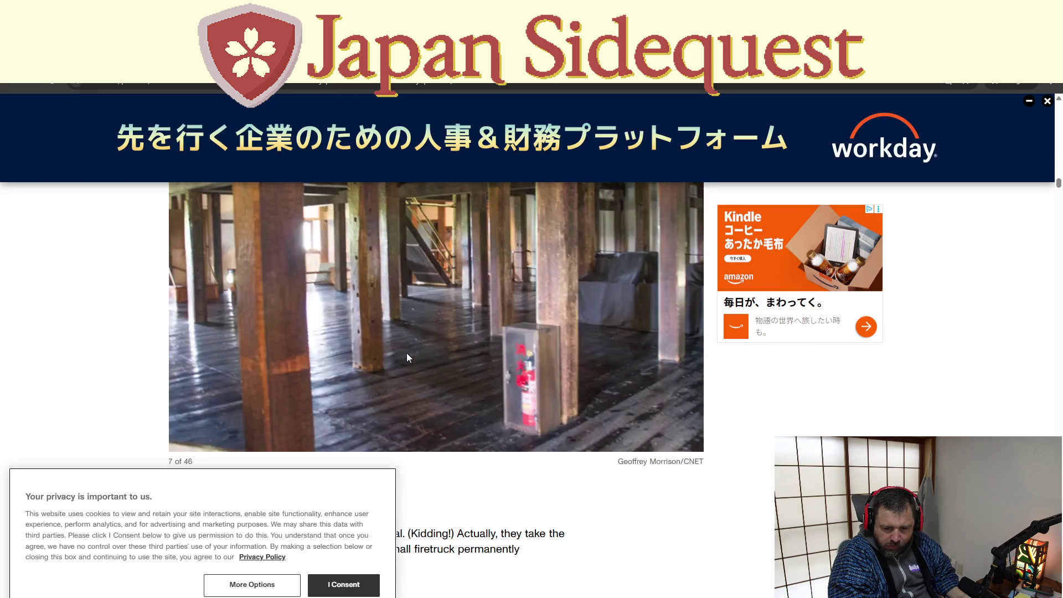
scroll(408, 357, down, 8)
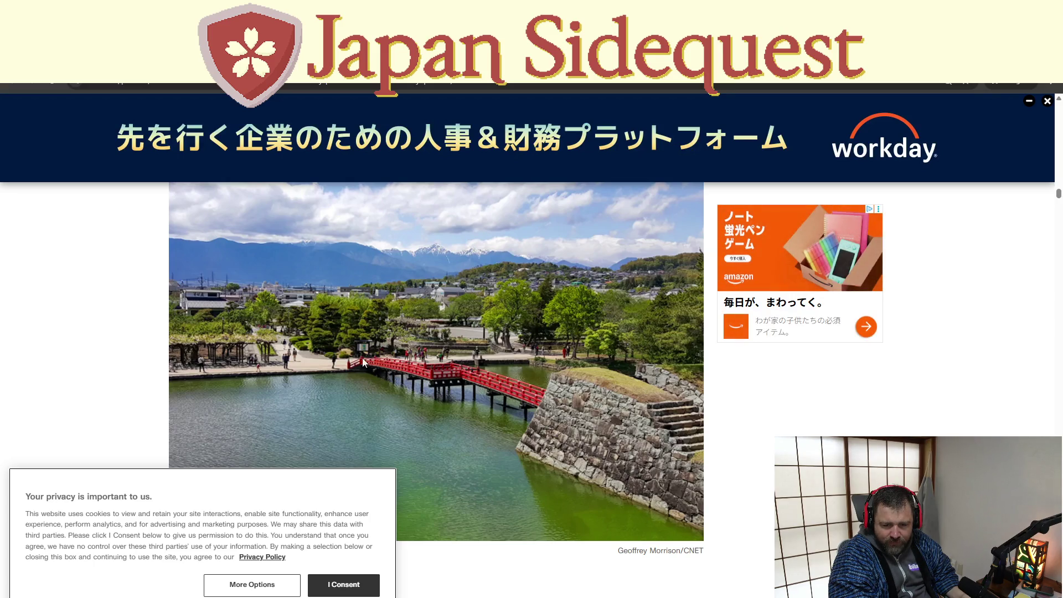
scroll(481, 384, up, 1)
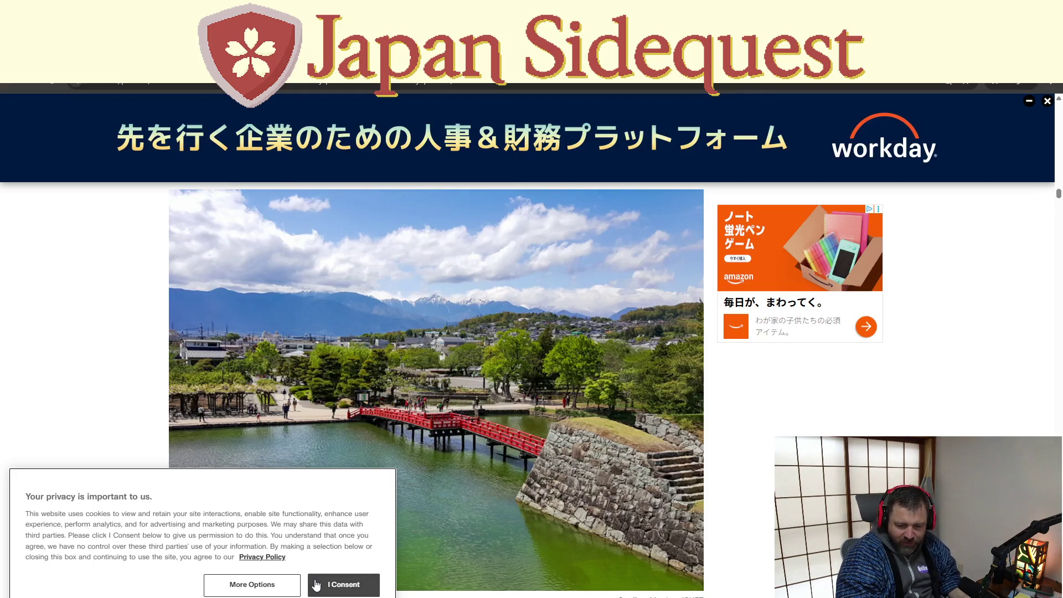
scroll(432, 454, down, 2)
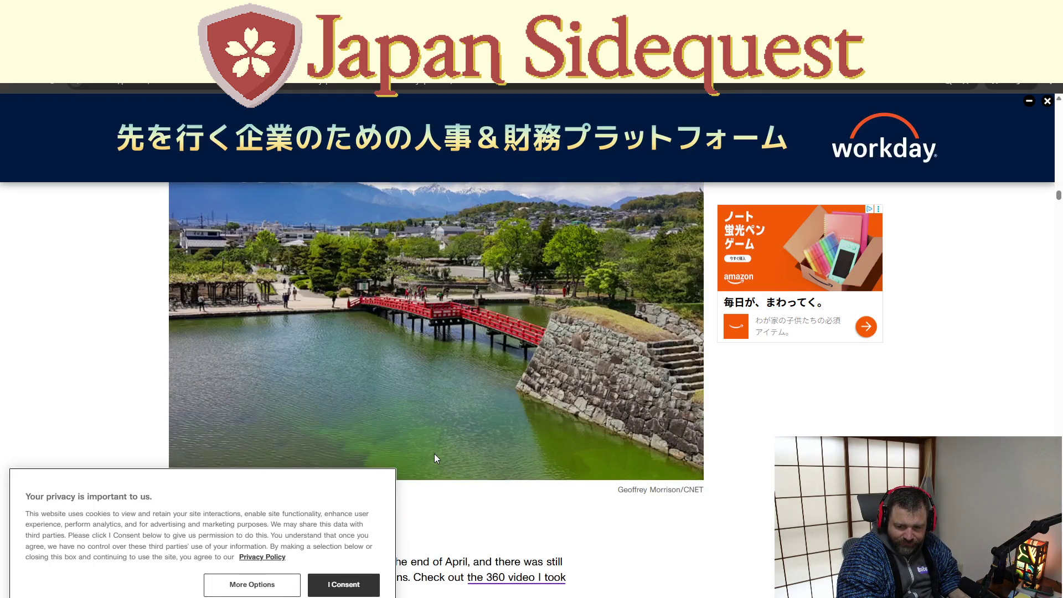
scroll(435, 458, down, 4)
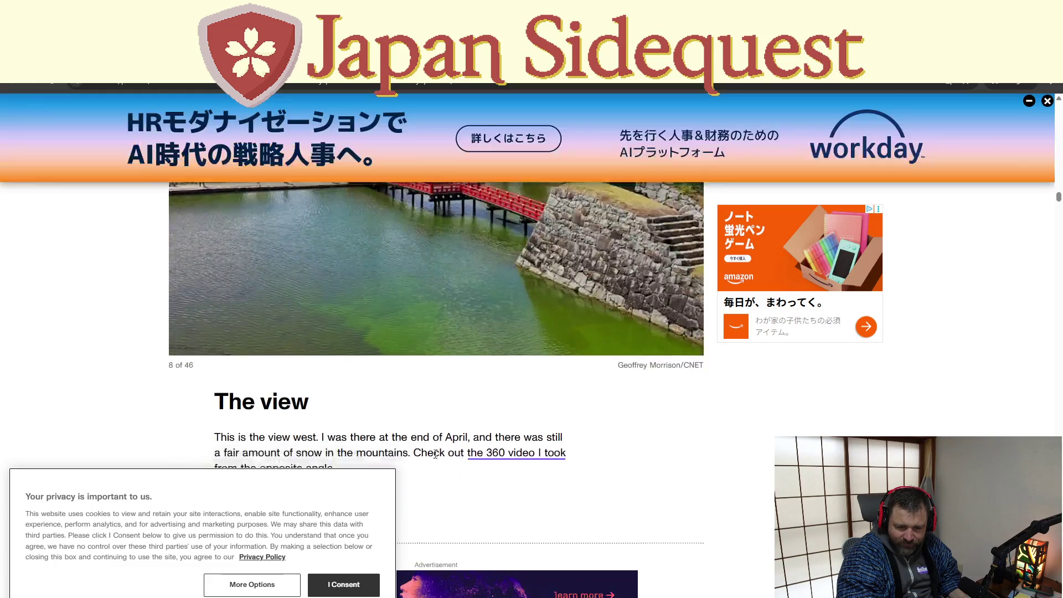
scroll(437, 458, up, 4)
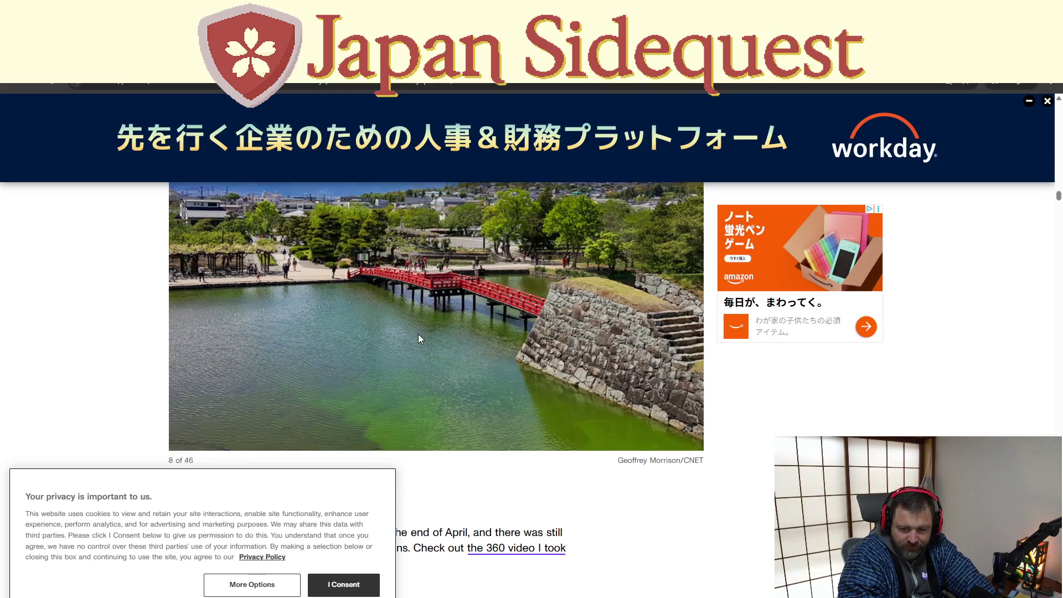
scroll(418, 333, down, 4)
- Google 'japanese style bridge' from the Tokyo Weekender tab and preview the iStock red humped bridge photo
scroll(418, 334, up, 4)
click(597, 65)
click(597, 84)
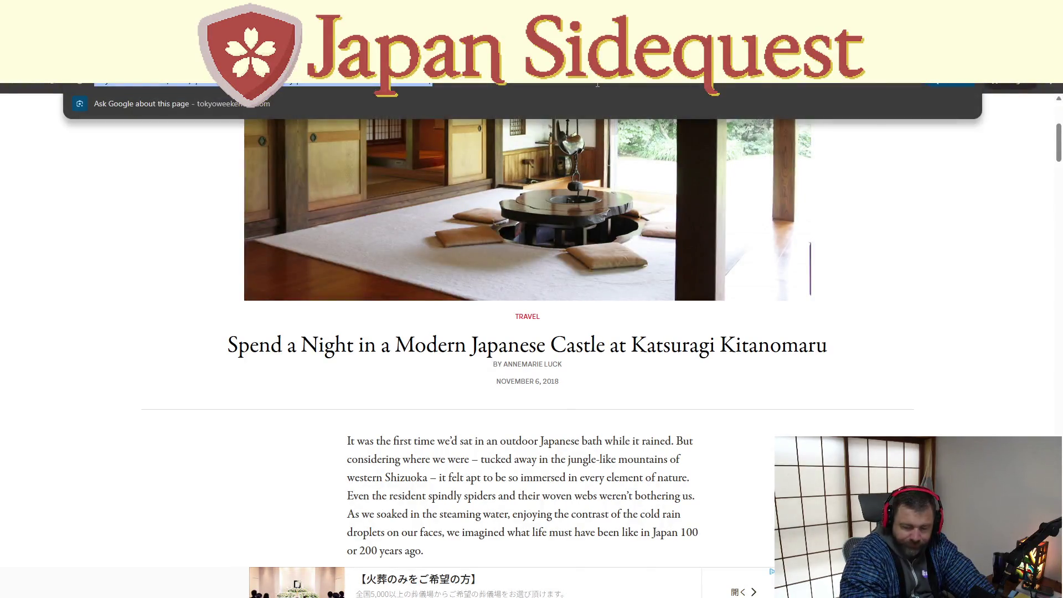
text(japanese)
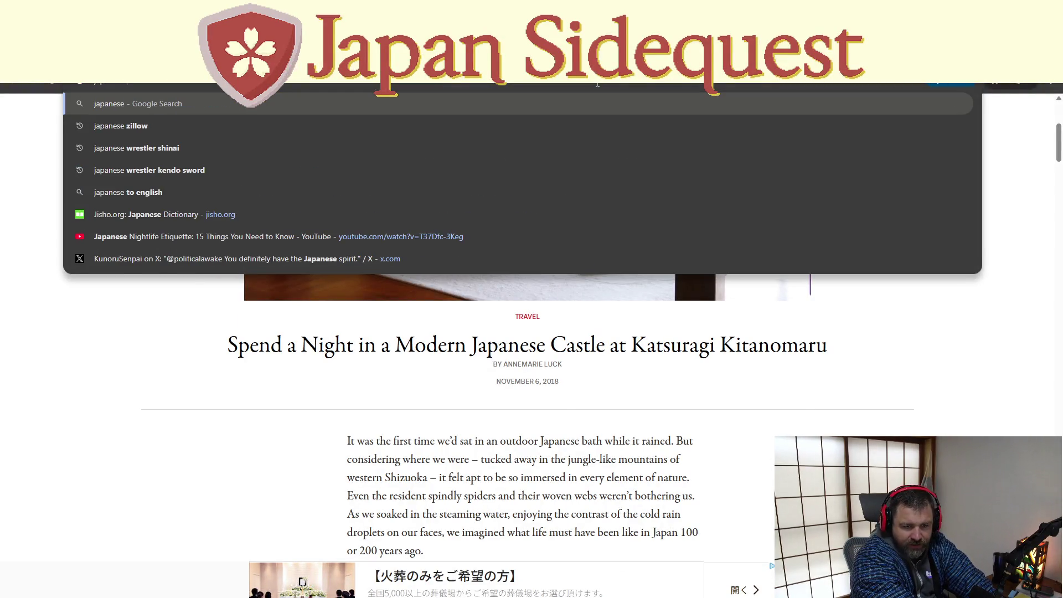
text( style bridge)
key(Return)
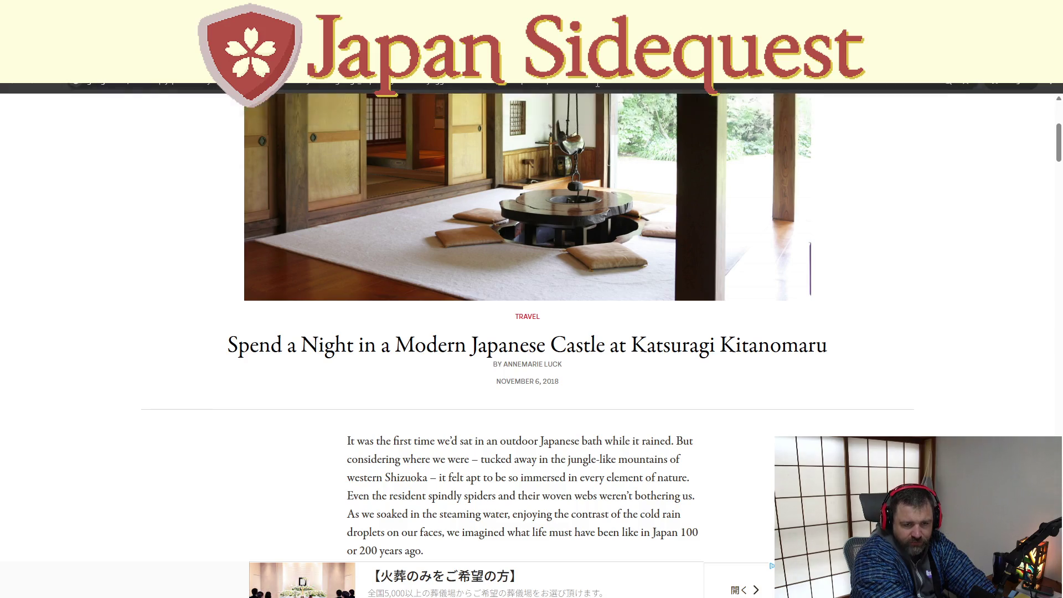
click(327, 390)
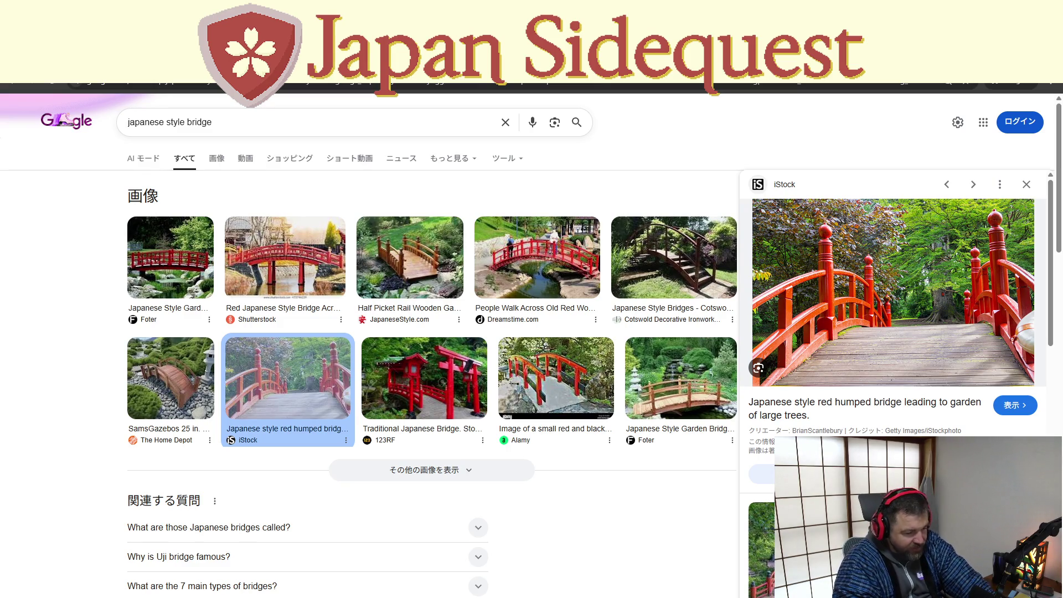
- Return to spritesheet.png and zoom in on the yellow box outline at the bottom right
key(alt+Tab)
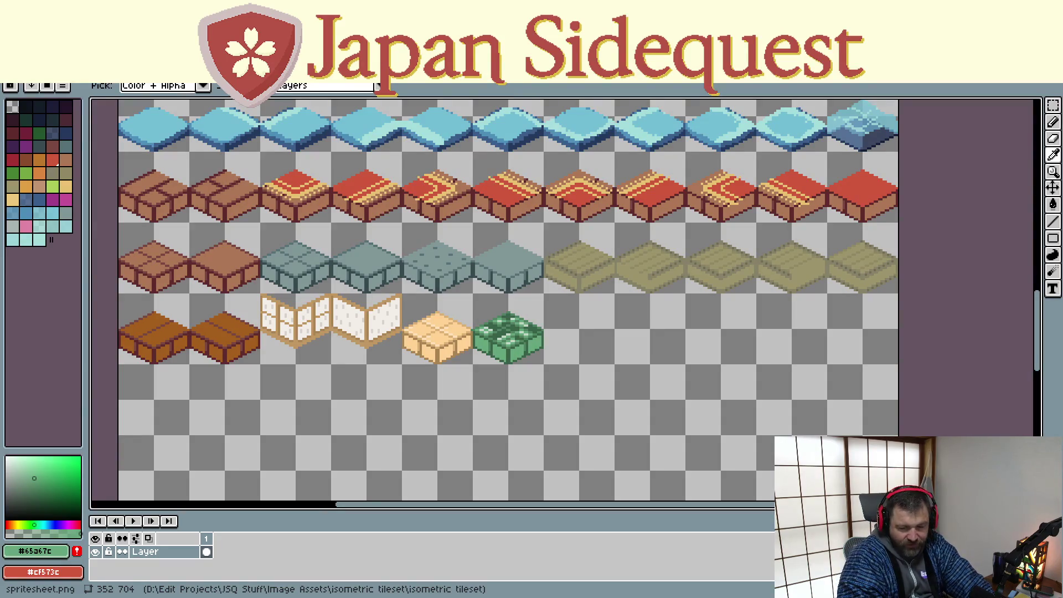
scroll(617, 346, down, 2)
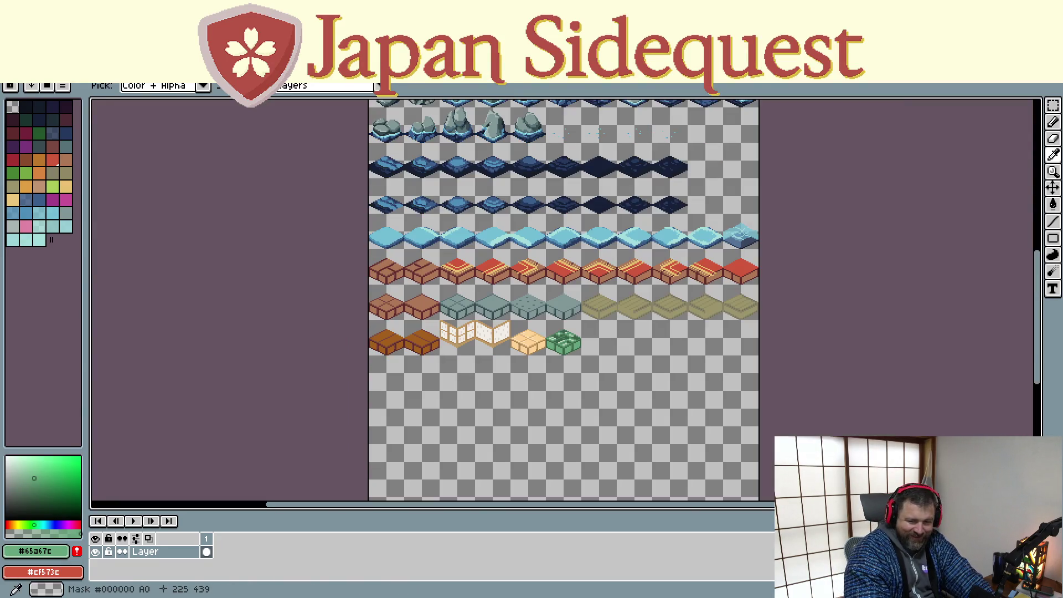
scroll(593, 342, up, 4)
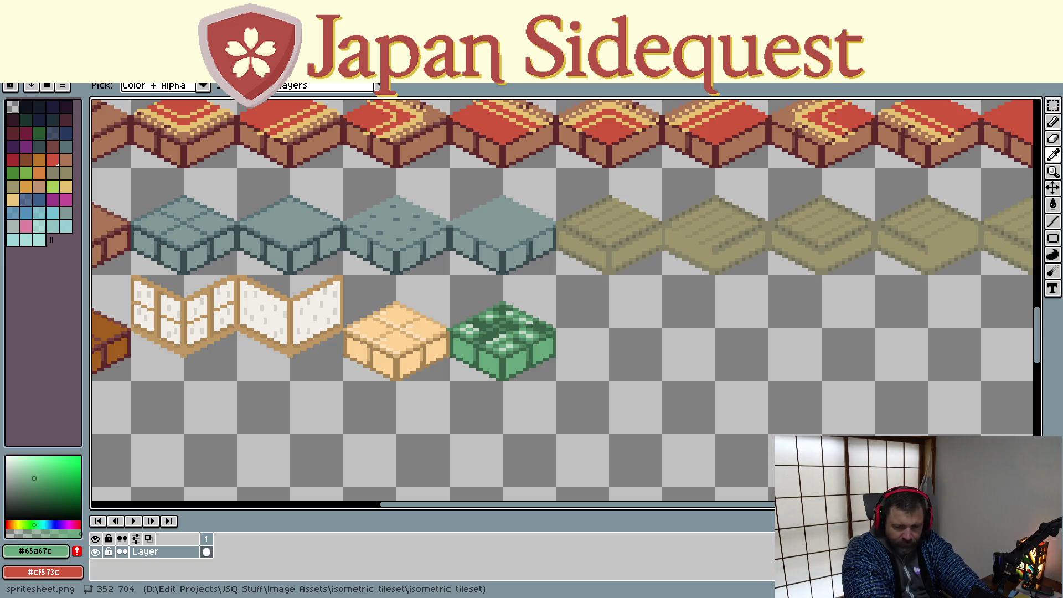
scroll(688, 197, down, 3)
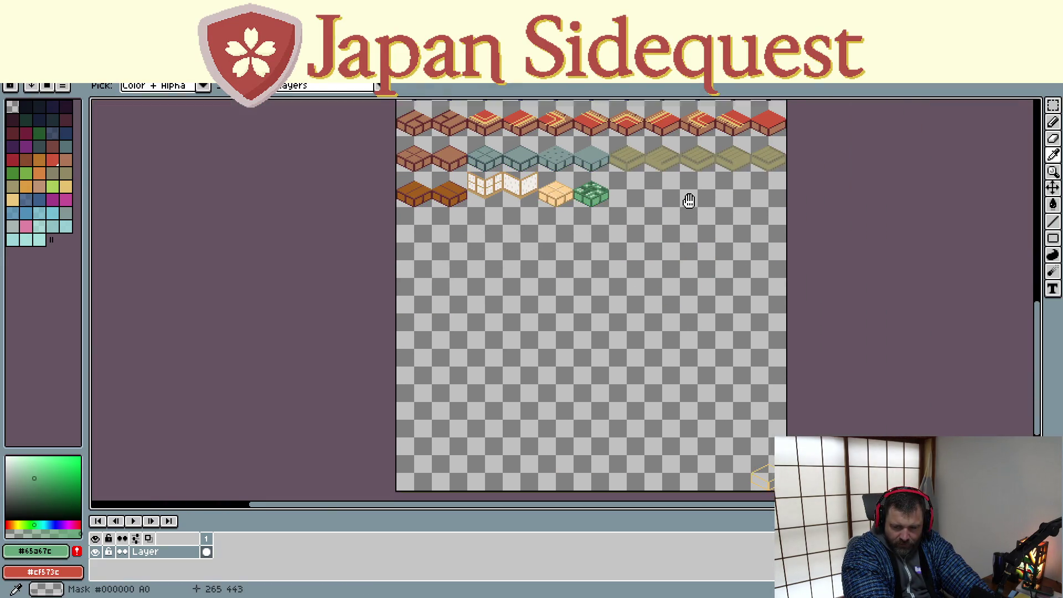
scroll(723, 316, up, 2)
drag(777, 323, 617, 189)
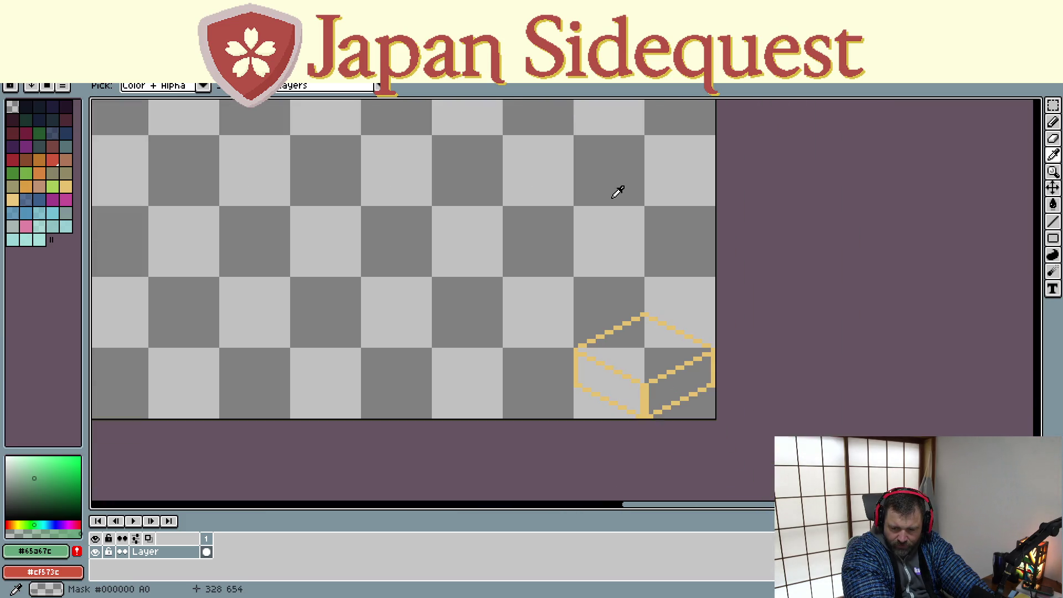
- Copy the 32x32 yellow box outline beside the green tile, then paste in the red bridge photo
key(m)
mouse_move(575, 280)
mouse_down()
mouse_move(683, 356)
mouse_move(714, 421)
mouse_up()
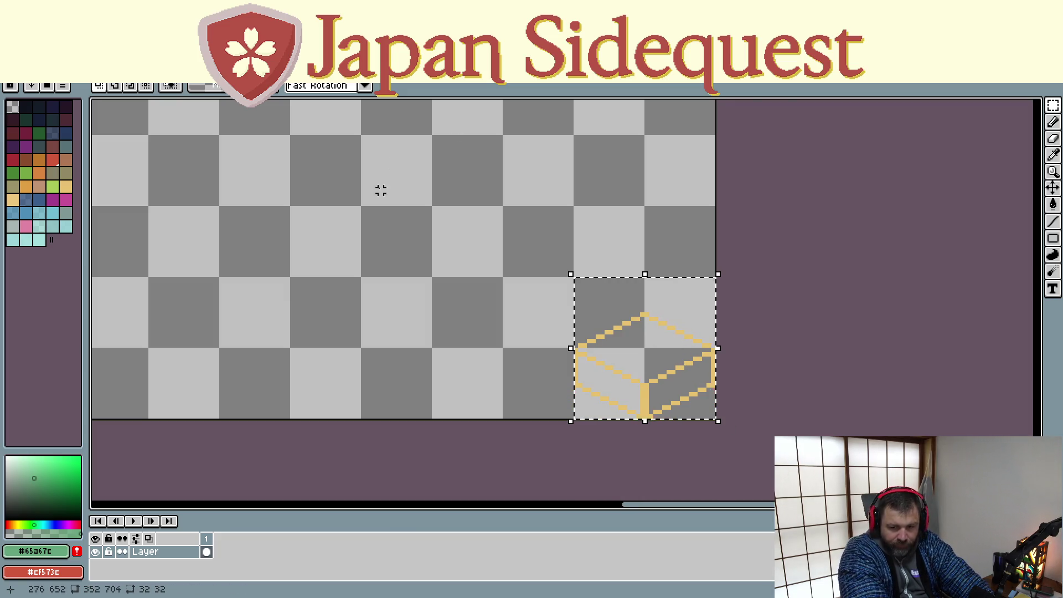
scroll(454, 215, up, 10)
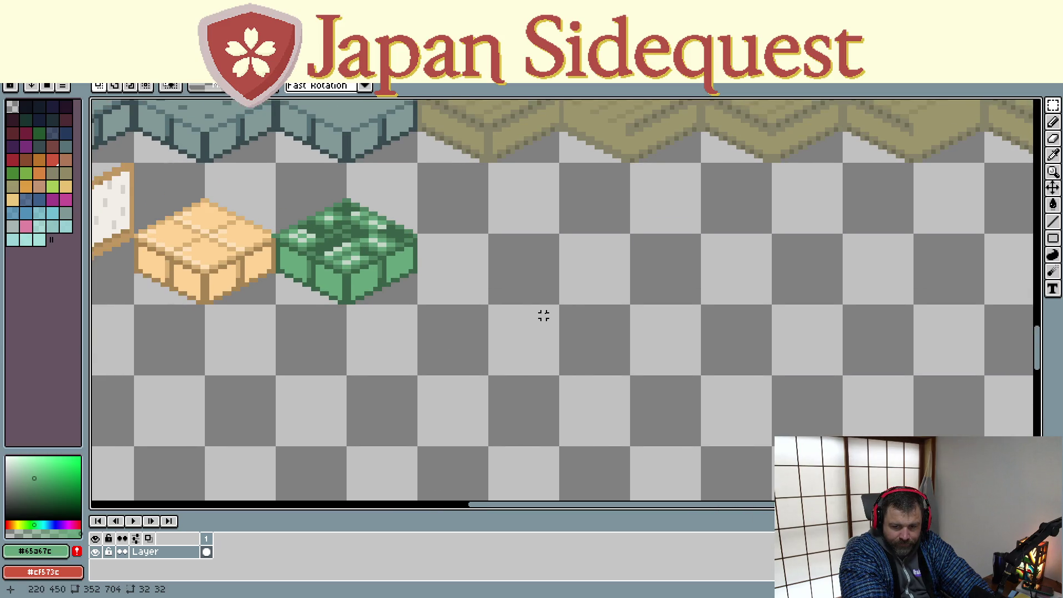
key(ctrl+v)
mouse_move(500, 249)
mouse_down()
mouse_move(470, 227)
mouse_move(467, 238)
mouse_up()
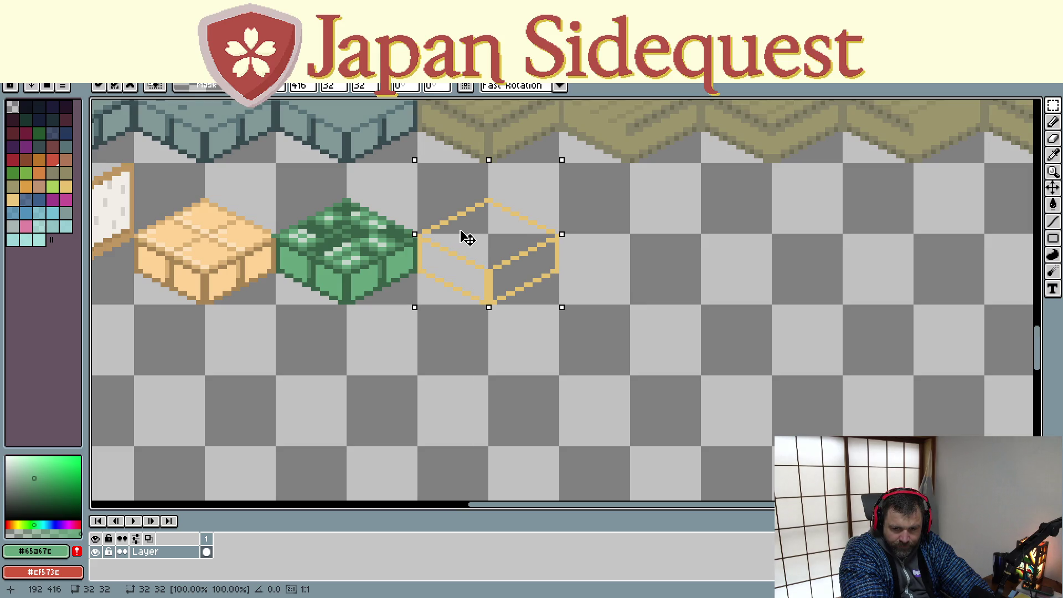
click(649, 288)
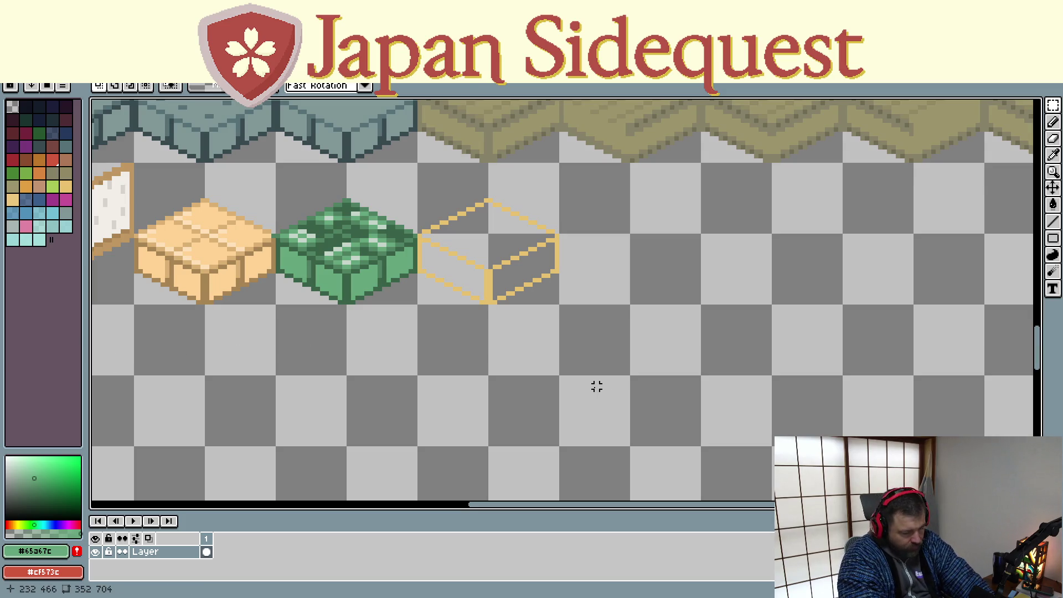
key(ctrl+v)
scroll(531, 373, down, 4)
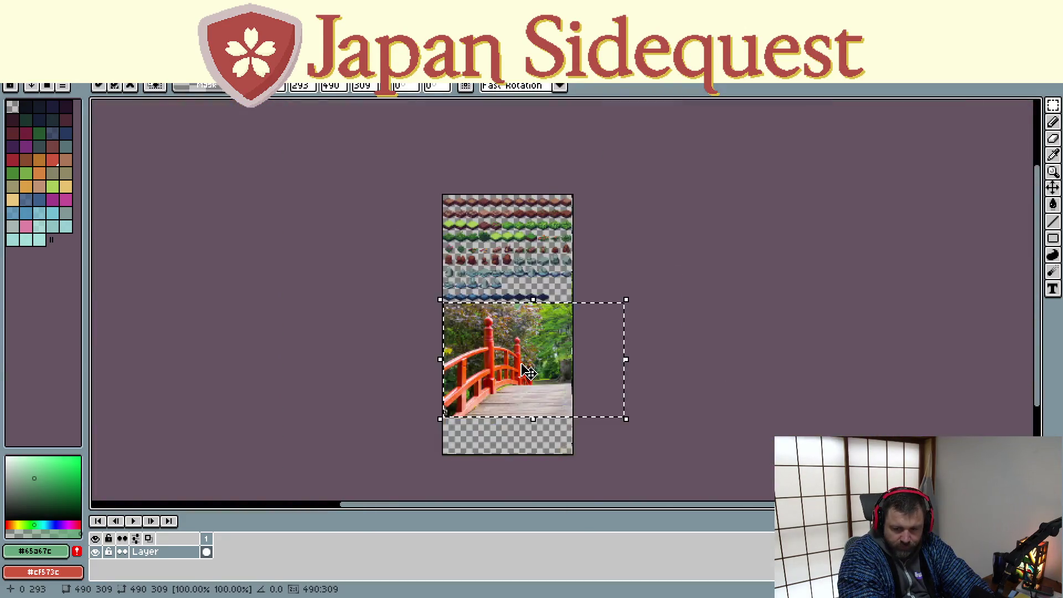
- Scale the bridge photo down to 78×49 pixels, set it beside the box outline, and commit it
scroll(529, 372, up, 1)
mouse_move(676, 268)
mouse_down()
mouse_move(482, 372)
mouse_move(474, 404)
mouse_move(448, 416)
mouse_move(599, 352)
mouse_up()
scroll(432, 440, up, 1)
scroll(598, 352, up, 2)
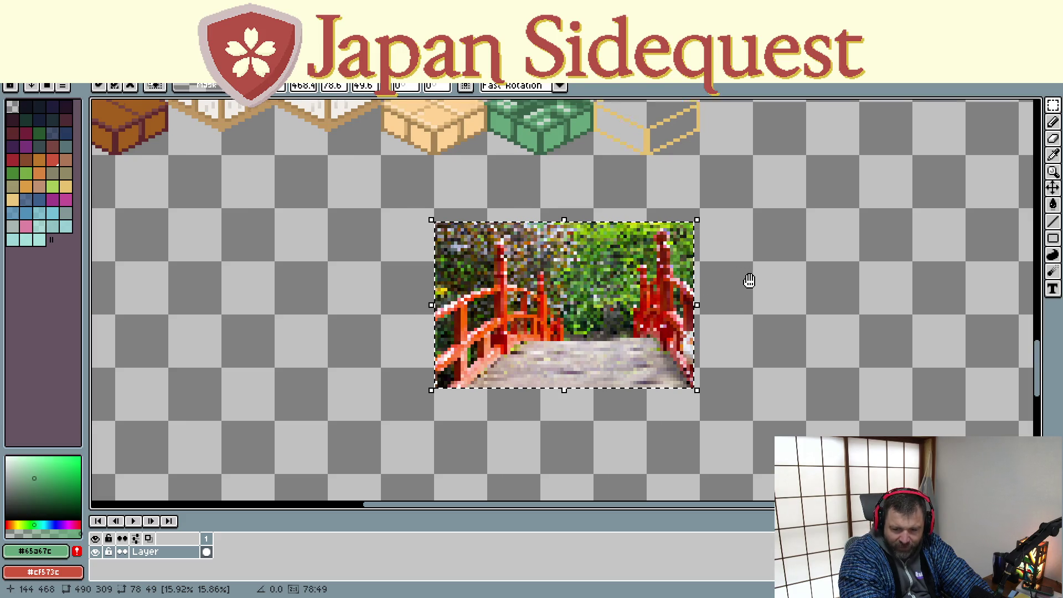
drag(749, 282, 664, 430)
mouse_move(532, 464)
mouse_down()
mouse_move(881, 324)
mouse_move(854, 322)
mouse_up()
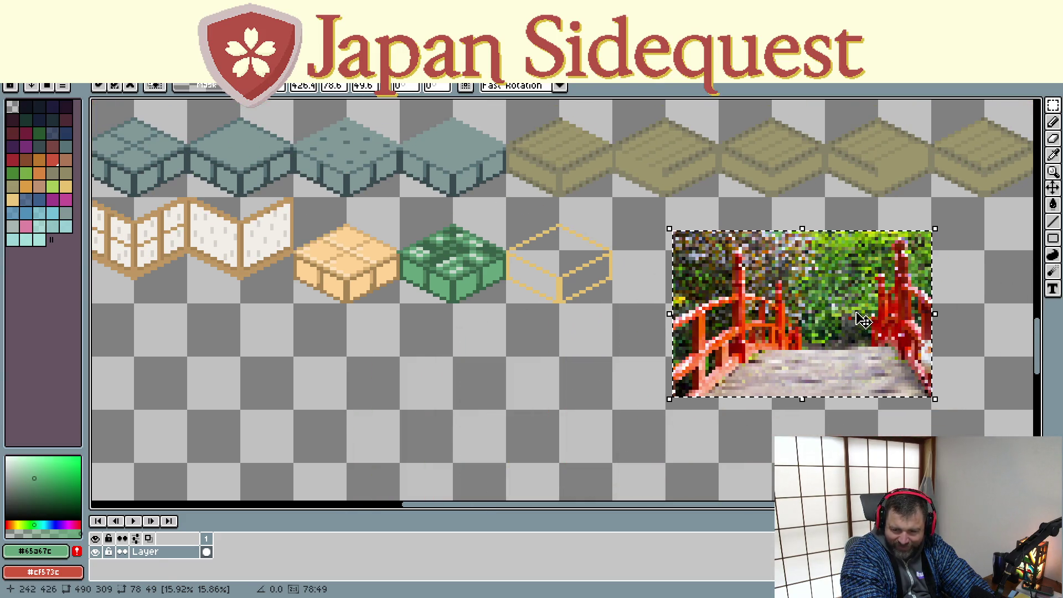
scroll(668, 340, up, 1)
drag(647, 353, 473, 386)
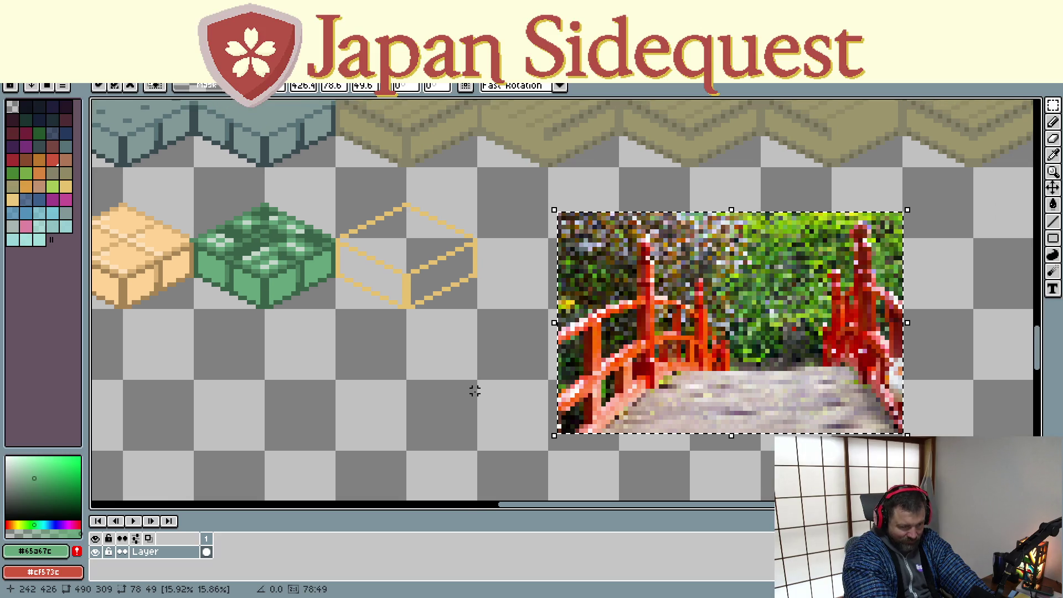
key(Return)
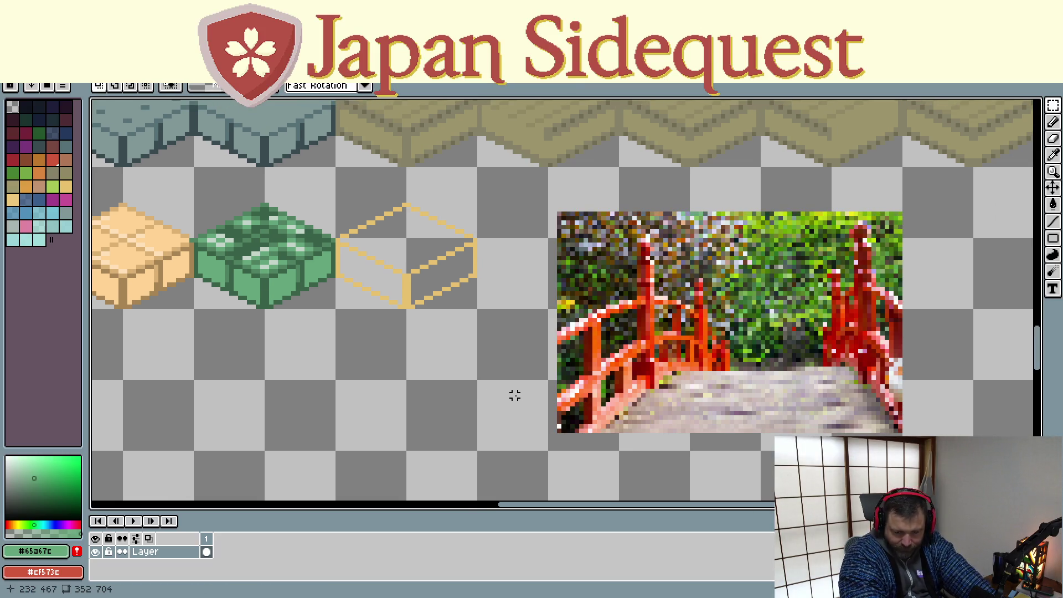
- Sample the pale stone colour from the bridge path and fill the box's top face with it
key(i)
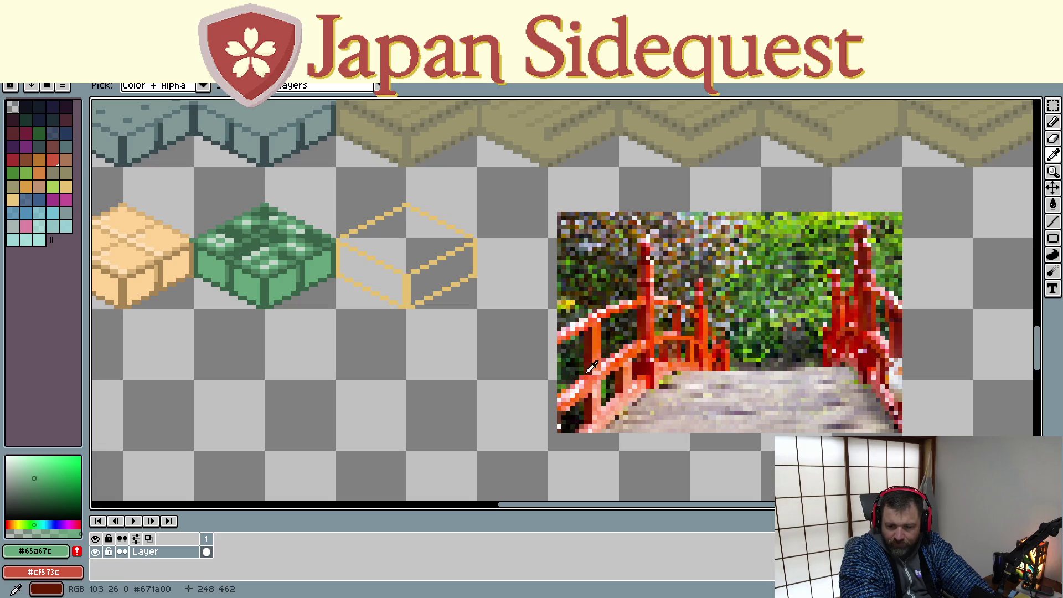
click(719, 397)
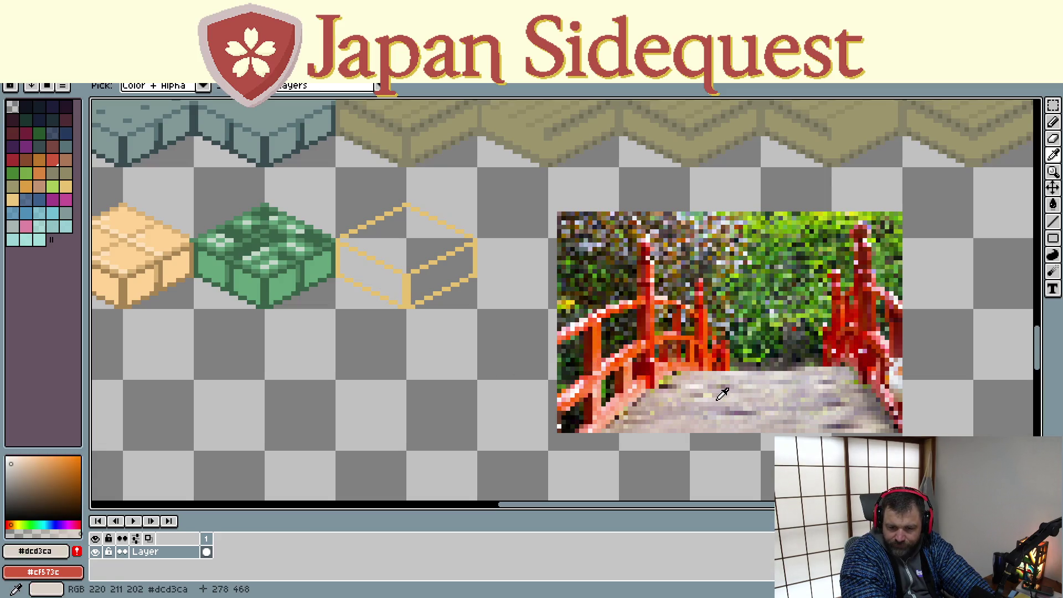
key(g)
click(382, 241)
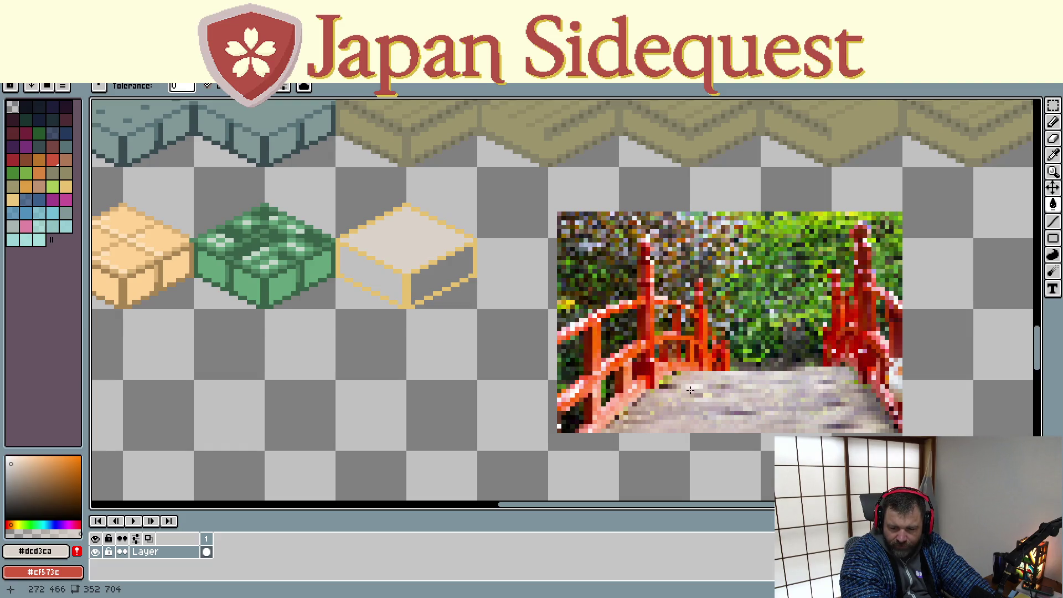
- Sample a darker grey from the path and redraw the box's edges as grey lines
key(i)
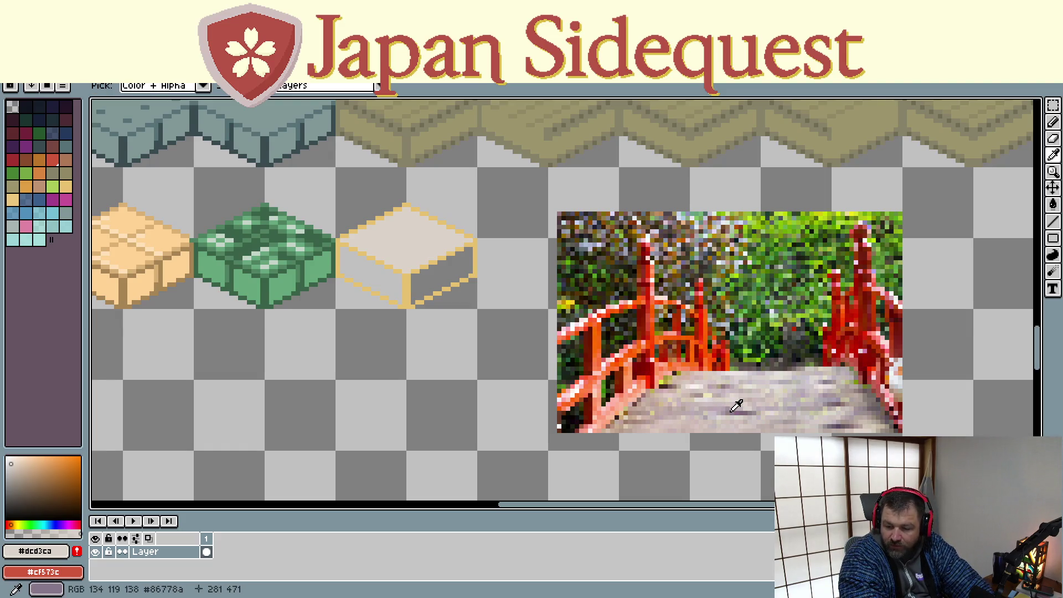
click(731, 412)
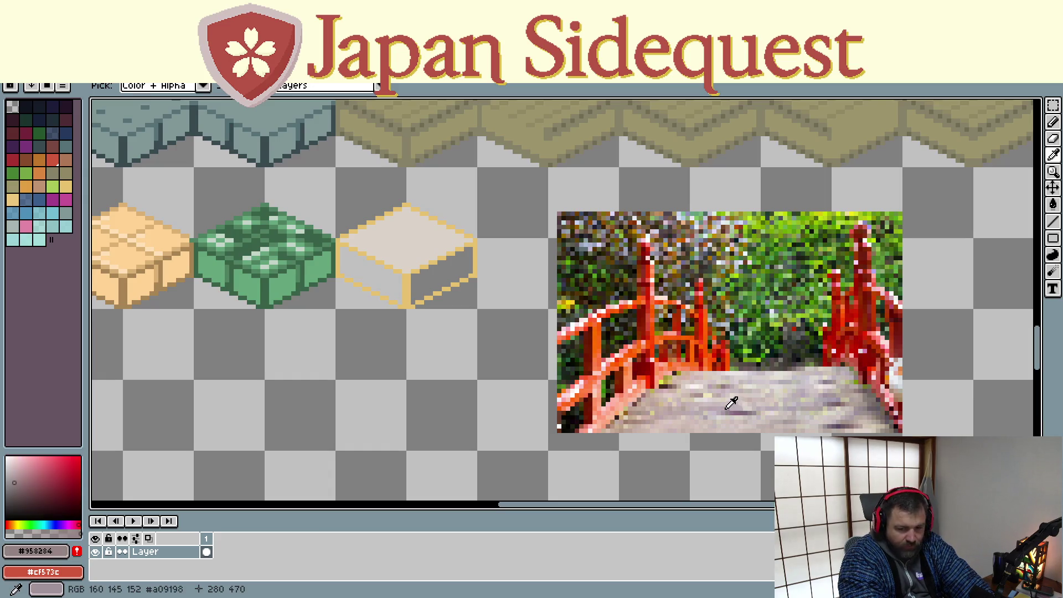
key(b)
key(l)
drag(412, 276, 473, 241)
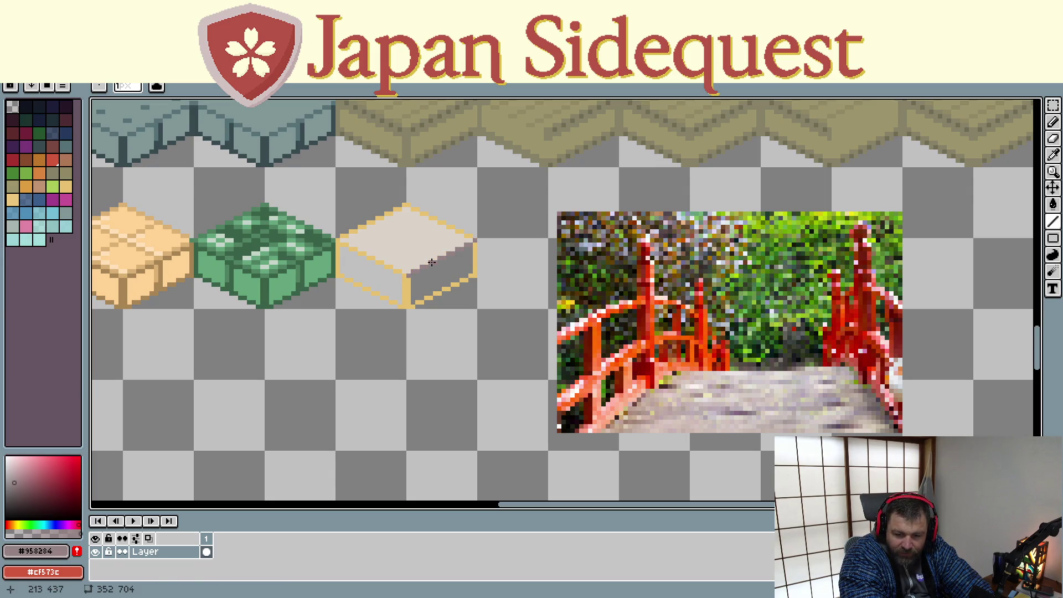
mouse_move(338, 239)
mouse_down()
mouse_move(405, 206)
mouse_move(473, 240)
mouse_up()
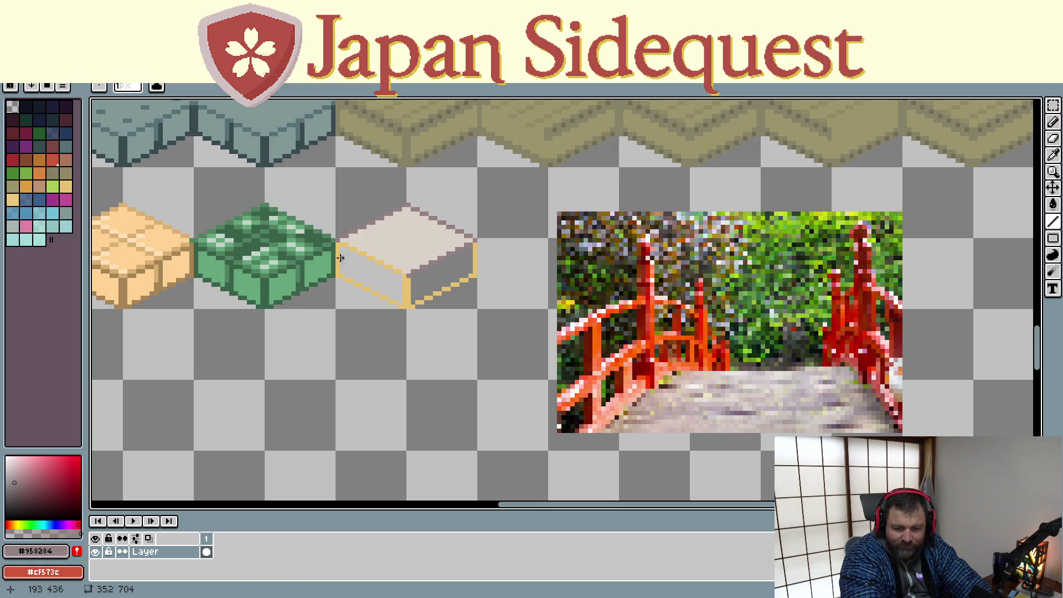
mouse_move(338, 241)
mouse_down()
mouse_move(434, 291)
mouse_move(475, 276)
mouse_move(474, 244)
mouse_up()
mouse_move(337, 282)
mouse_down()
mouse_move(375, 295)
mouse_move(337, 274)
mouse_move(337, 243)
mouse_up()
mouse_move(408, 275)
mouse_down()
mouse_move(410, 306)
mouse_move(408, 277)
mouse_move(408, 297)
mouse_up()
- Fill the box's left and right side faces with the pale stone colour
key(g)
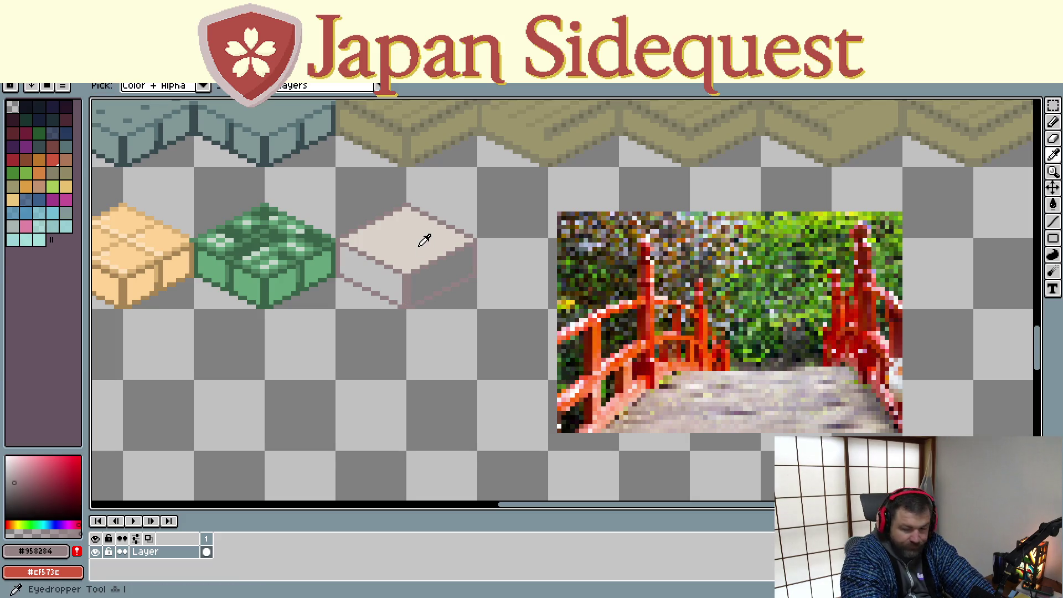
alt+click(424, 237)
click(437, 287)
click(383, 280)
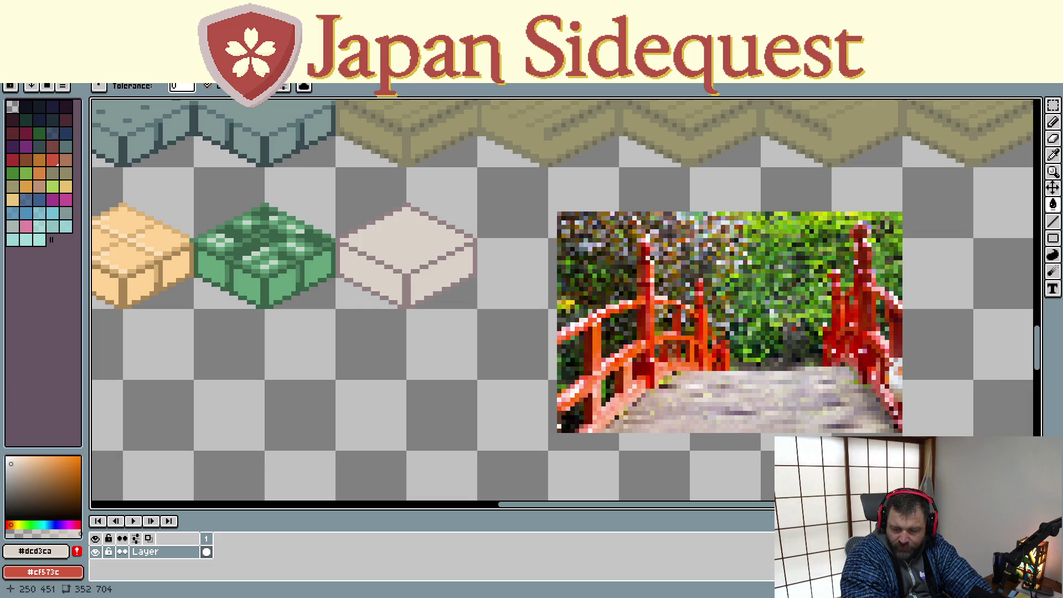
mouse_move(408, 355)
mouse_down()
mouse_move(408, 449)
mouse_move(419, 470)
mouse_up()
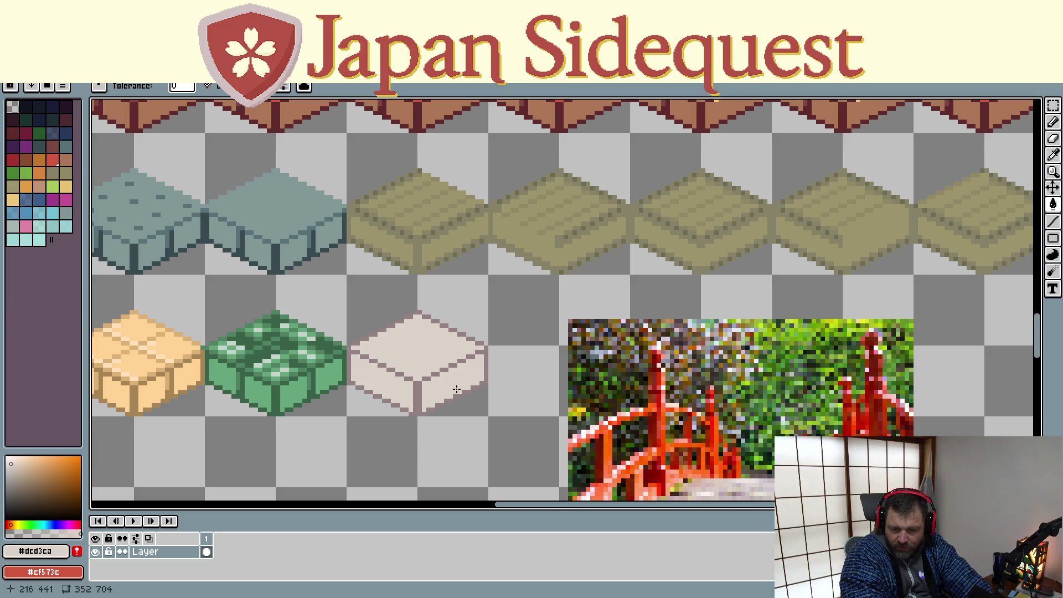
mouse_move(483, 430)
mouse_down()
mouse_move(476, 374)
mouse_move(477, 391)
mouse_up()
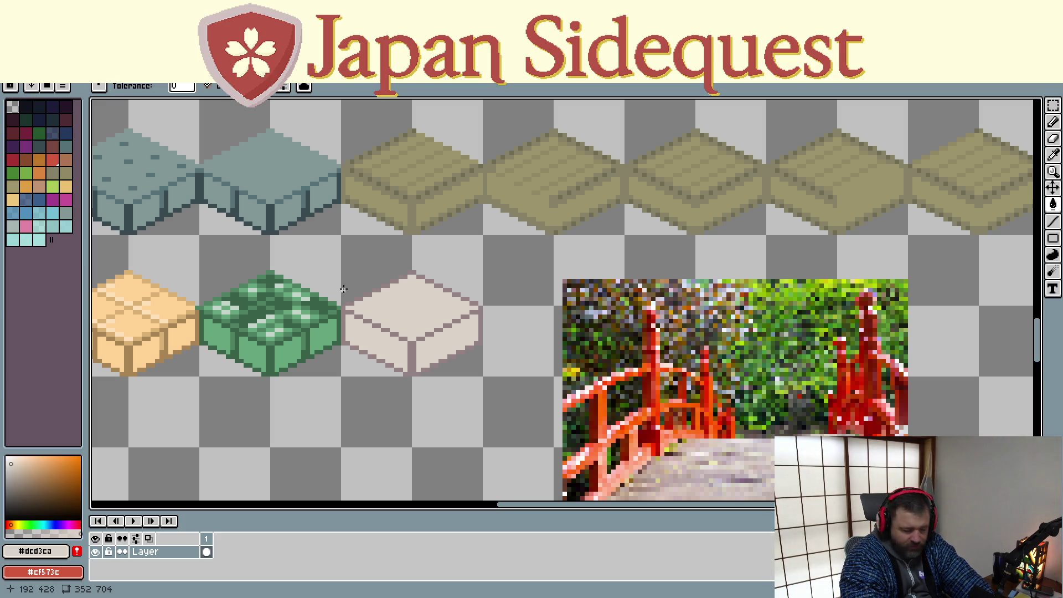
drag(684, 445, 636, 405)
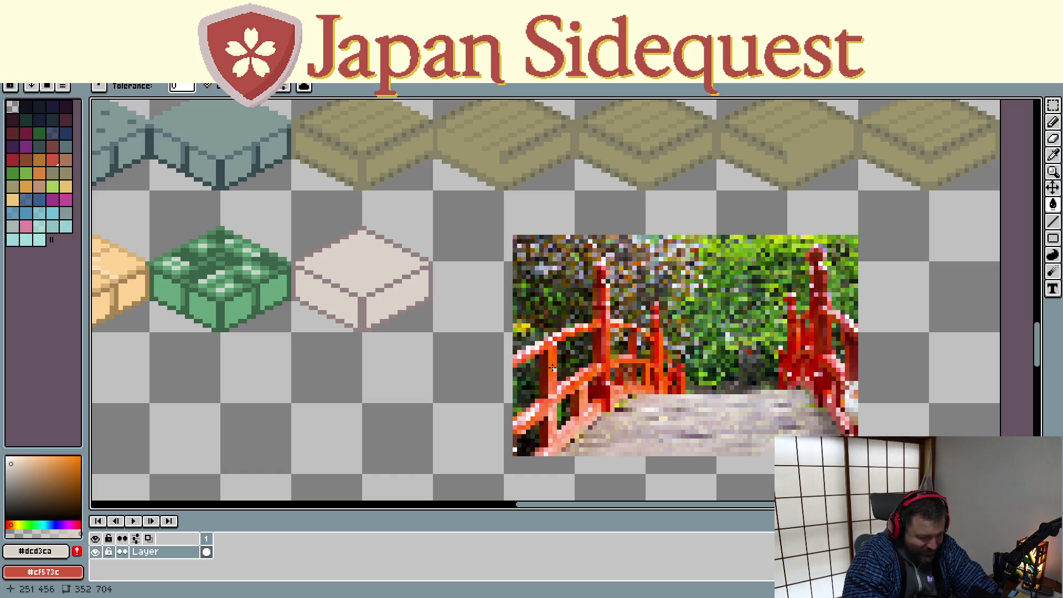
- Sample the railing orange and pencil a rail along the block's top-left edge with a back-corner post
key(i)
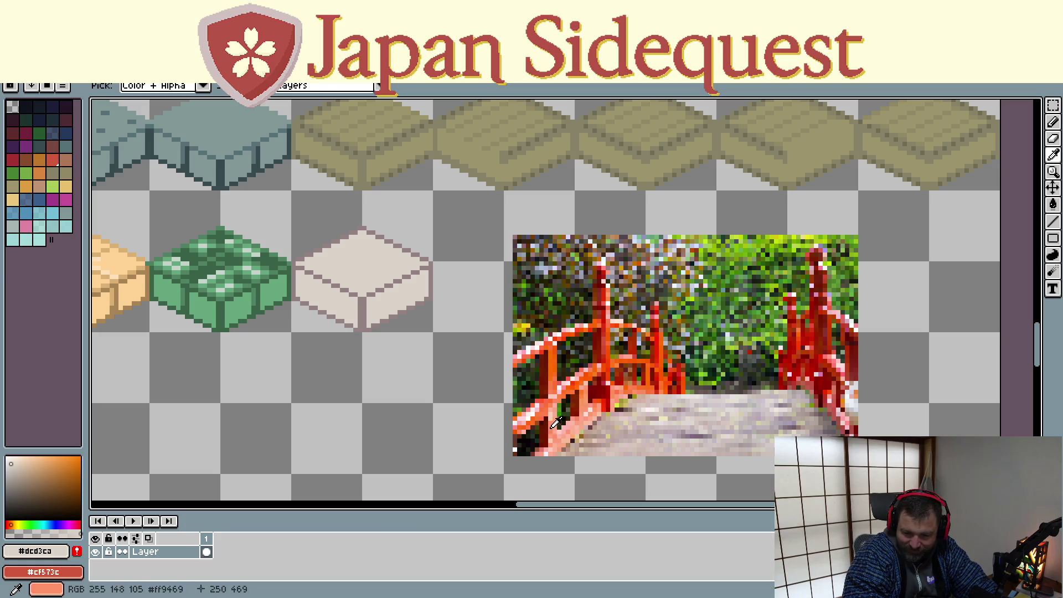
click(558, 359)
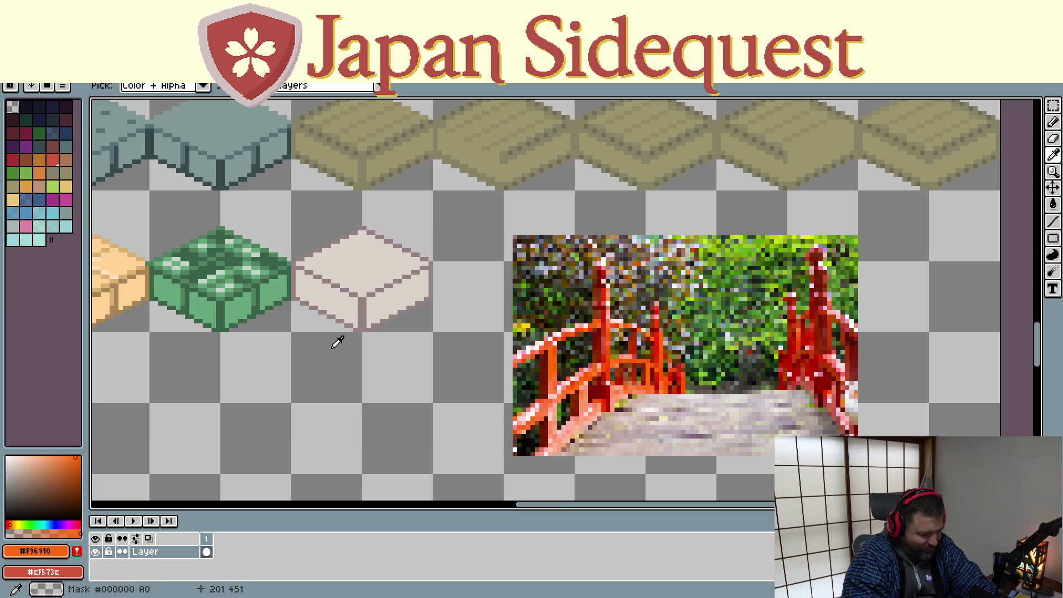
key(b)
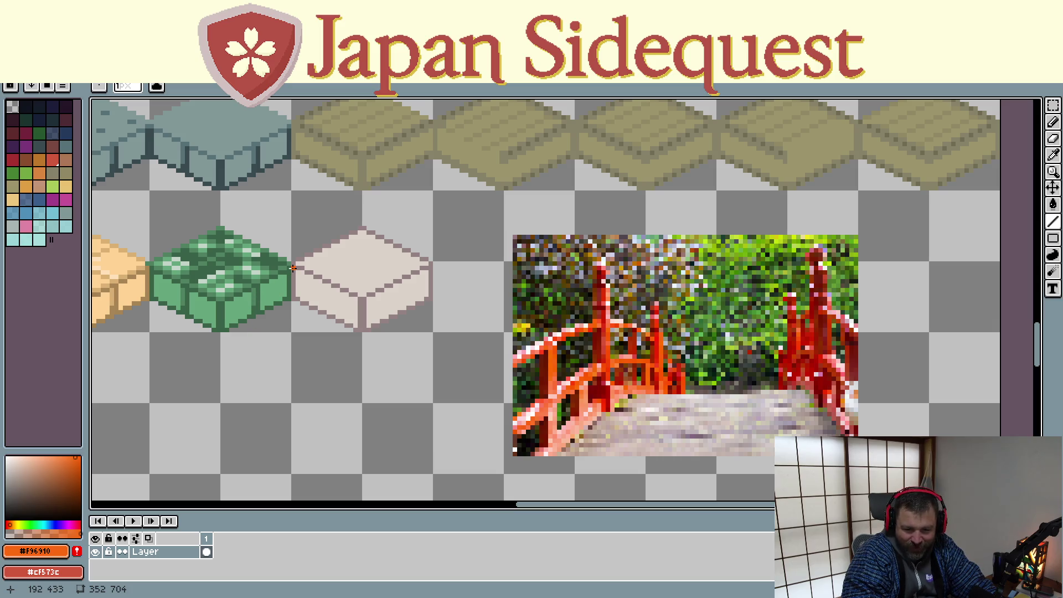
drag(293, 263, 355, 227)
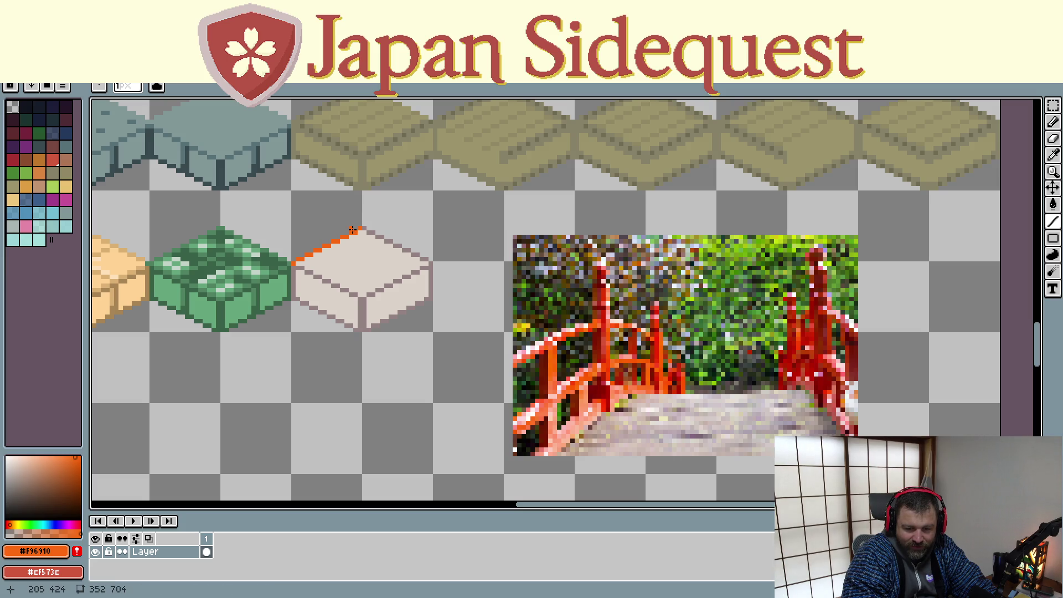
mouse_move(327, 255)
mouse_down()
mouse_move(316, 258)
mouse_move(362, 231)
mouse_up()
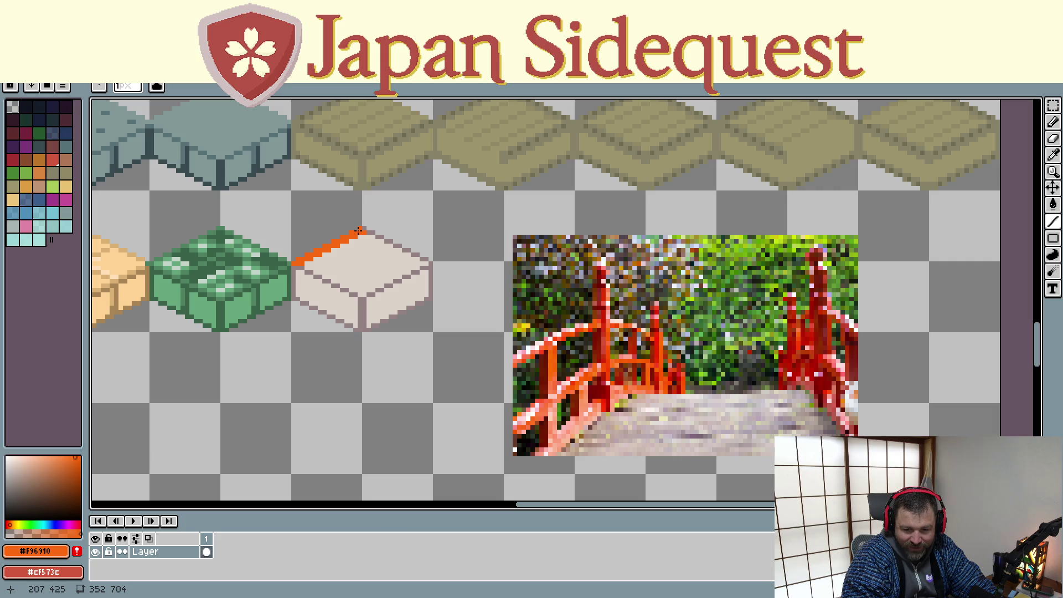
drag(360, 233, 360, 194)
drag(355, 234, 357, 195)
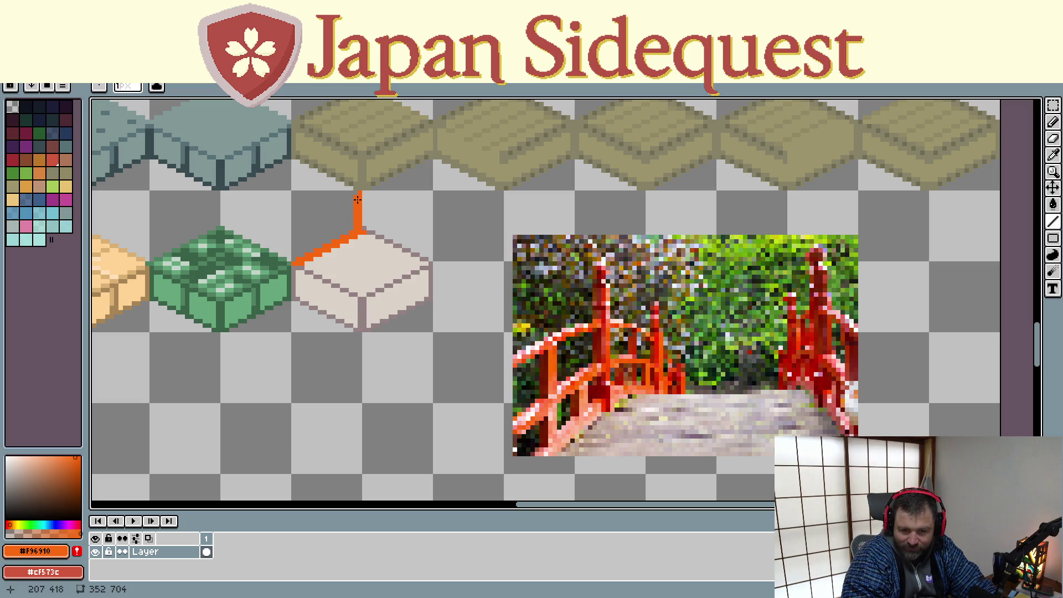
- Erase the stray orange pixels beside the post using transparent
scroll(355, 205, up, 2)
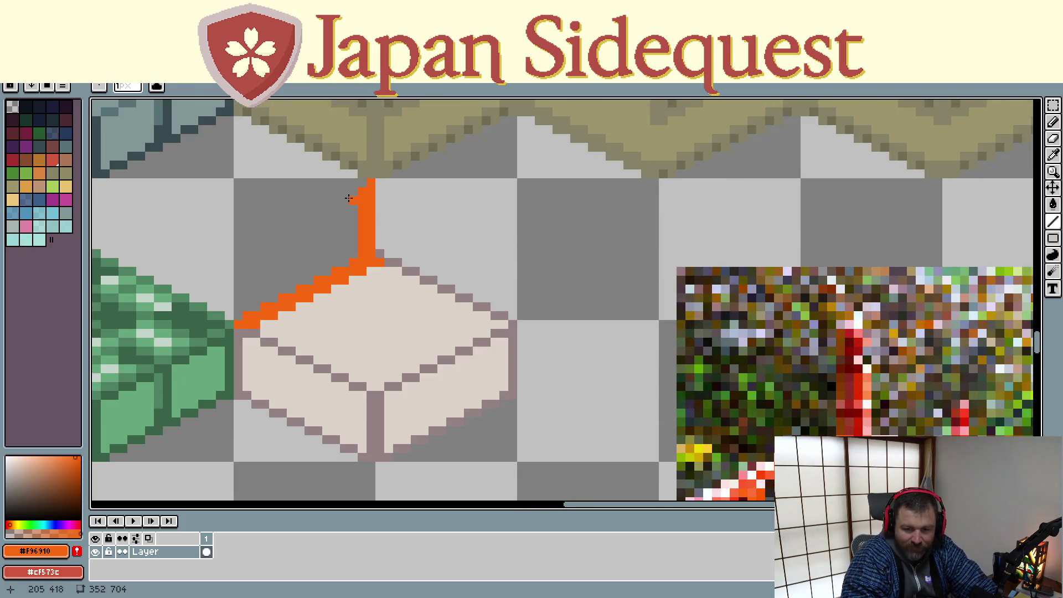
key(k)
click(359, 202)
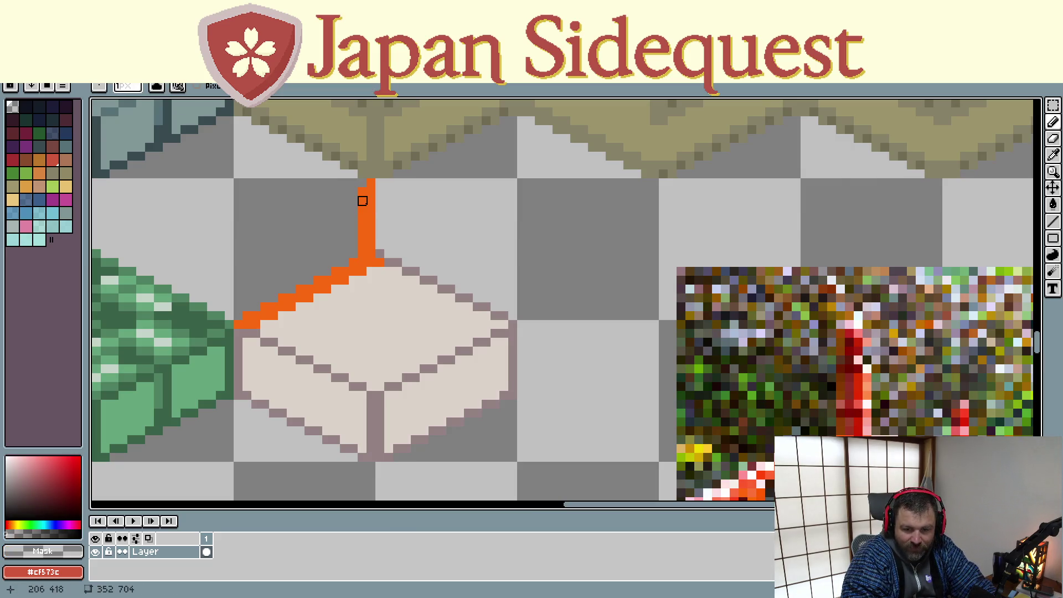
mouse_move(362, 201)
mouse_down()
mouse_move(363, 218)
mouse_move(363, 209)
mouse_up()
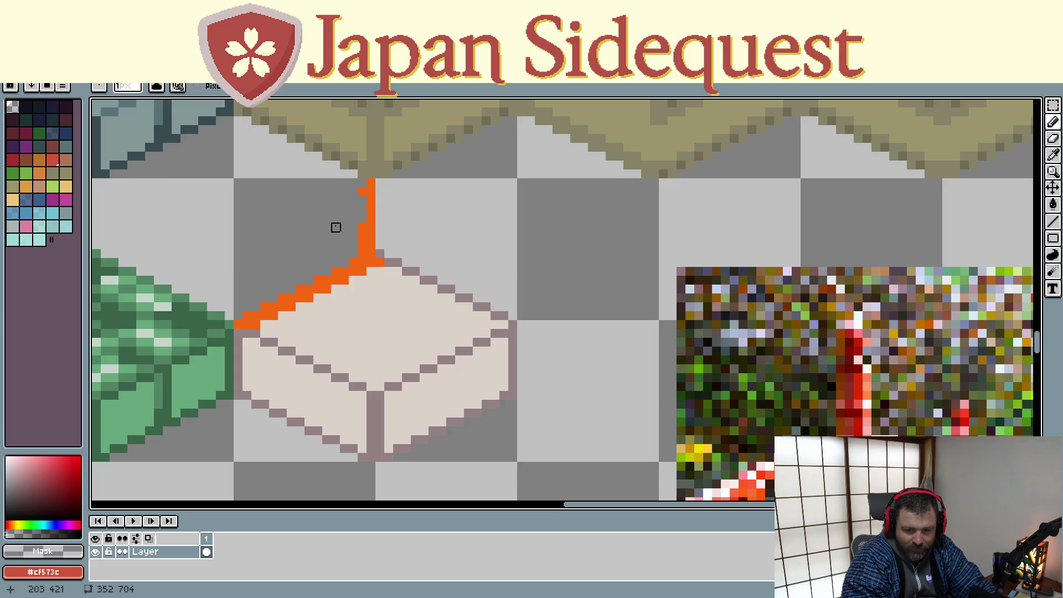
- Re-pick the railing orange and add one more orange pixel to the back post
scroll(343, 227, down, 1)
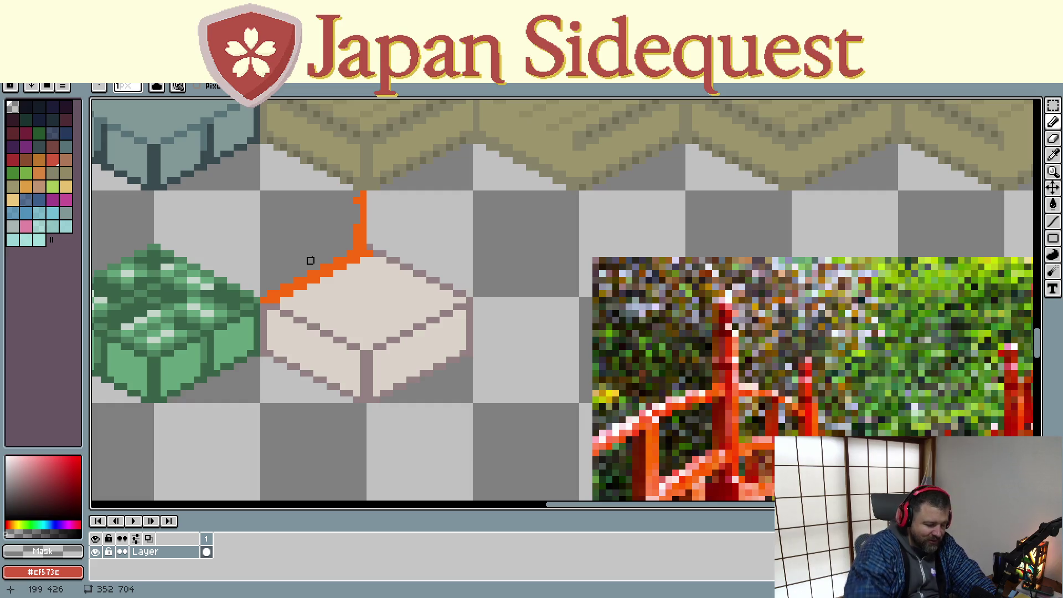
key(i)
click(327, 265)
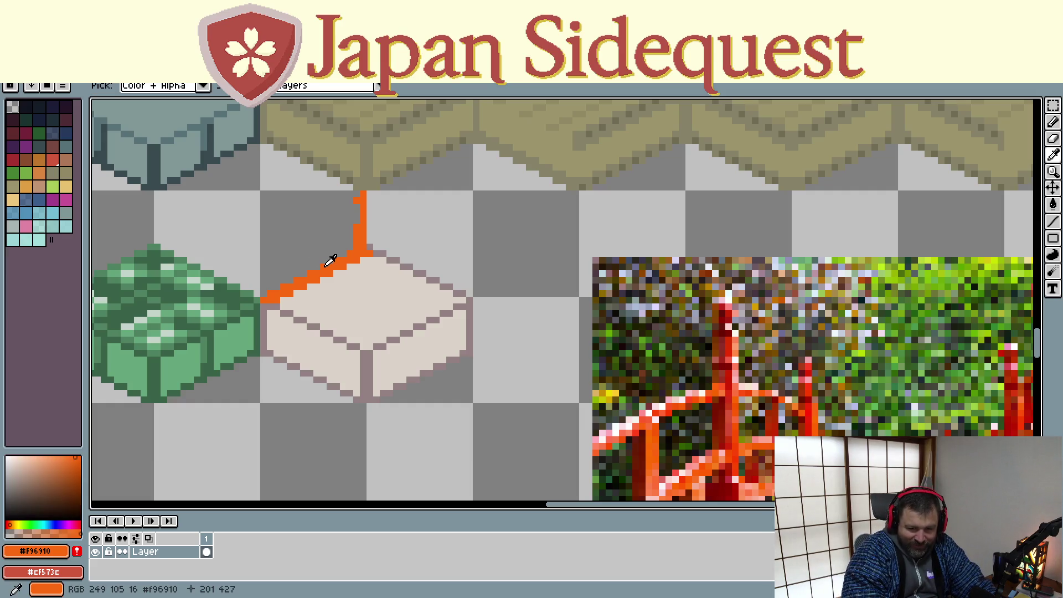
mouse_move(323, 225)
mouse_down()
mouse_move(346, 204)
mouse_move(354, 211)
mouse_up()
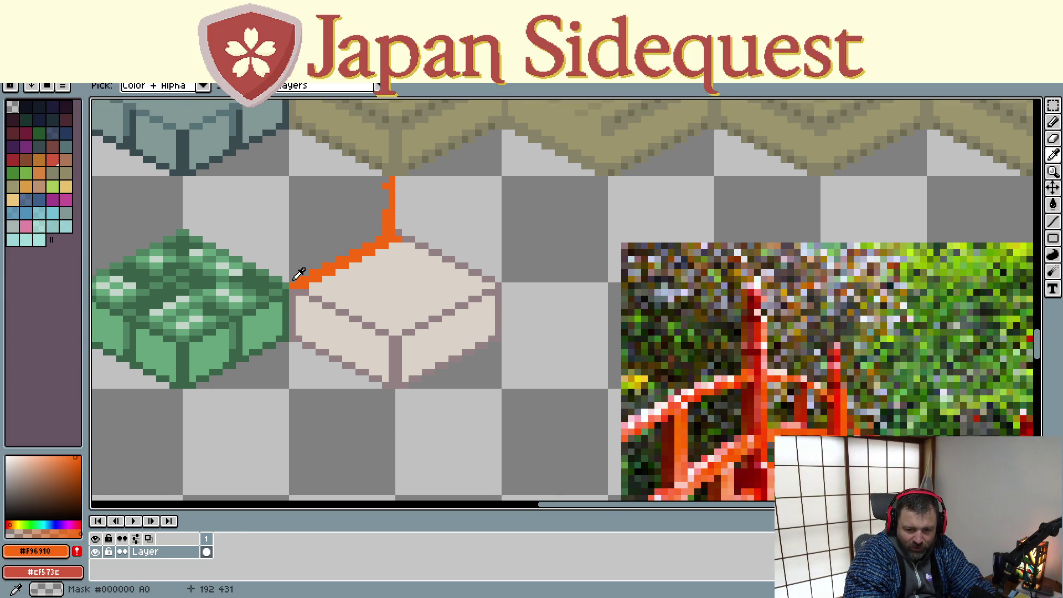
click(294, 279)
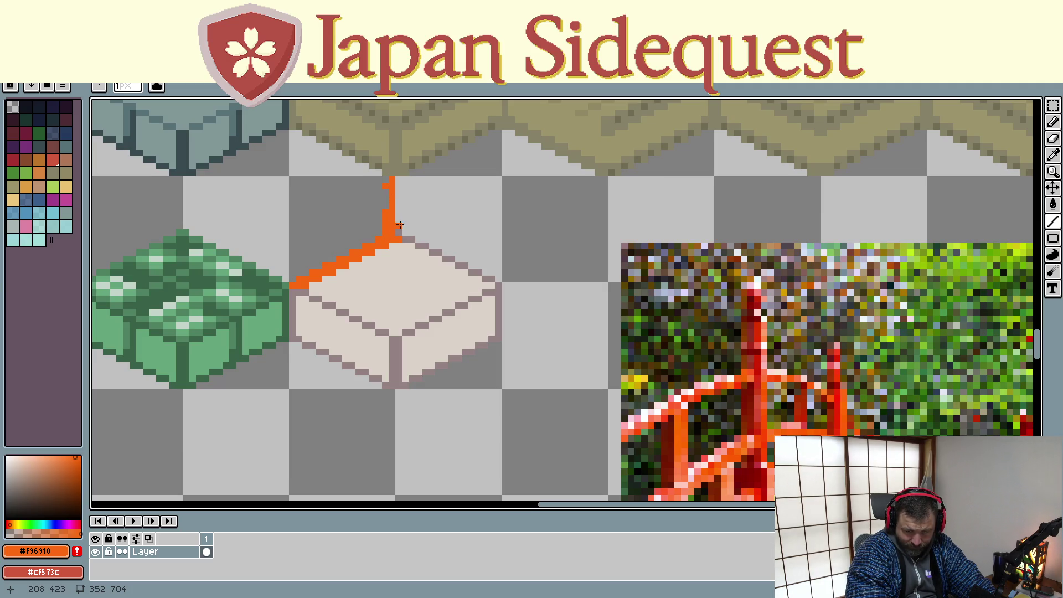
click(399, 201)
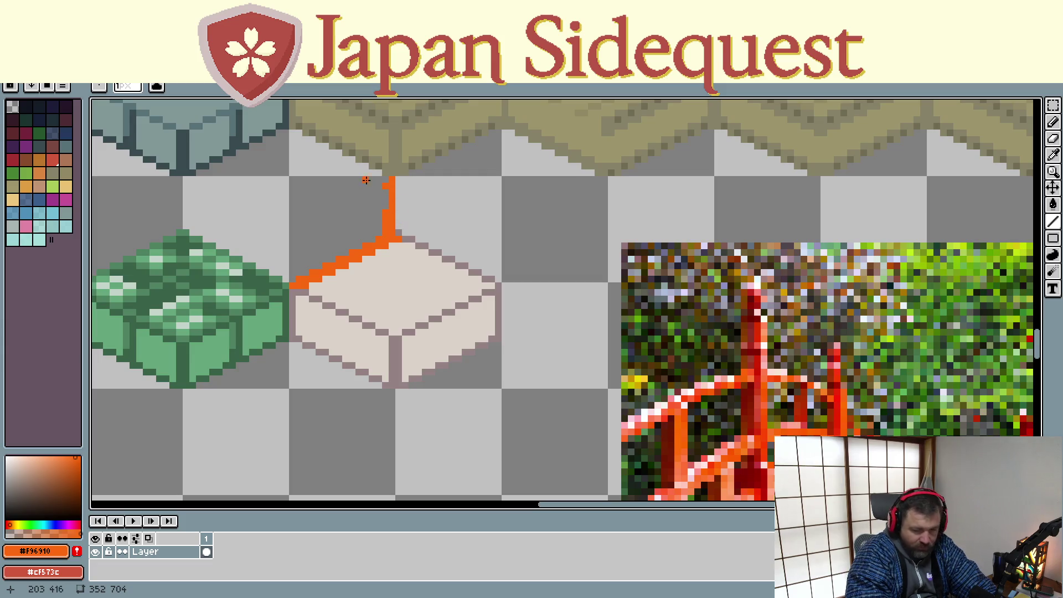
click(53, 213)
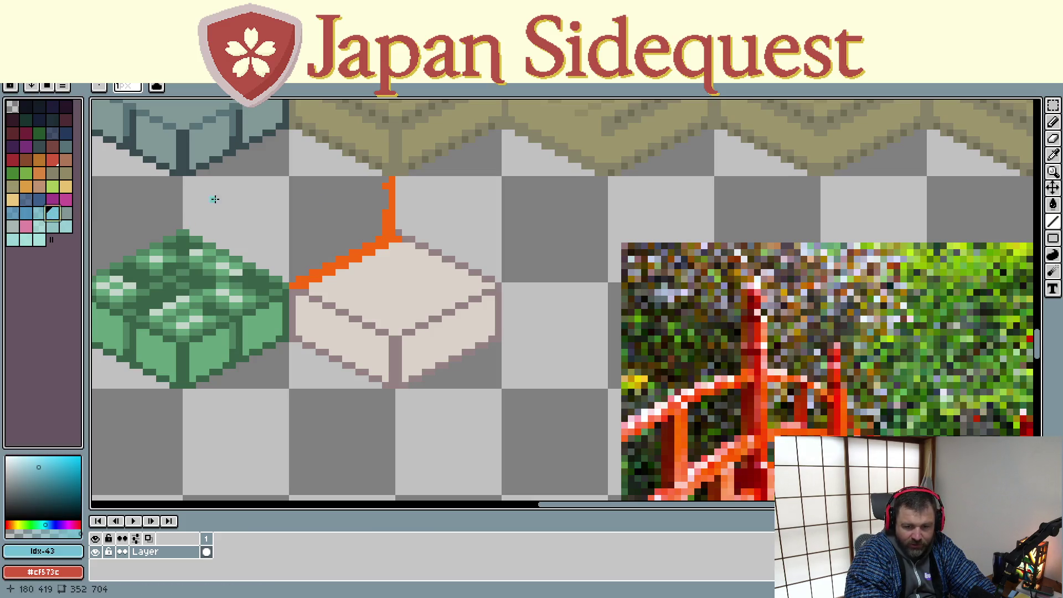
- Draw a light-blue guide line for the top rail and an orange post at the block's left corner
drag(391, 180, 290, 226)
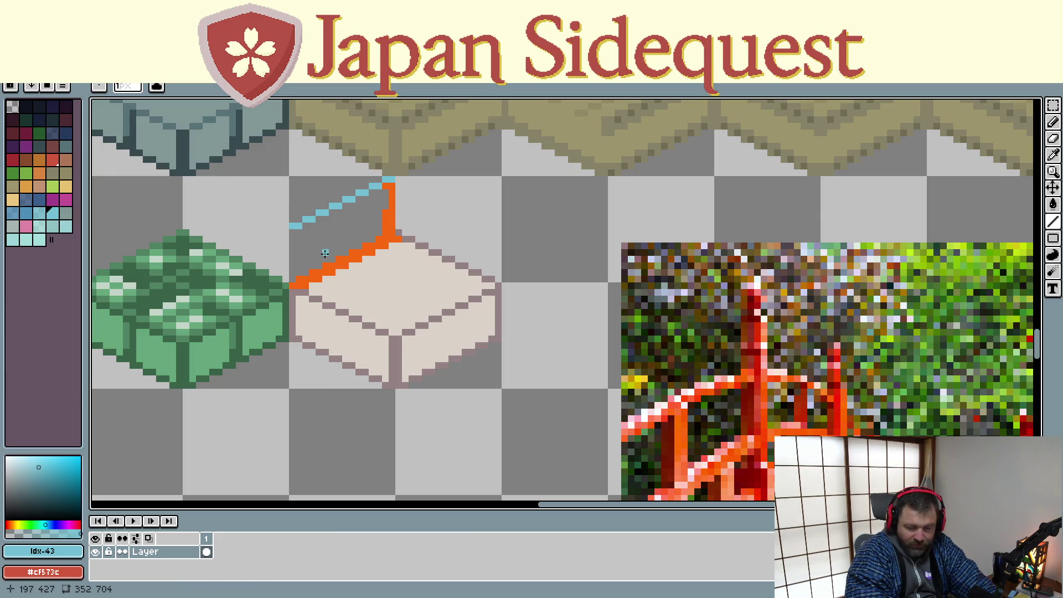
key(i)
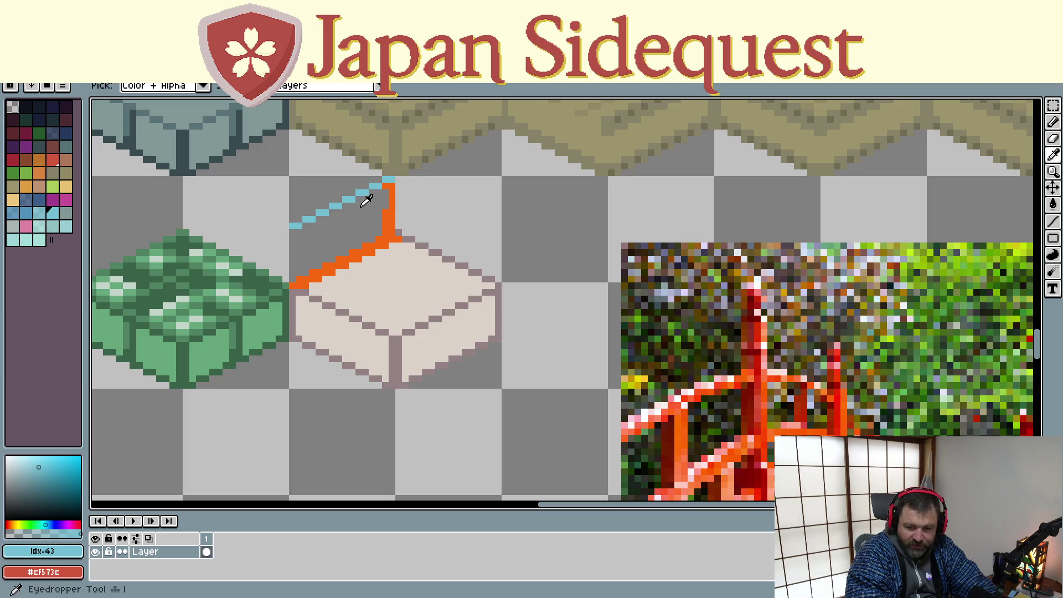
click(389, 212)
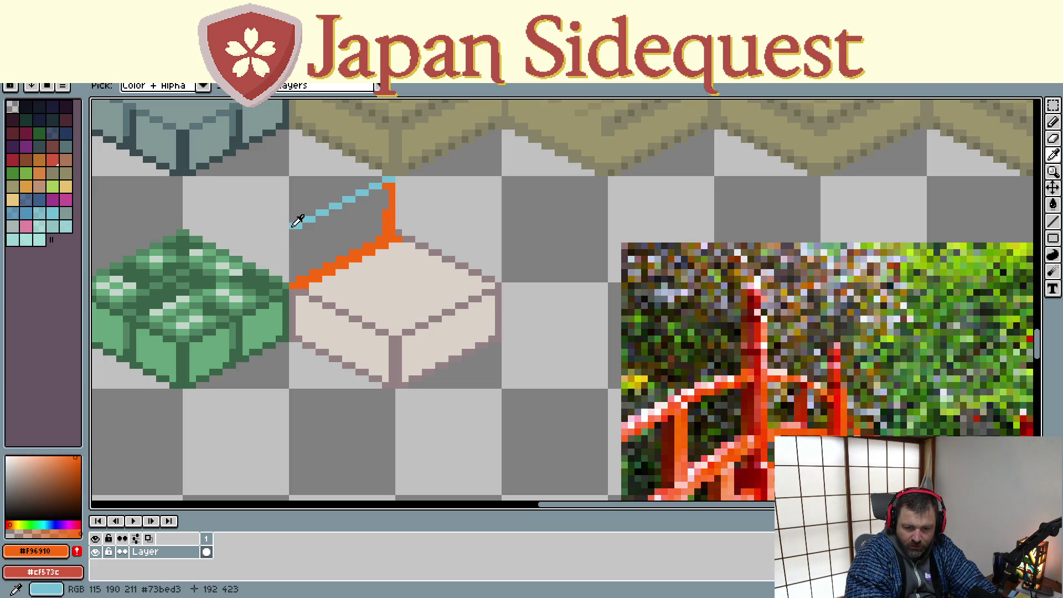
click(297, 220)
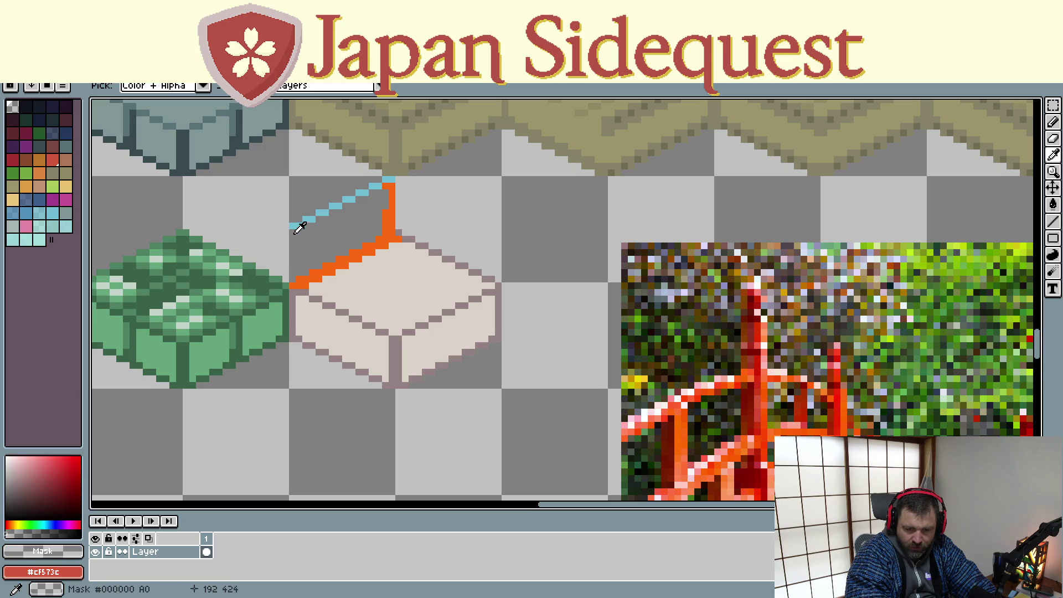
click(389, 217)
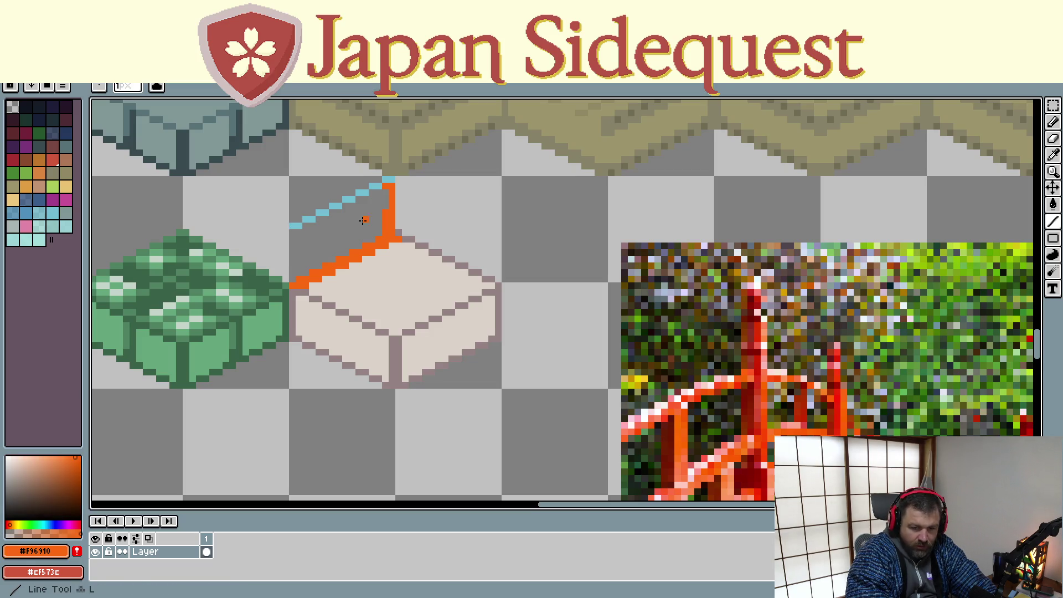
drag(290, 227, 291, 281)
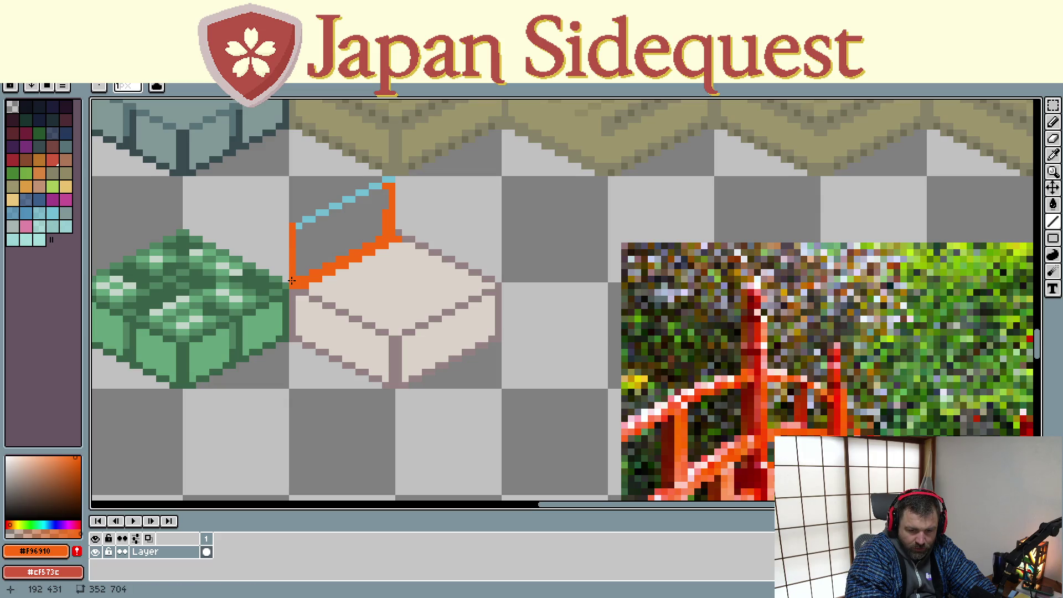
click(310, 230)
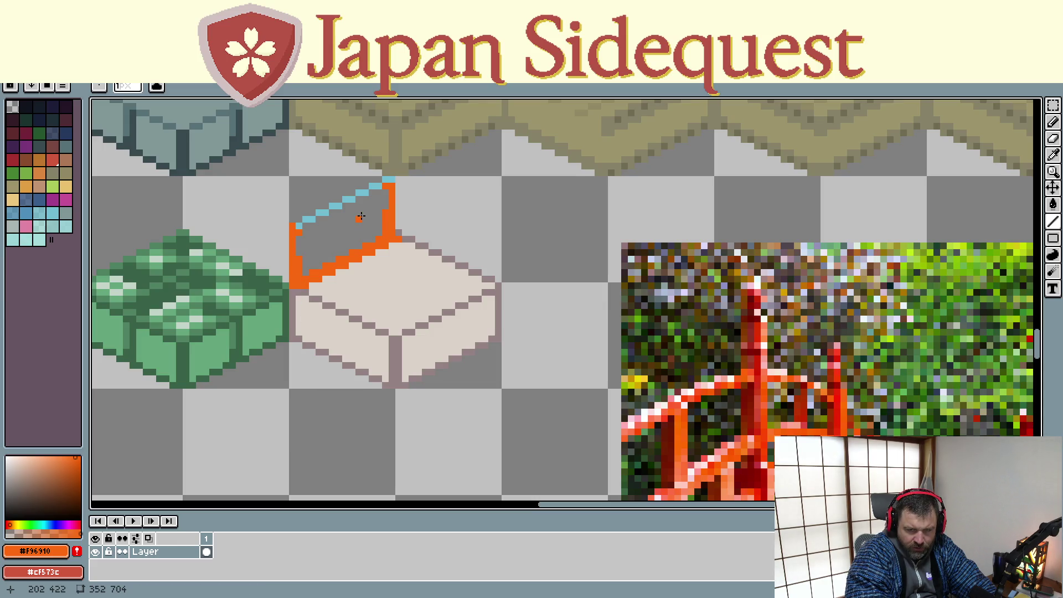
- Make the back post's top pixel orange and erase the blue guide line
click(392, 179)
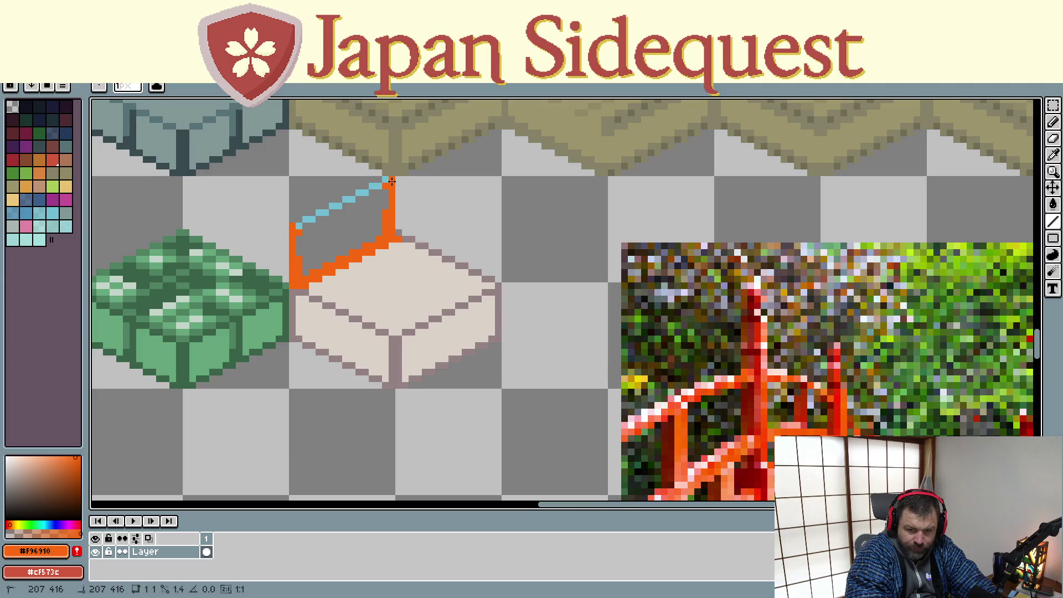
key(l)
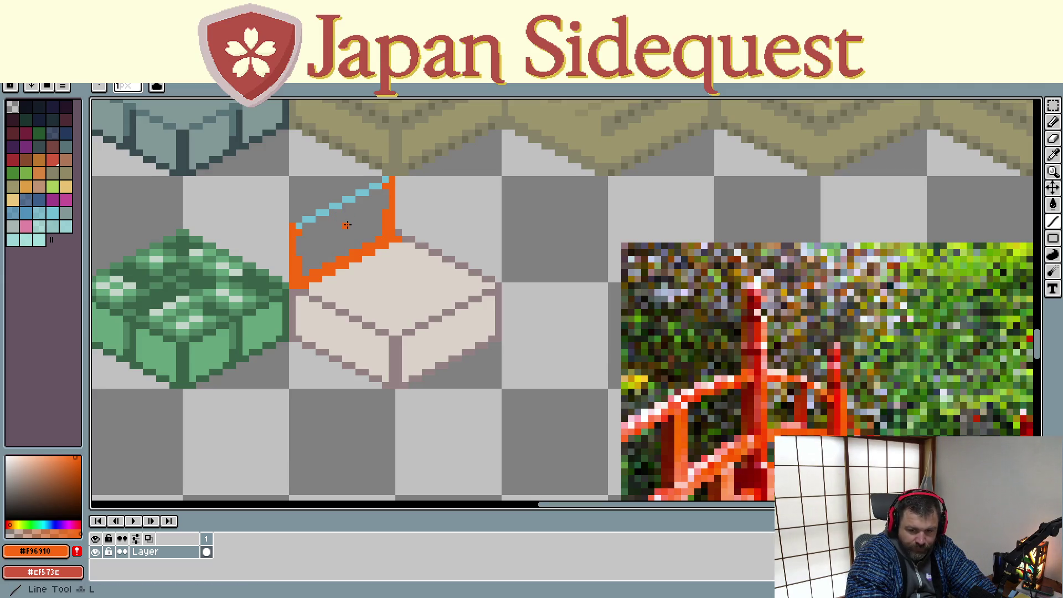
alt+click(347, 224)
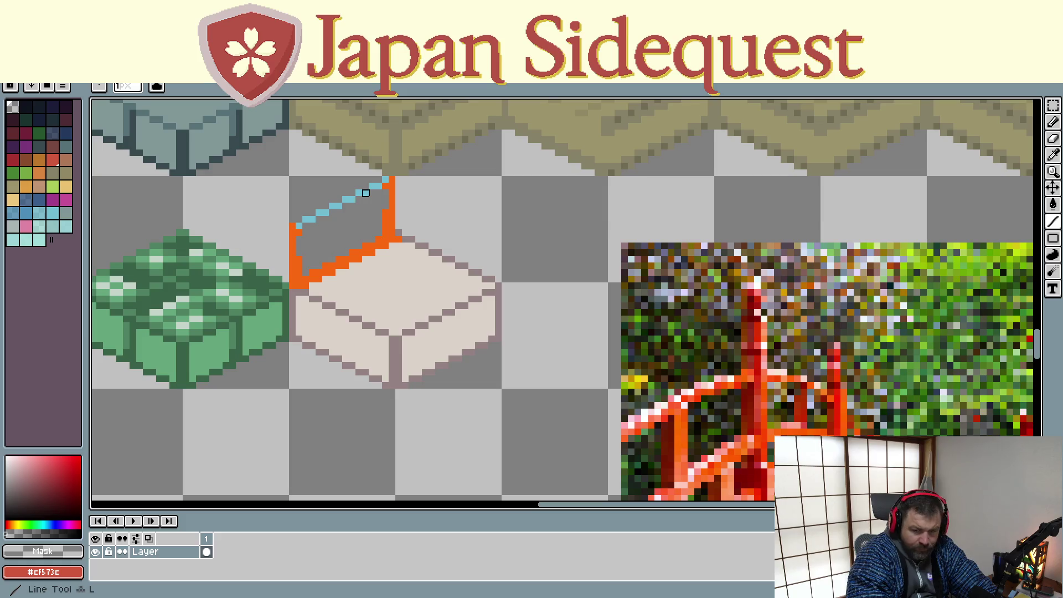
drag(385, 179, 298, 227)
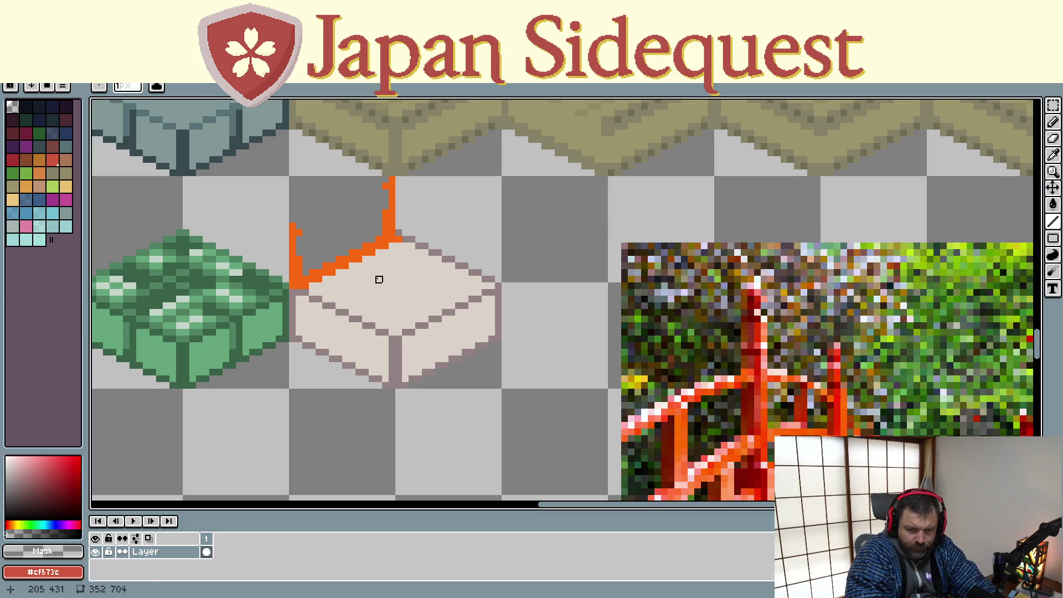
key(b)
mouse_move(290, 177)
mouse_down()
mouse_move(431, 334)
mouse_move(498, 389)
mouse_up()
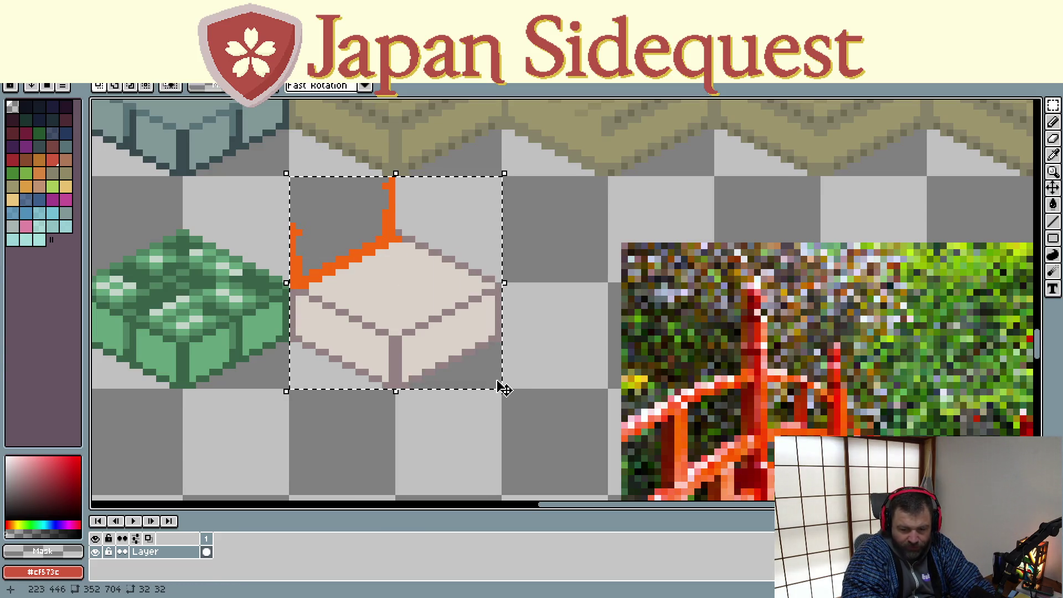
click(358, 278)
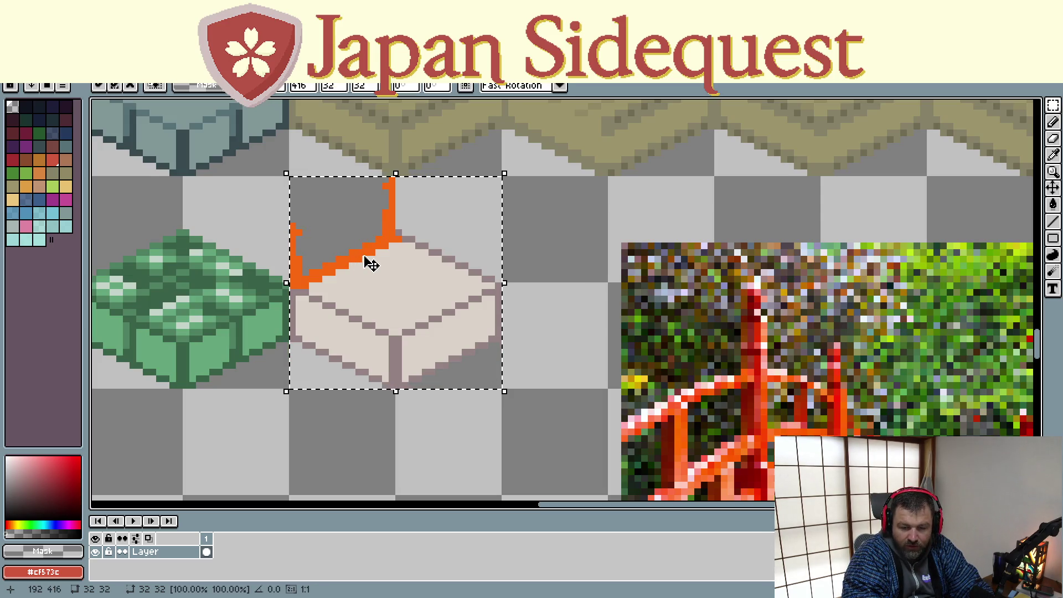
mouse_move(370, 267)
mouse_down()
mouse_move(235, 347)
mouse_move(272, 335)
mouse_move(267, 323)
mouse_up()
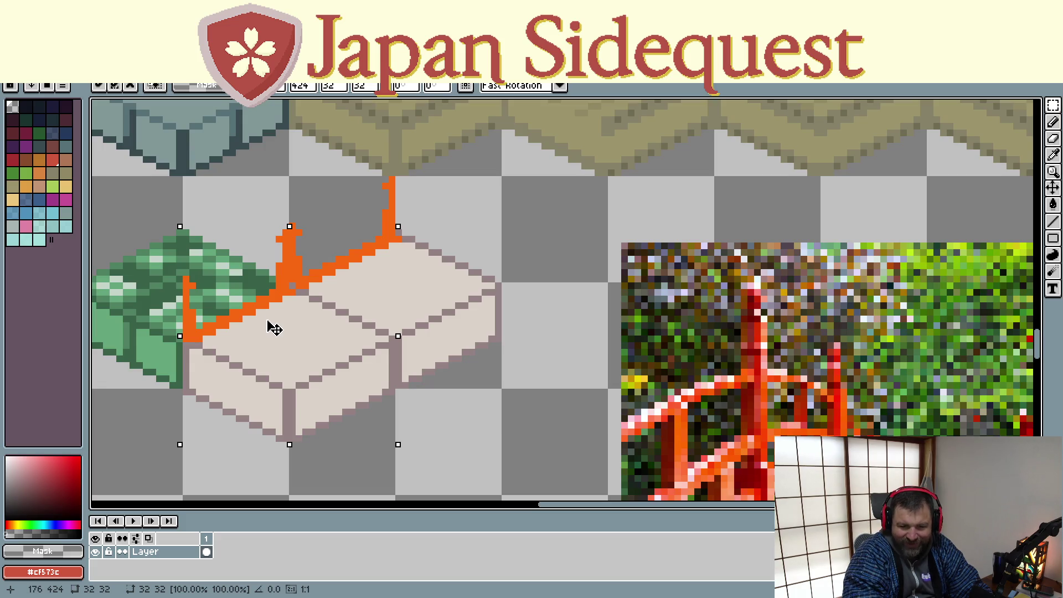
drag(267, 322, 267, 318)
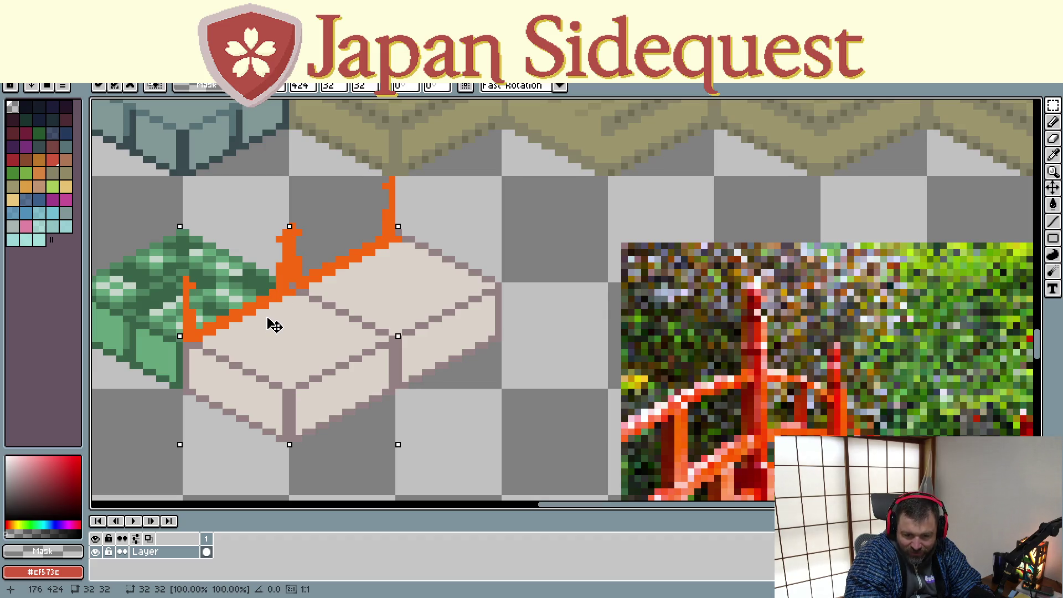
drag(267, 322, 268, 324)
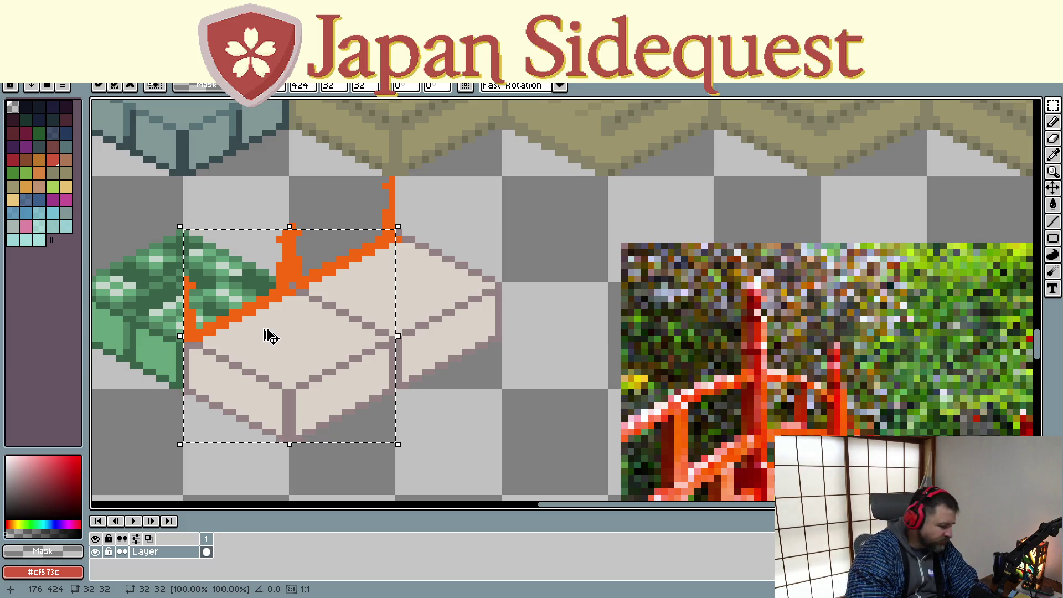
key(ctrl+z)
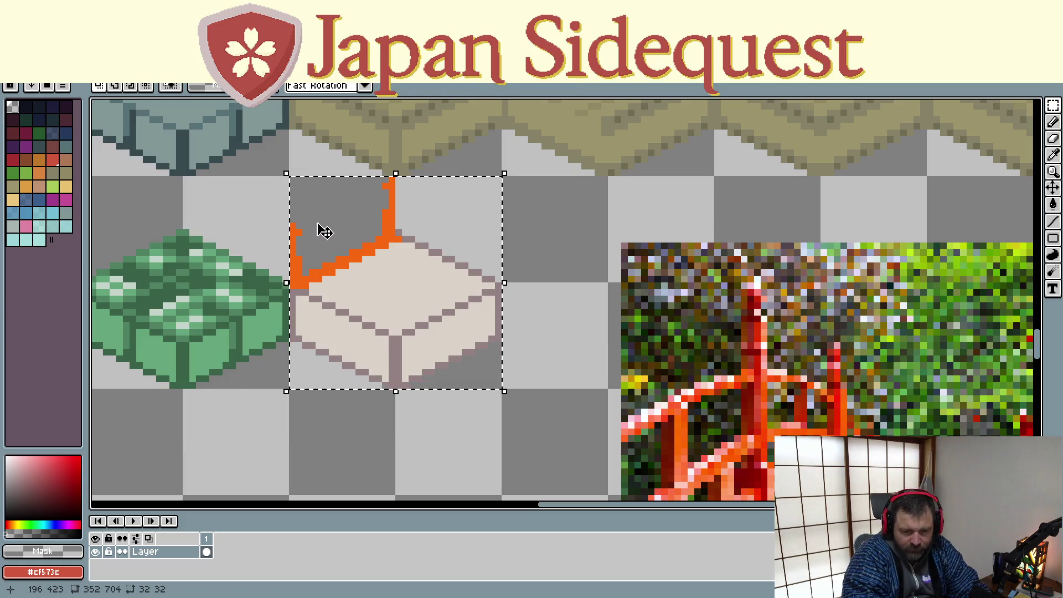
- Clear the selection, touch up the orange railing pixels, and marquee-select the whole railed block
click(311, 226)
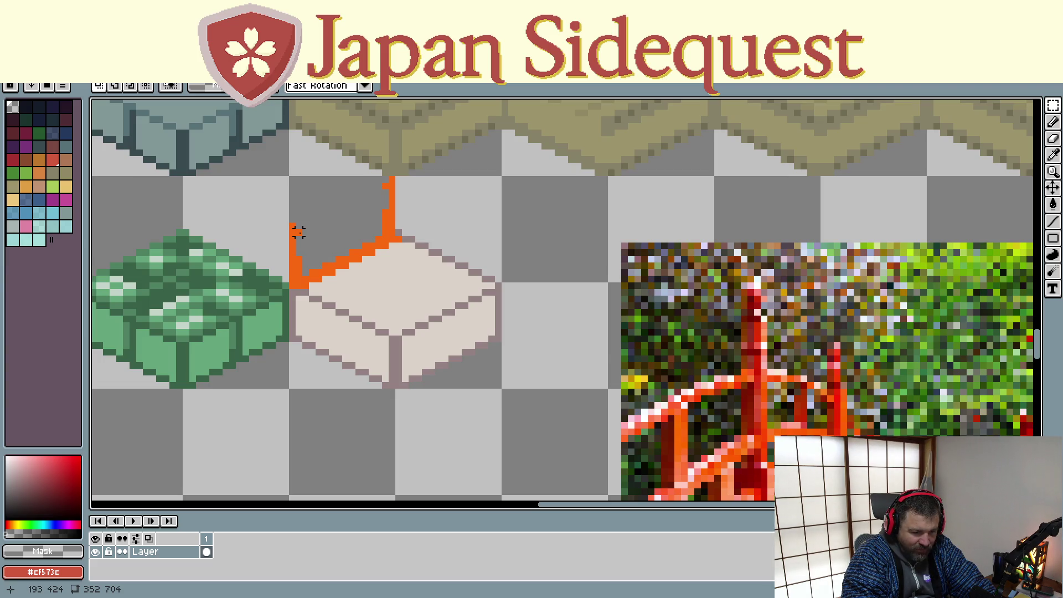
key(i)
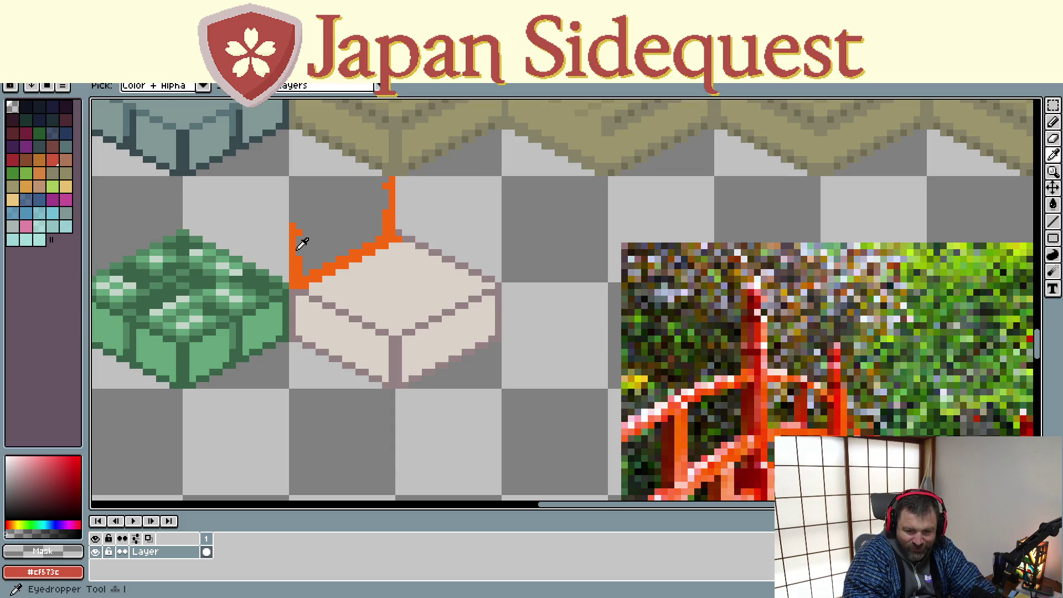
click(299, 238)
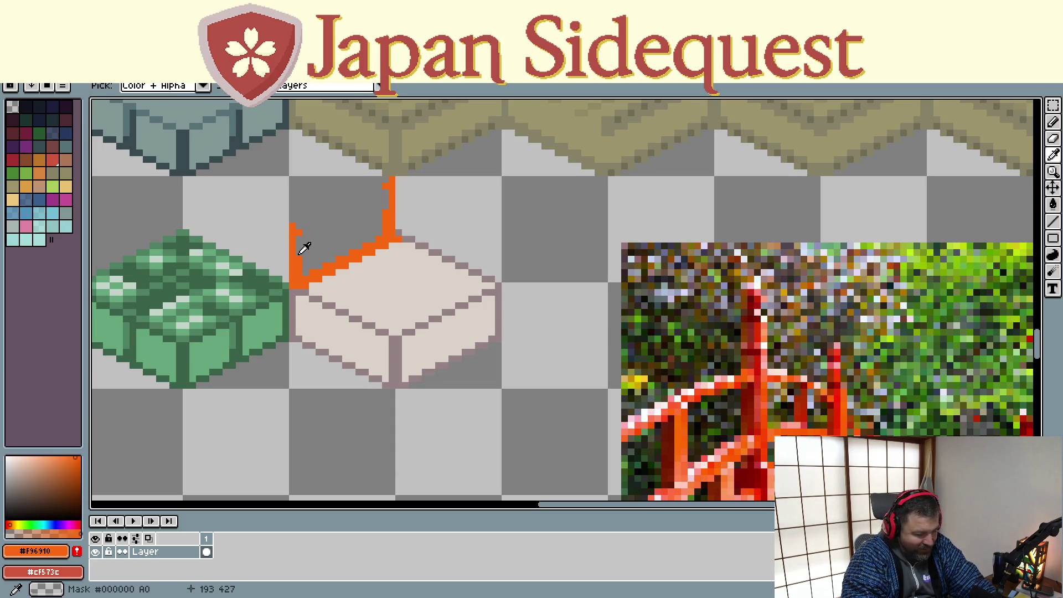
key(b)
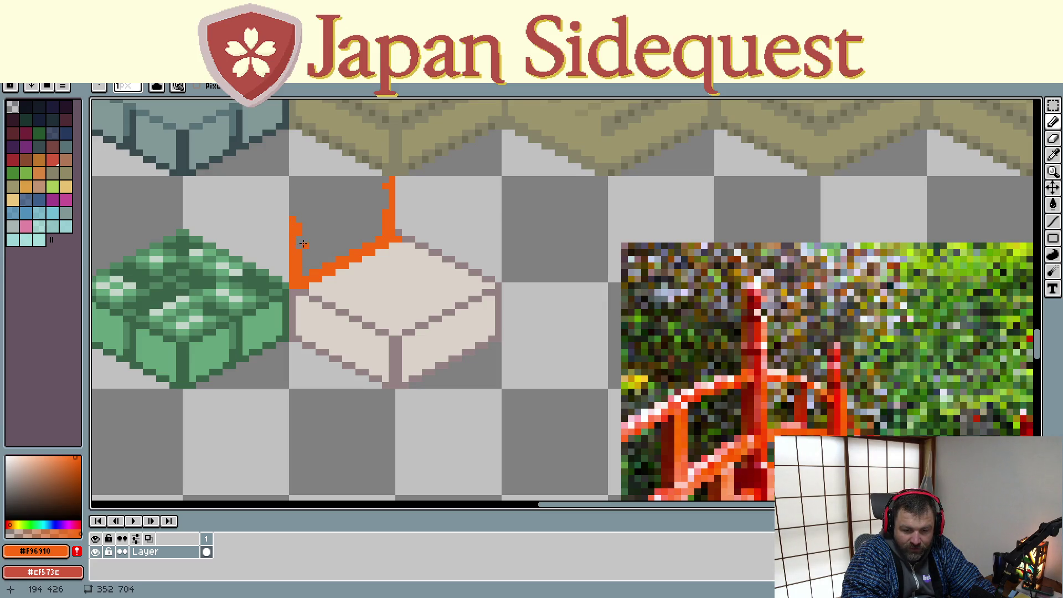
key(i)
click(320, 228)
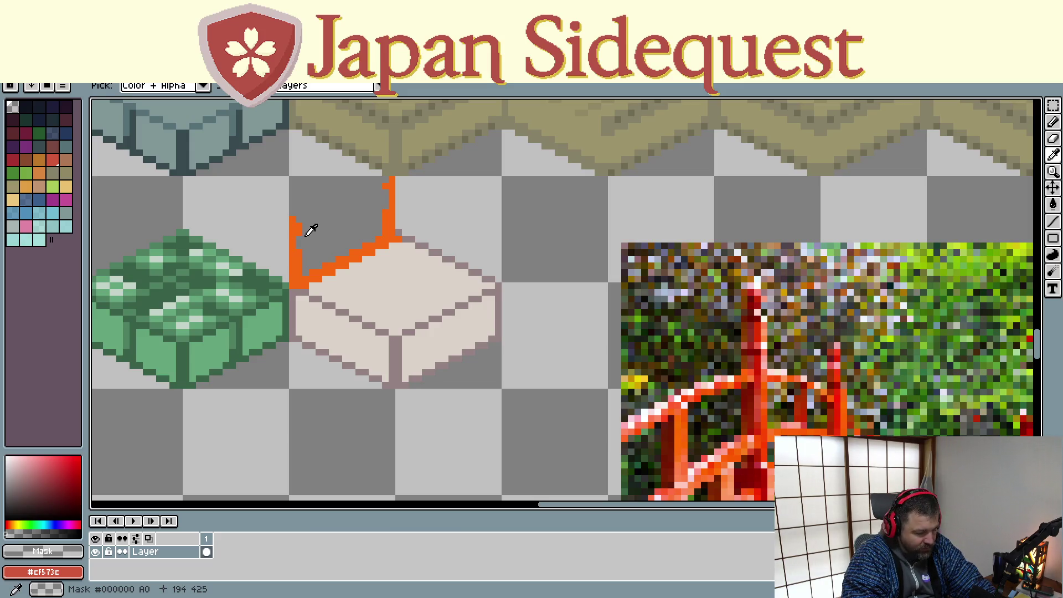
key(b)
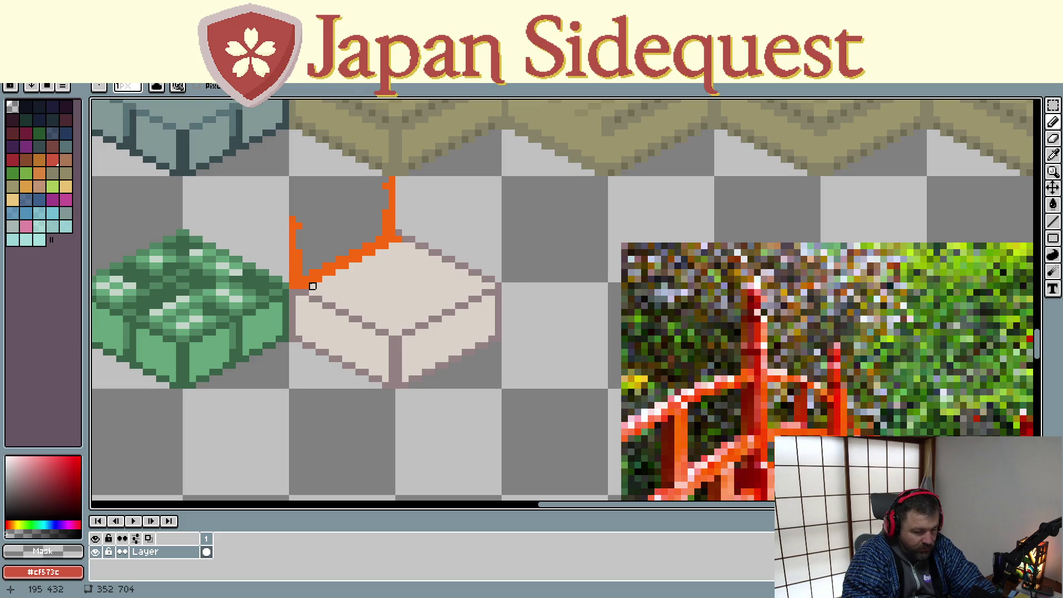
key(m)
mouse_move(290, 177)
mouse_down()
mouse_move(393, 304)
mouse_move(501, 391)
mouse_up()
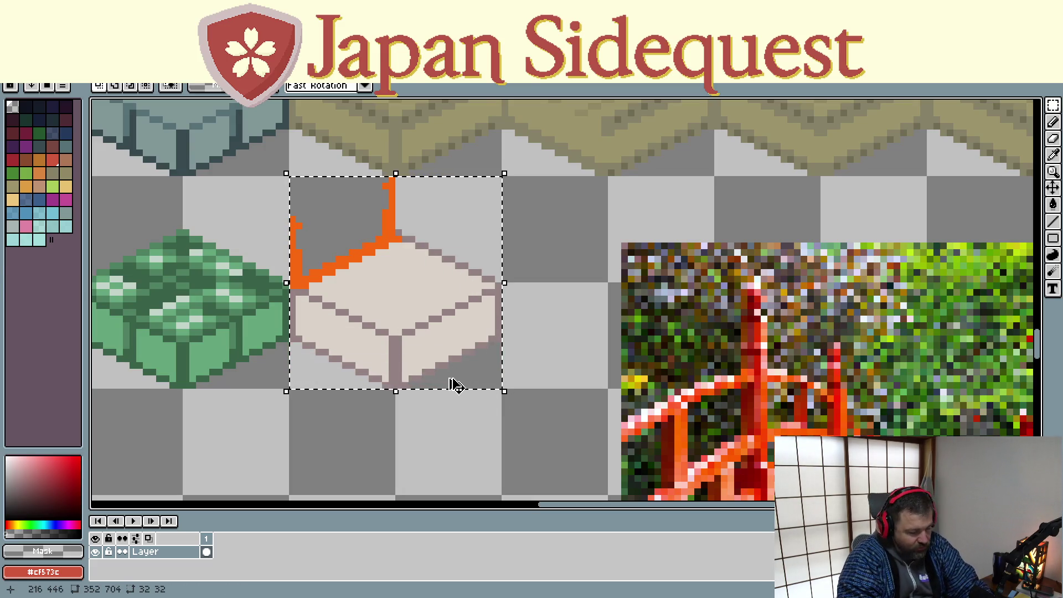
- Drag a trial copy of the block over the green tile, then undo it and the last railing pixel
mouse_move(453, 349)
mouse_down()
mouse_move(386, 344)
mouse_move(280, 423)
mouse_move(296, 374)
mouse_move(319, 375)
mouse_move(315, 361)
mouse_move(316, 388)
mouse_move(314, 366)
mouse_up()
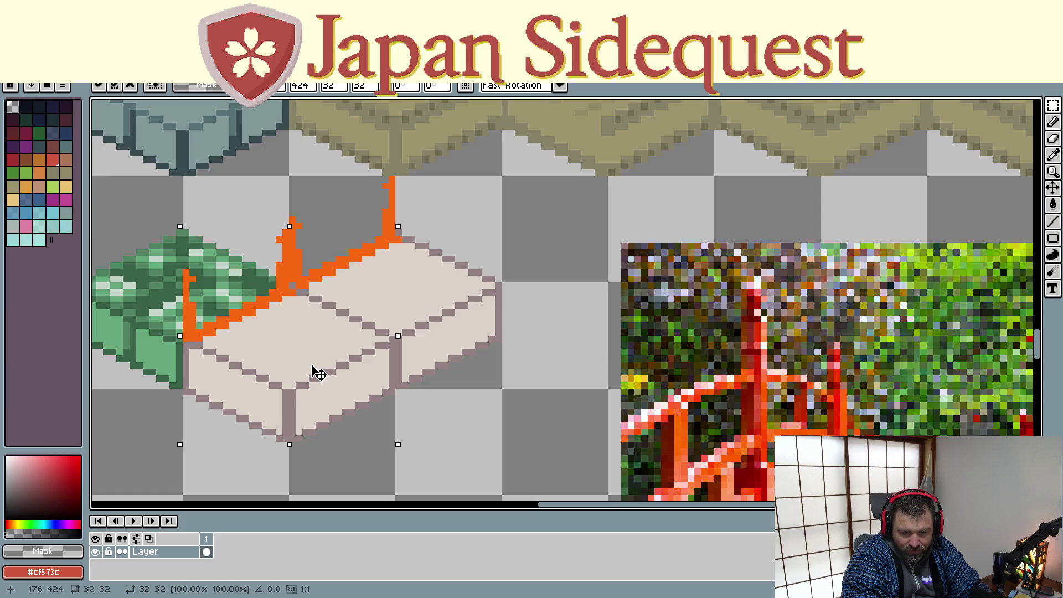
key(ctrl+z)
key(ctrl+z)
key(ctrl+z)
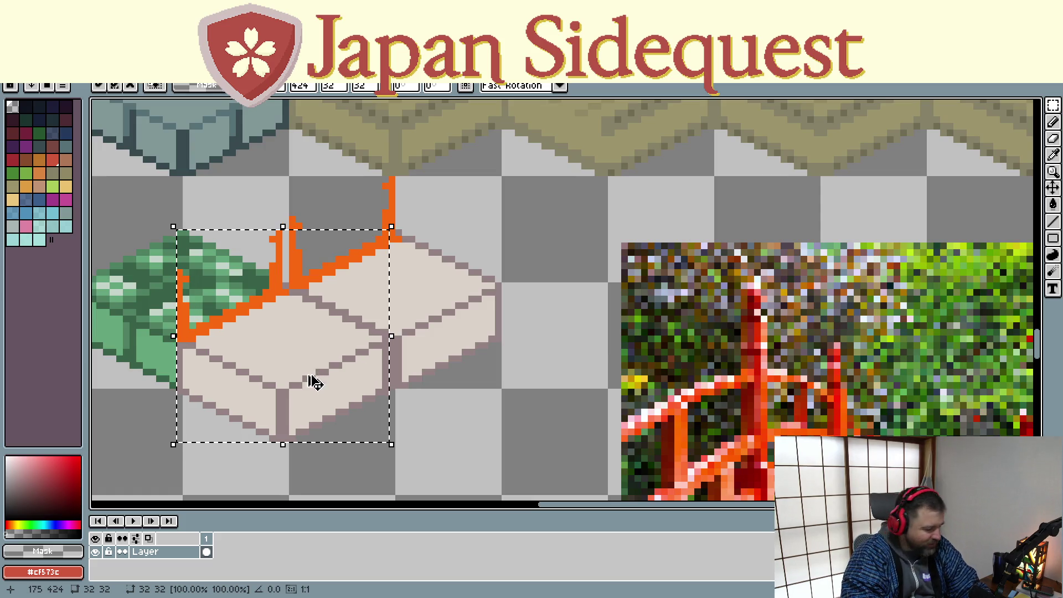
key(ctrl+z)
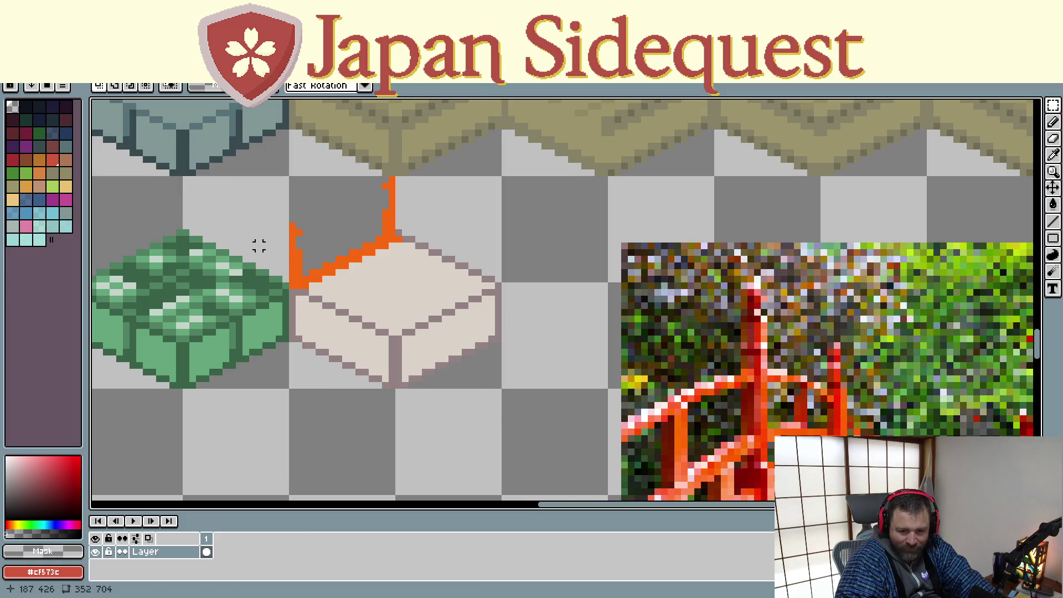
mouse_move(292, 179)
mouse_down()
mouse_move(483, 351)
mouse_move(501, 387)
mouse_up()
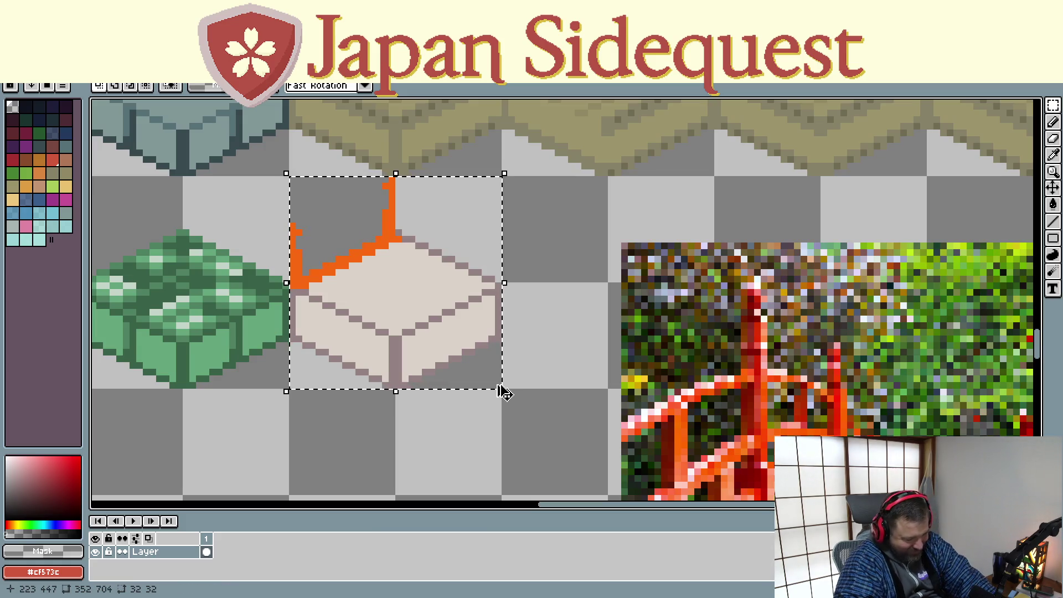
mouse_move(421, 318)
mouse_down()
mouse_move(301, 399)
mouse_move(321, 373)
mouse_move(313, 367)
mouse_up()
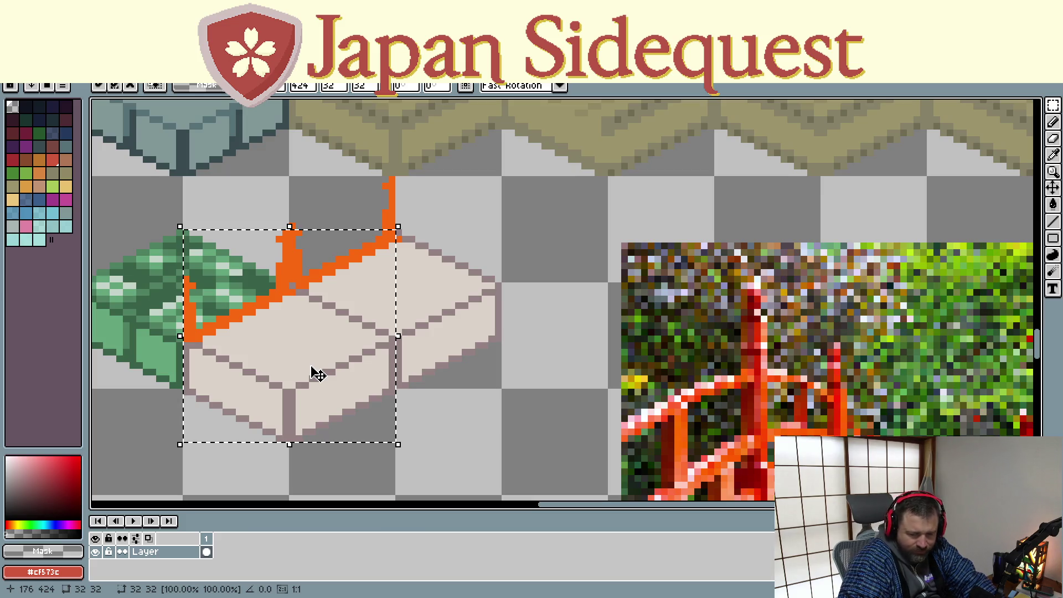
key(ctrl+z)
click(292, 419)
click(319, 411)
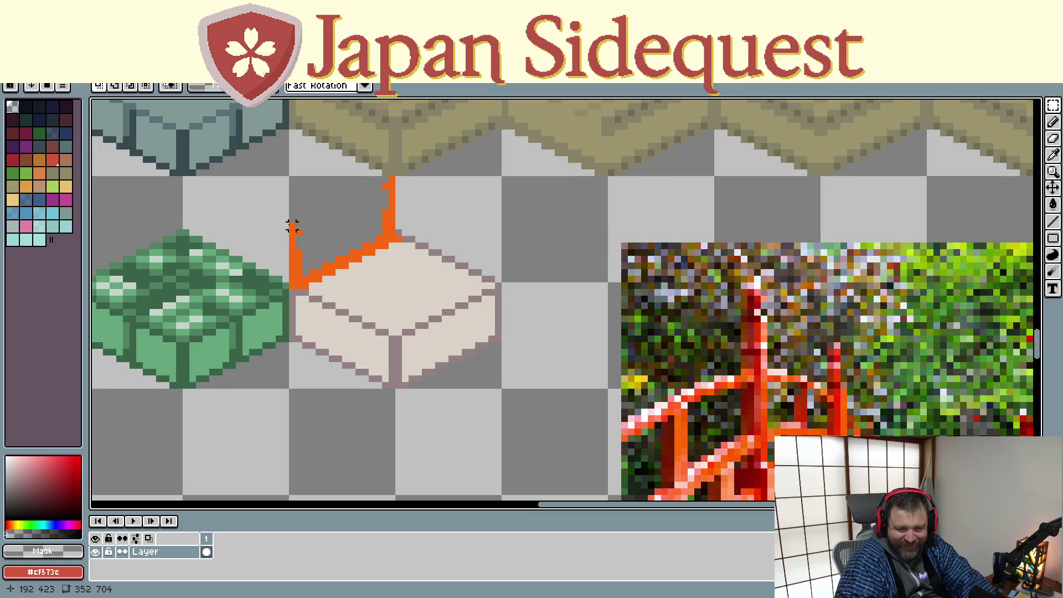
- Copy the whole railed stone block down-left so it overlaps the green tile
drag(293, 213, 304, 252)
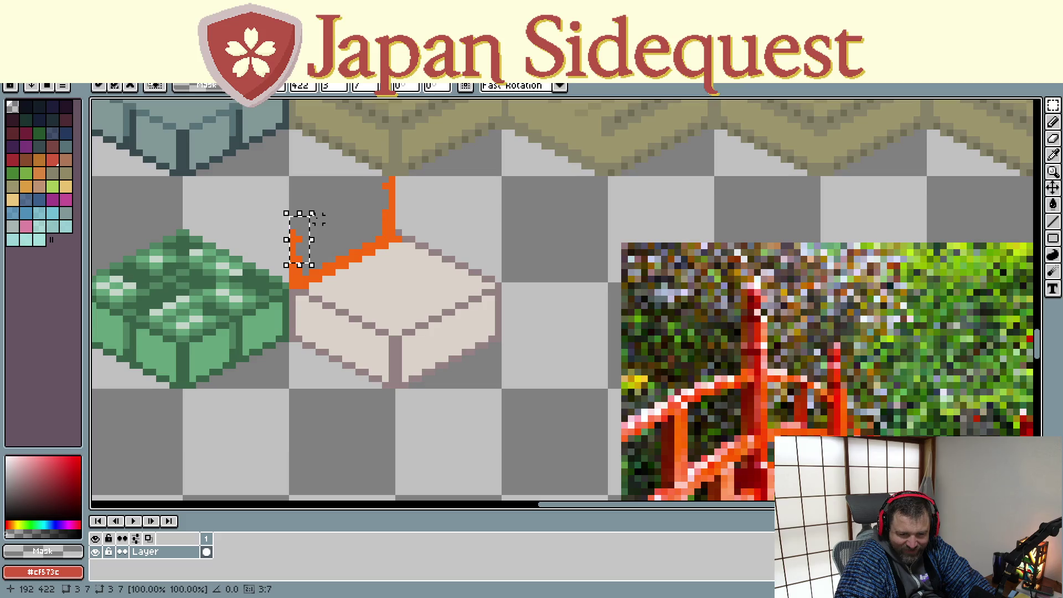
click(322, 219)
mouse_move(292, 178)
mouse_down()
mouse_move(396, 318)
mouse_move(503, 390)
mouse_up()
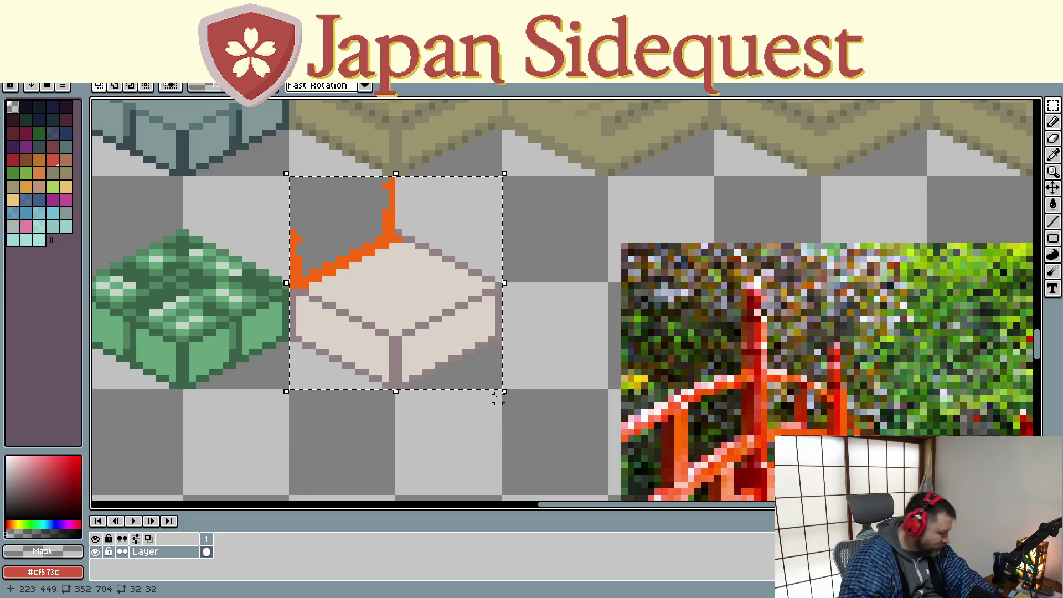
mouse_move(431, 309)
mouse_down()
mouse_move(387, 356)
mouse_move(328, 379)
mouse_move(334, 360)
mouse_move(316, 352)
mouse_move(324, 360)
mouse_up()
scroll(474, 365, down, 2)
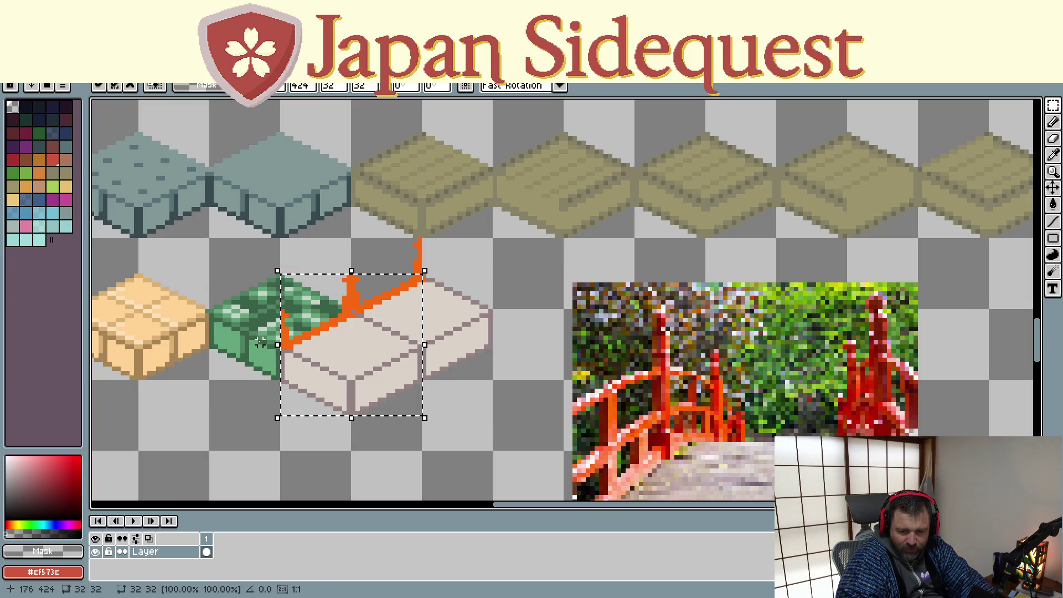
- Drop the pasted copy, undo it twice to restore the green tile, and deselect
click(467, 403)
key(ctrl+z)
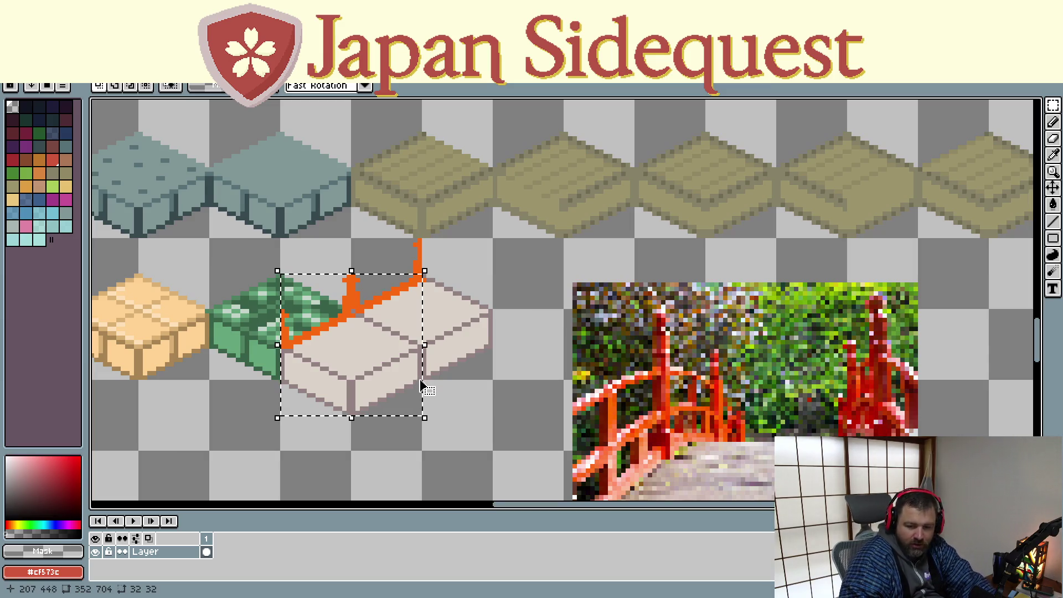
key(ctrl+z)
click(410, 391)
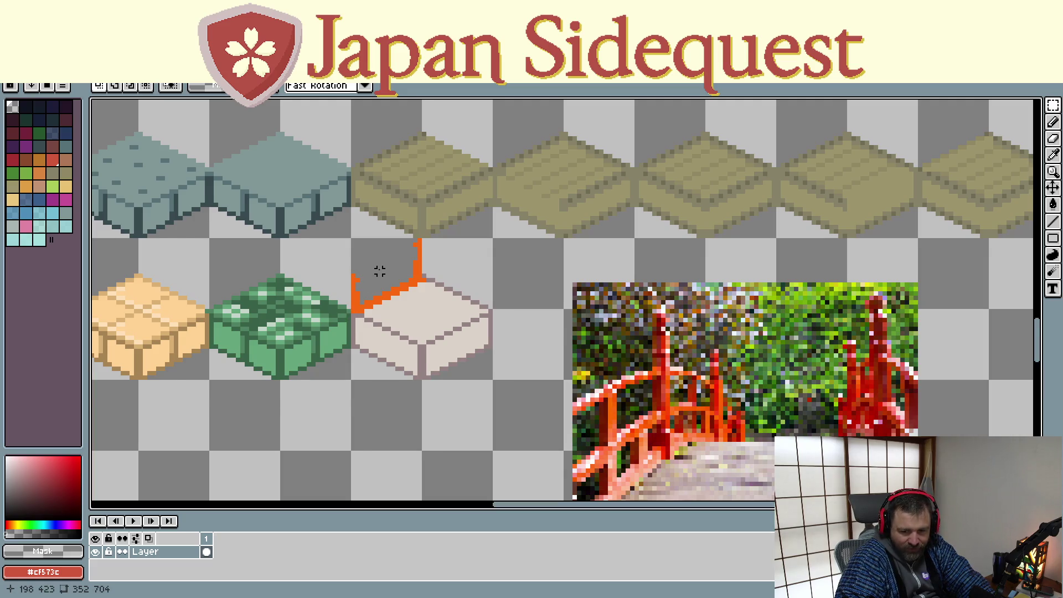
- Zoom in and out to check the orange railing corner and two posts on the stone block
scroll(376, 266, up, 2)
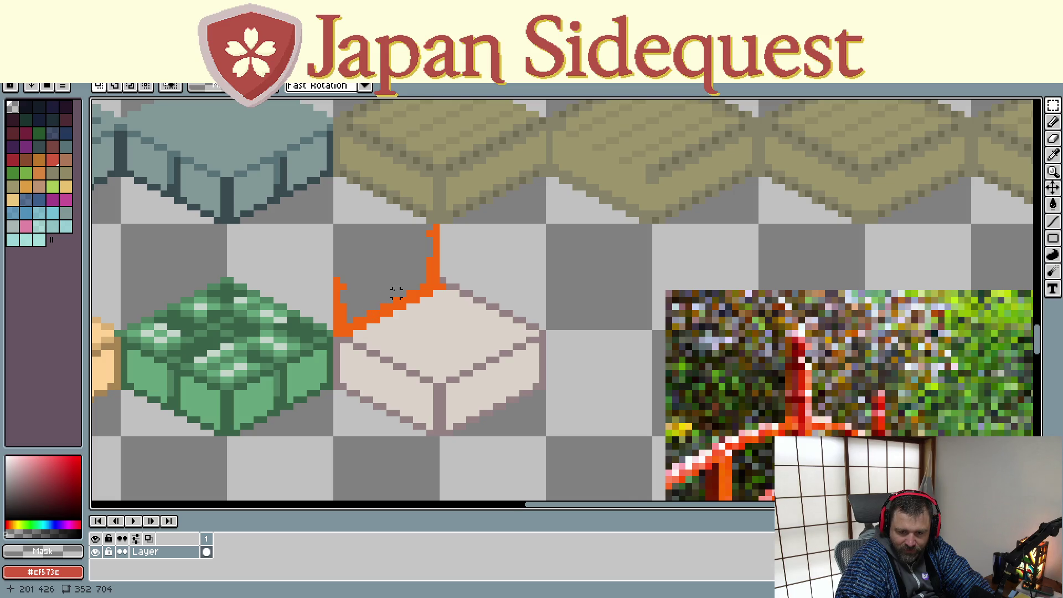
scroll(394, 293, down, 1)
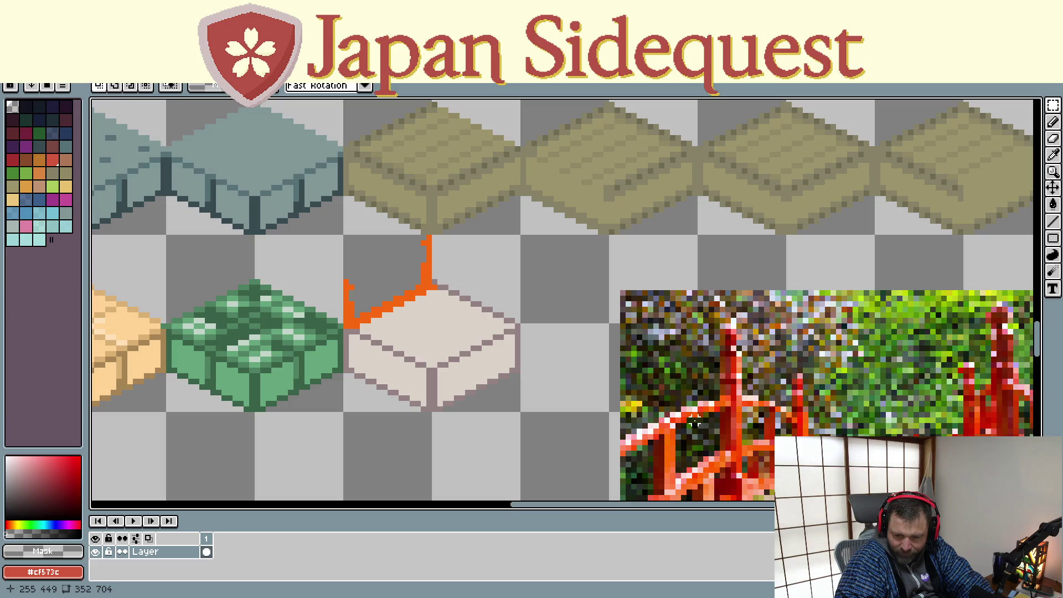
- Bring the block and bridge photo into view and sample the yellow highlight colour from the photo
drag(894, 391, 767, 300)
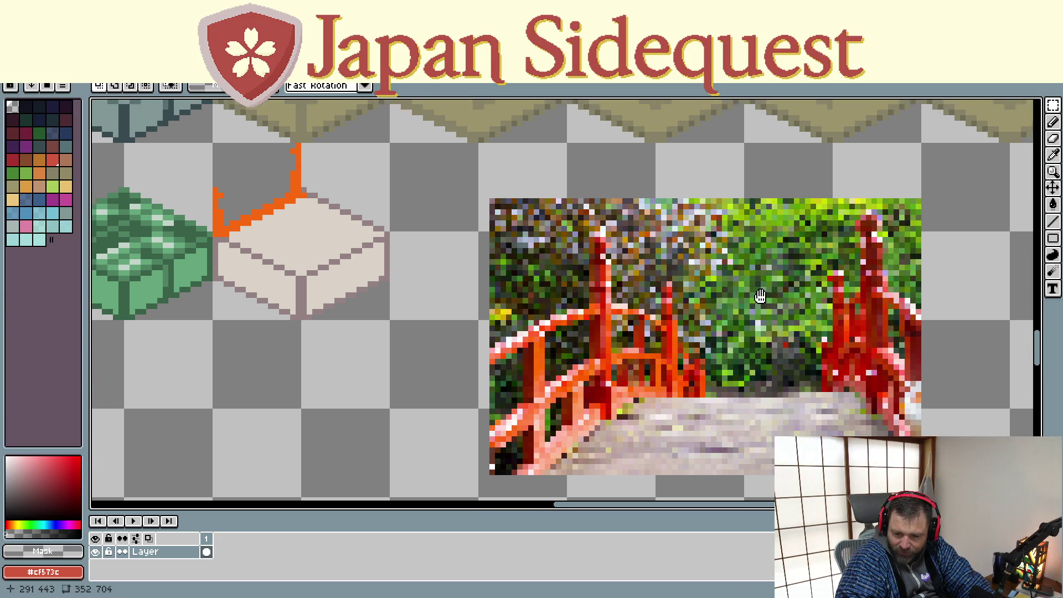
key(i)
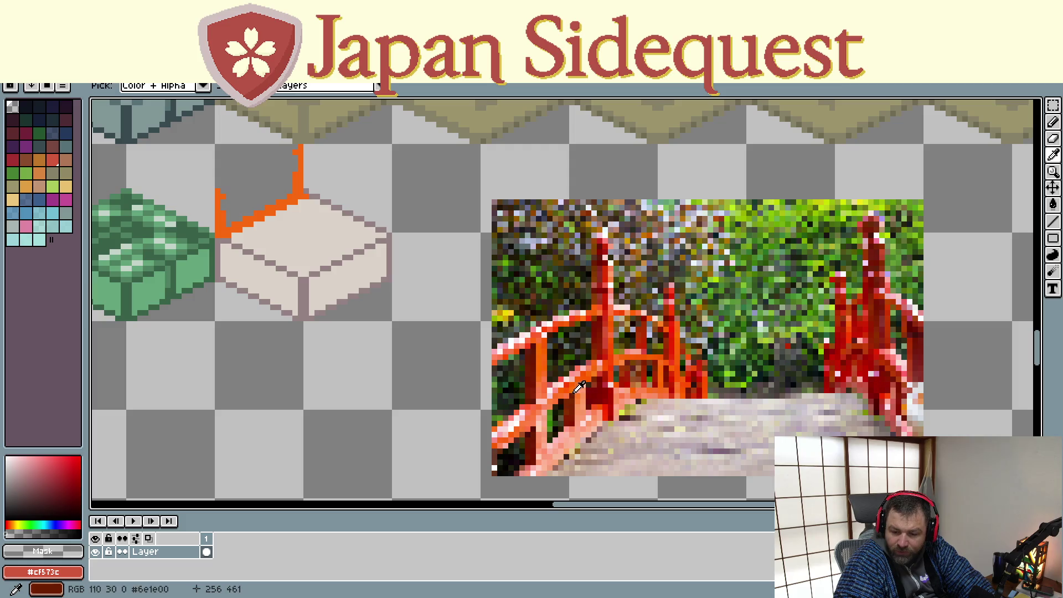
click(578, 384)
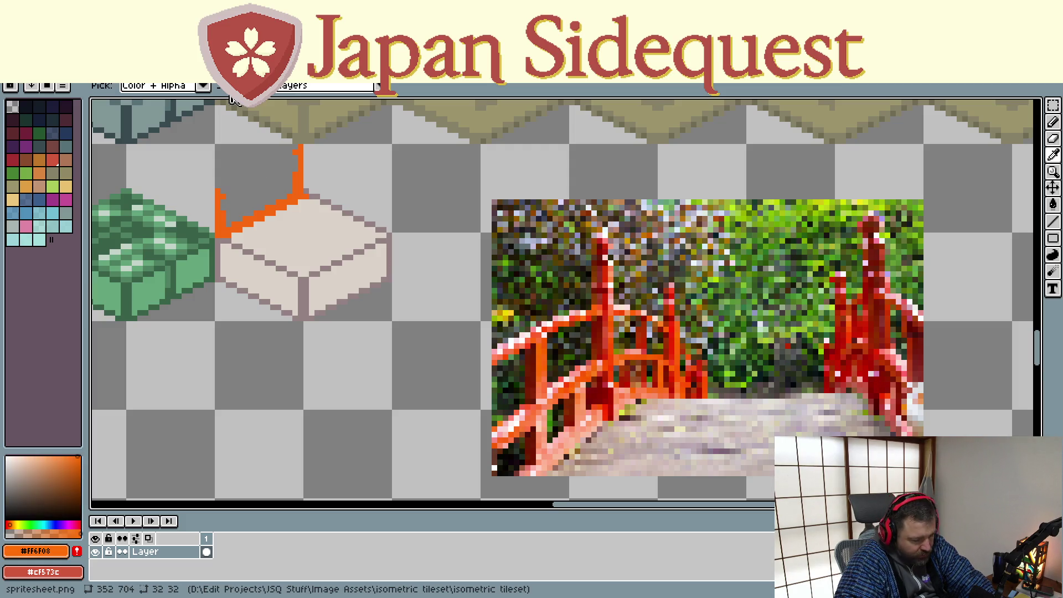
key(b)
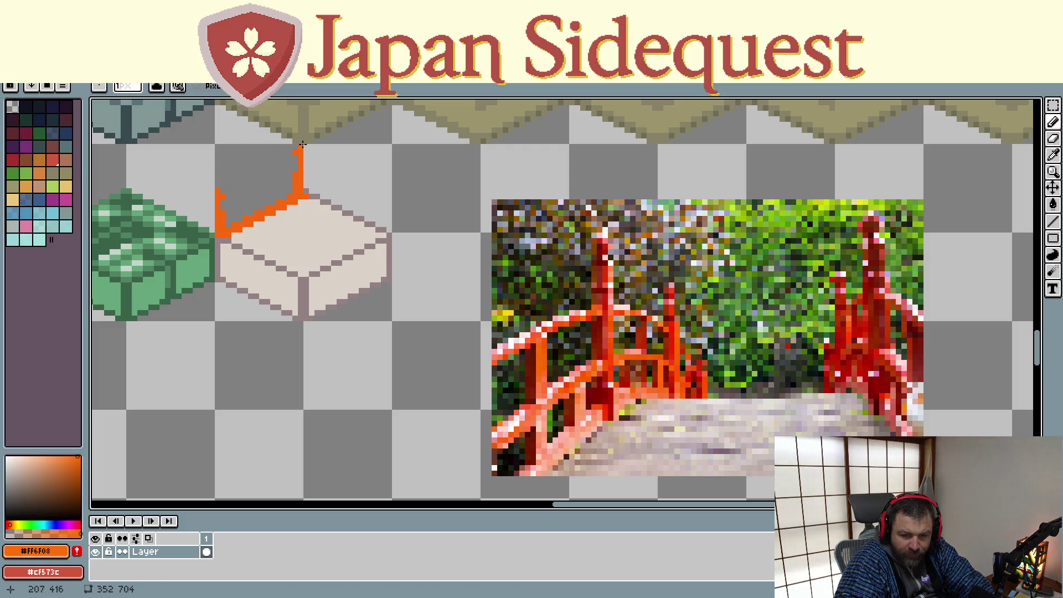
key(i)
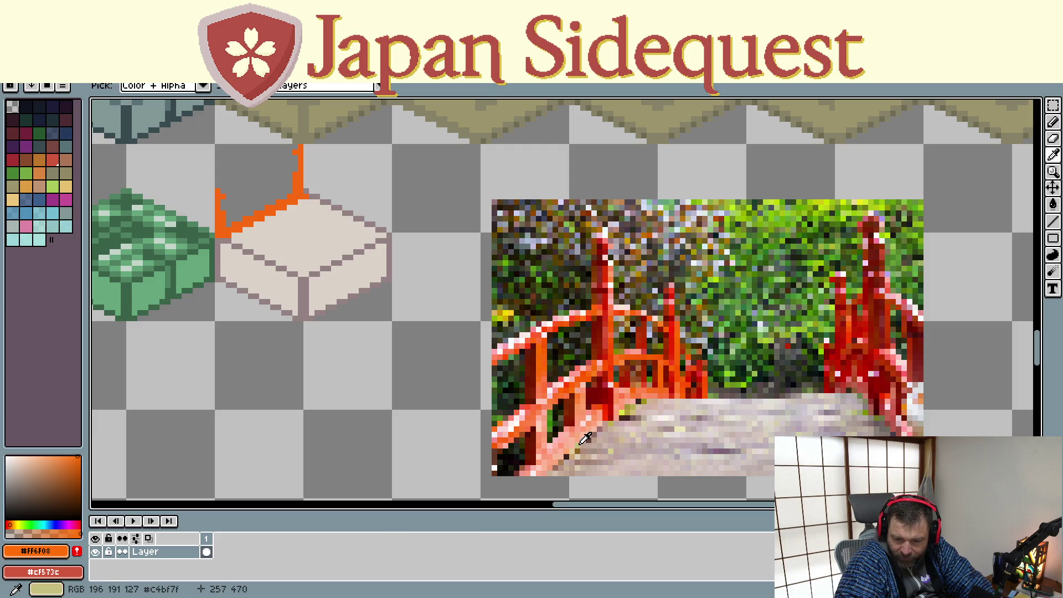
click(624, 409)
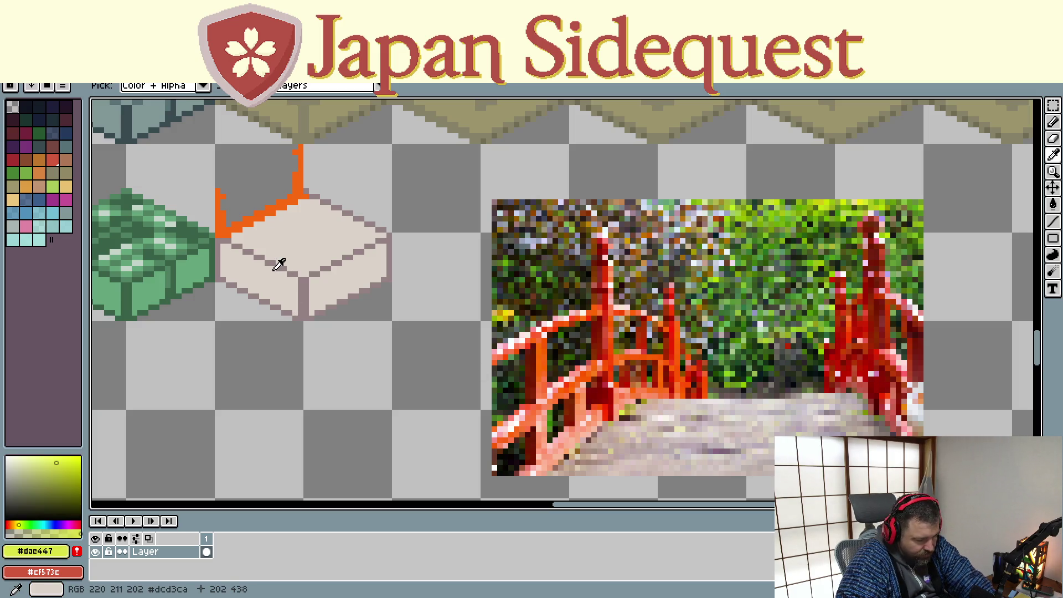
key(d)
- Paint yellow caps on both posts and a yellow highlight along the rail's lower edge
click(297, 151)
click(219, 193)
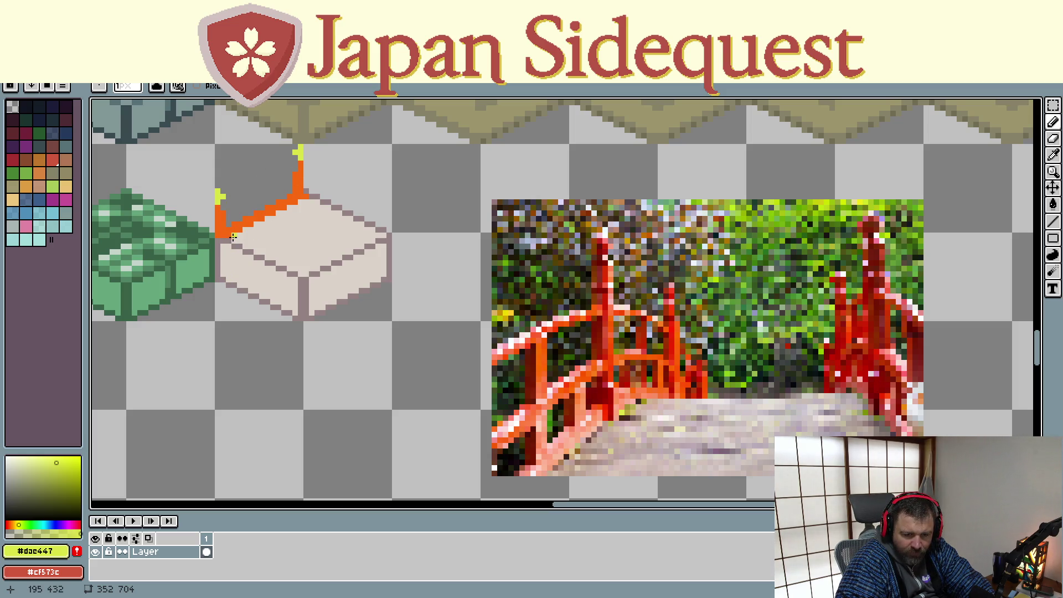
drag(234, 238, 222, 239)
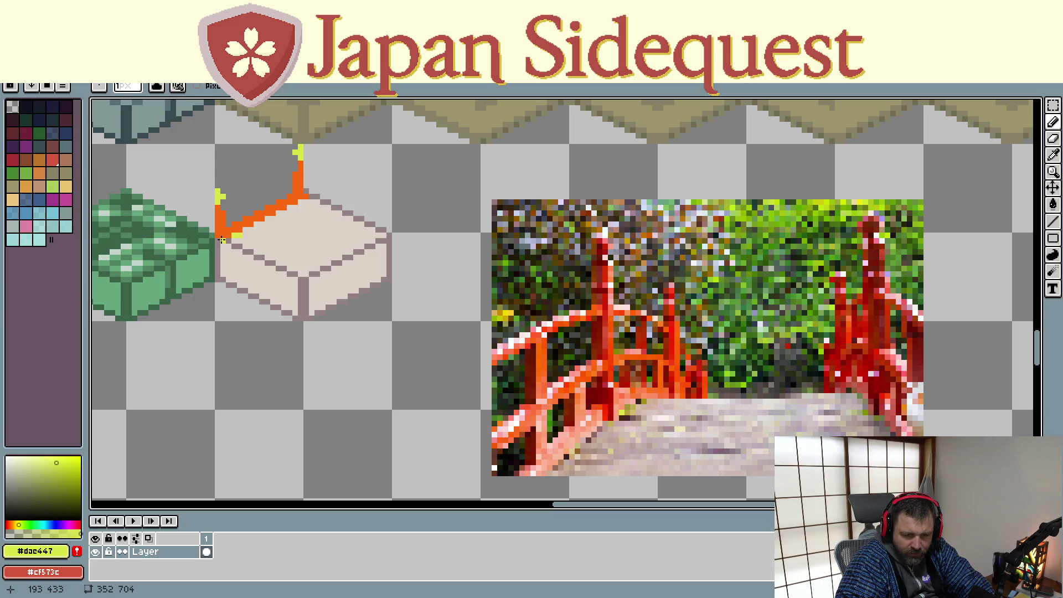
click(250, 229)
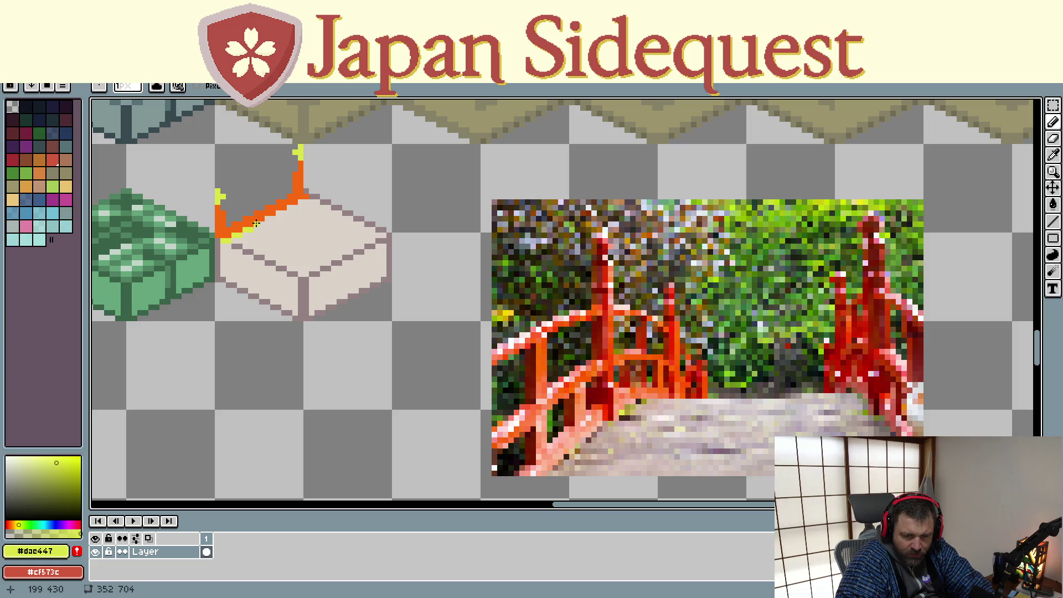
click(261, 222)
click(272, 218)
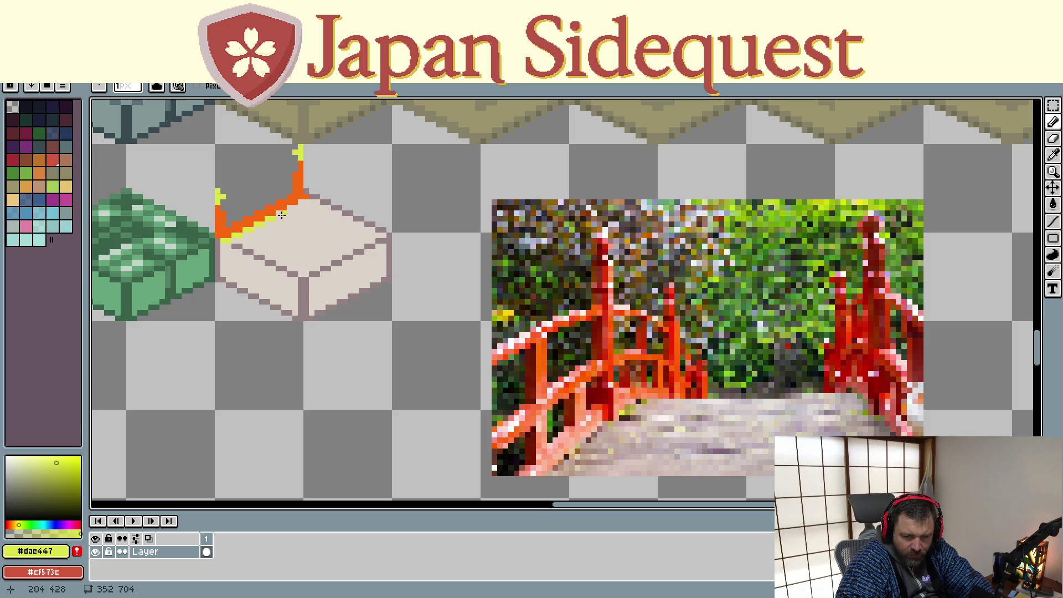
click(304, 202)
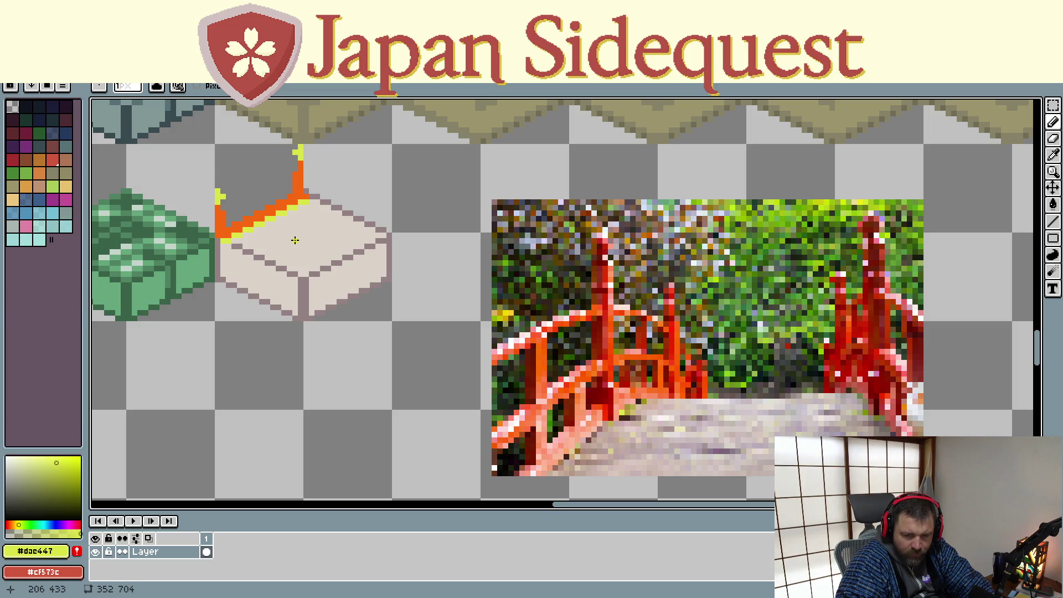
scroll(298, 239, up, 3)
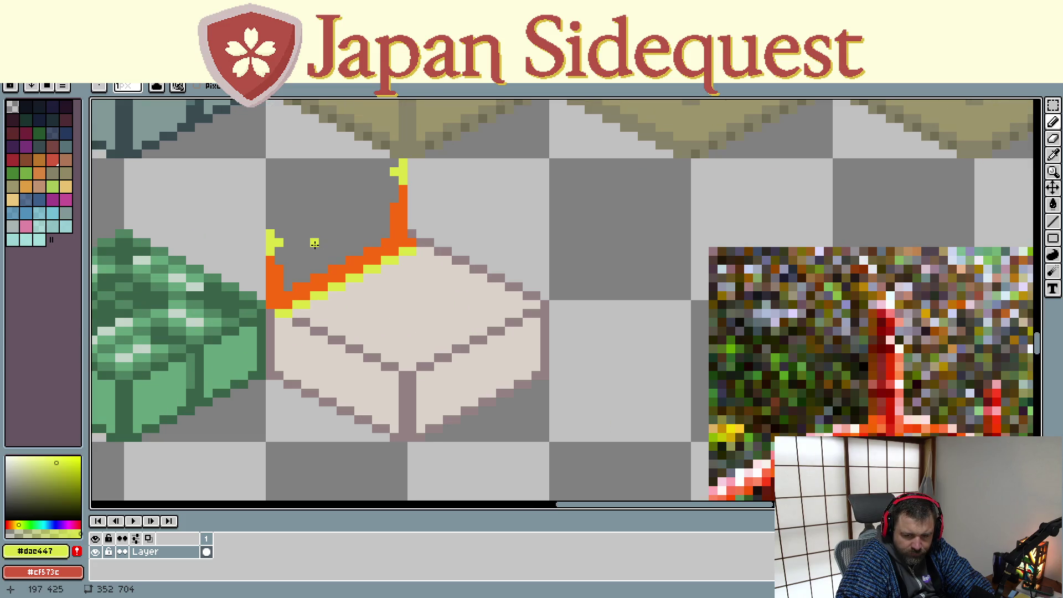
- Sample the railing orange and draw an upper orange rail between the posts, removing a stray pixel
scroll(429, 277, down, 1)
scroll(429, 276, up, 1)
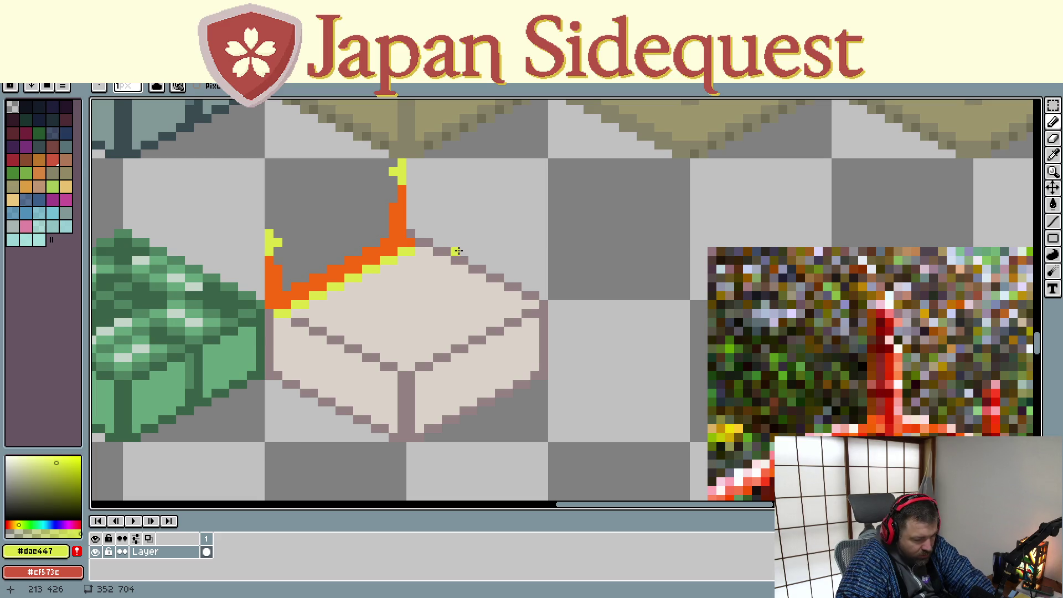
key(i)
click(401, 206)
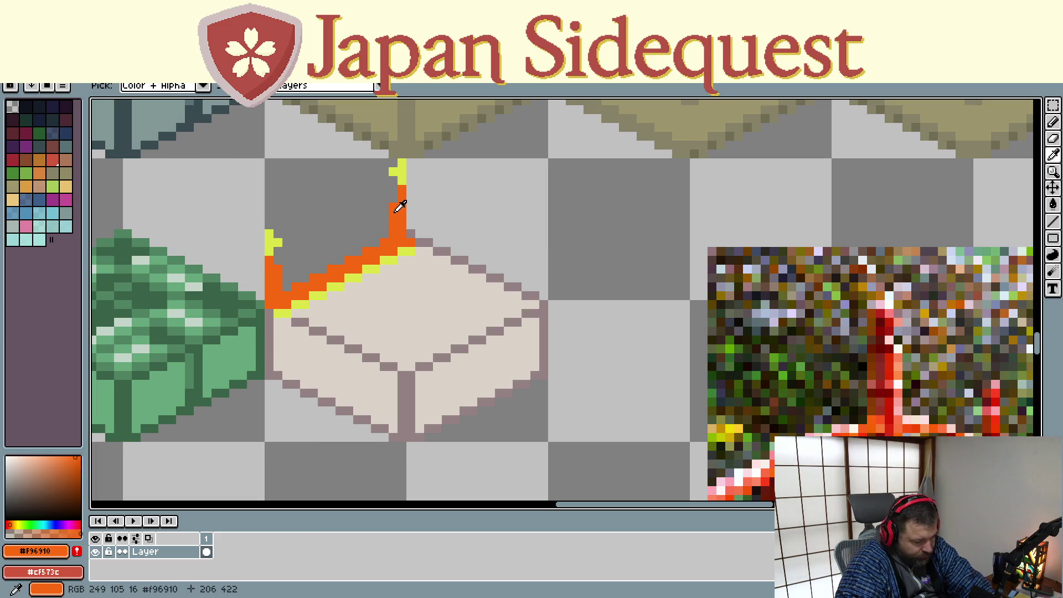
key(b)
mouse_move(382, 218)
mouse_down()
mouse_move(285, 264)
mouse_move(283, 279)
mouse_move(283, 270)
mouse_up()
click(472, 198)
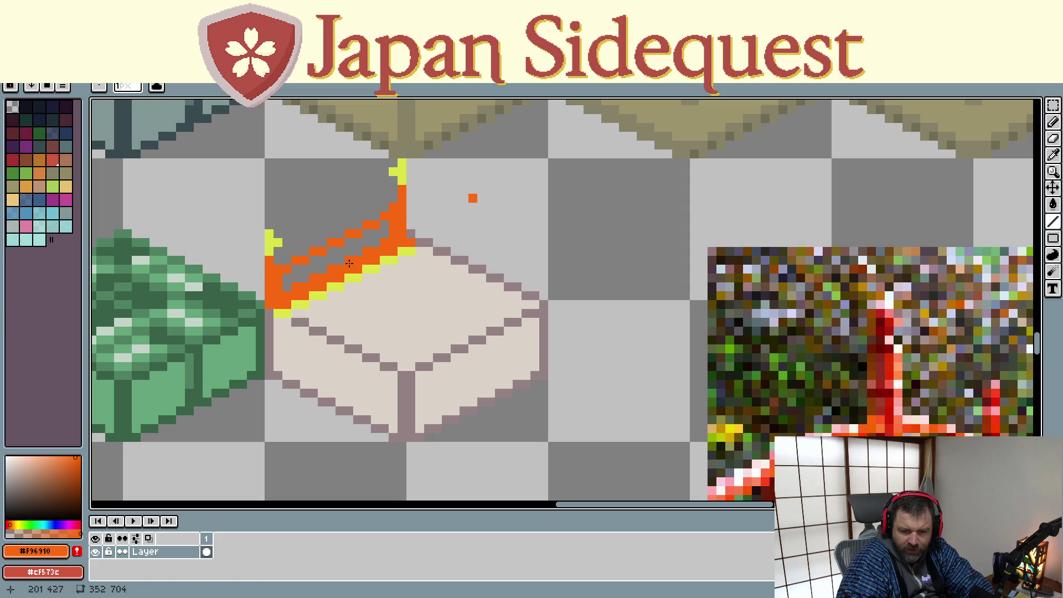
key(v)
key(b)
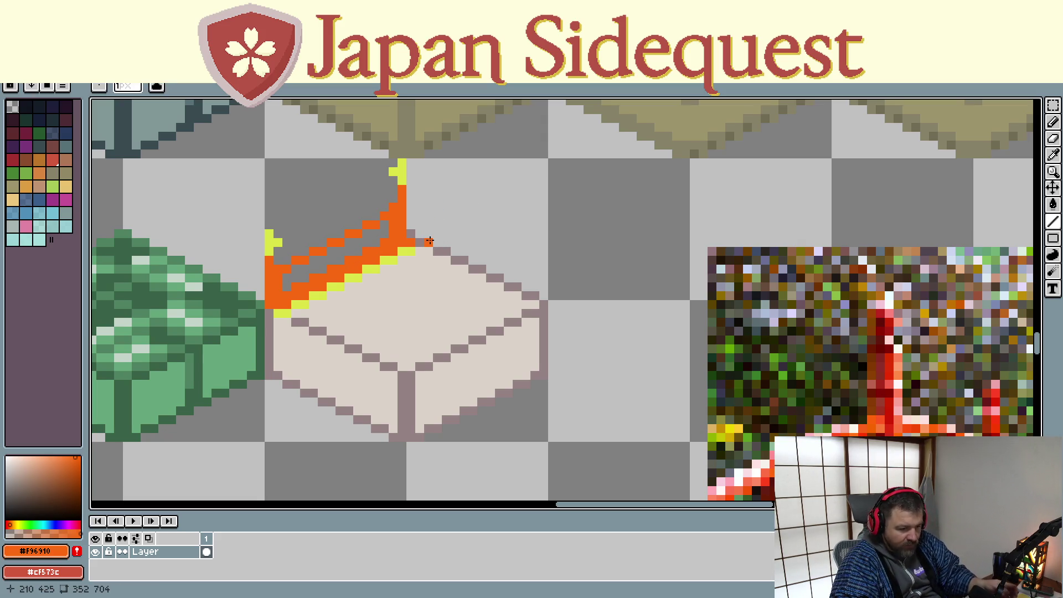
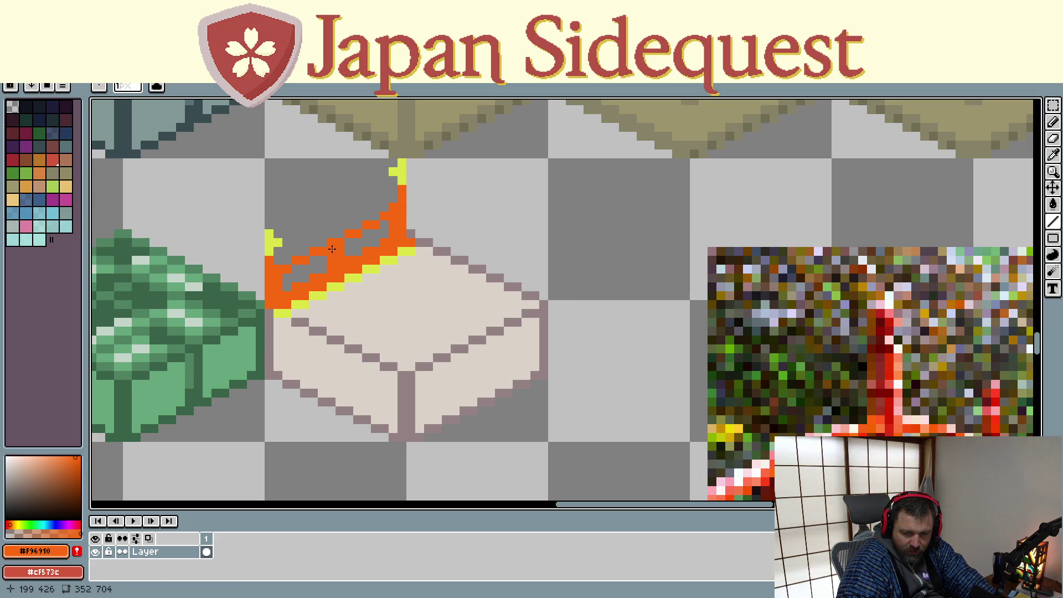
- Lengthen an orange railing post, then sample transparent as the pencil colour
drag(340, 235, 340, 225)
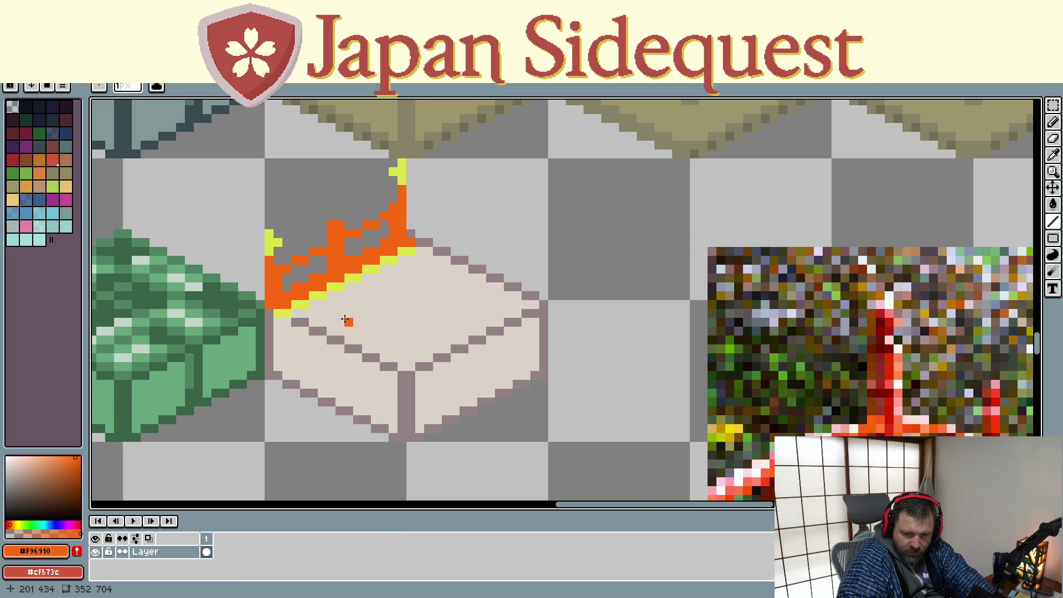
scroll(343, 311, down, 1)
scroll(345, 311, down, 1)
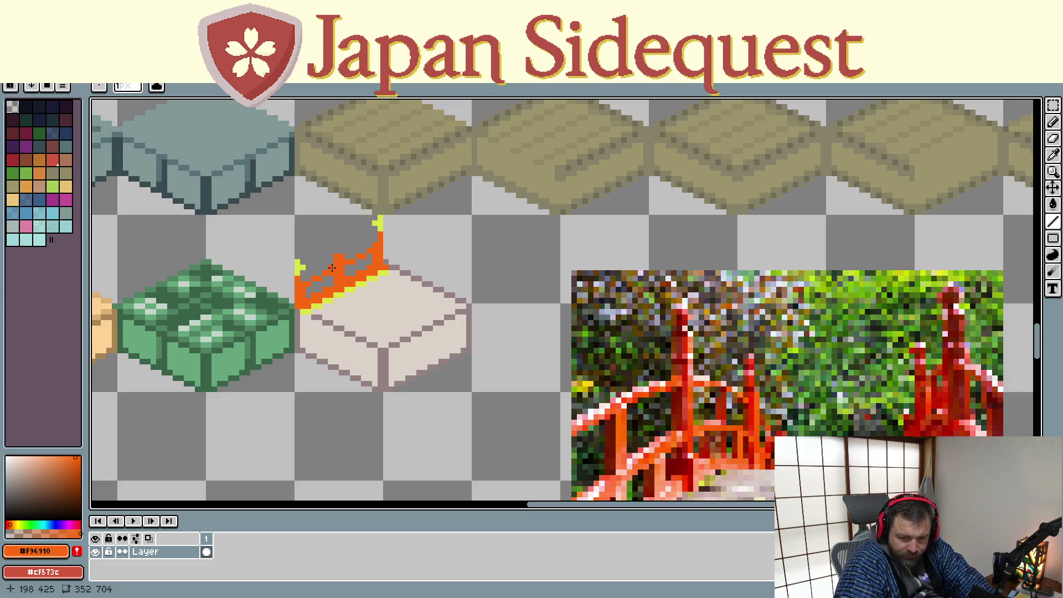
scroll(331, 265, up, 2)
key(i)
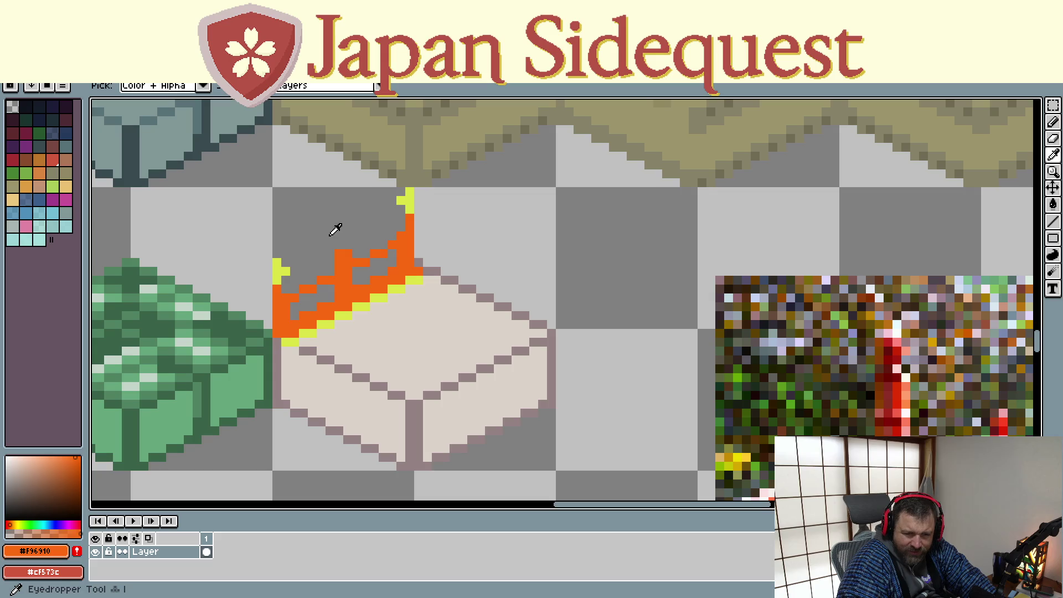
click(335, 230)
key(b)
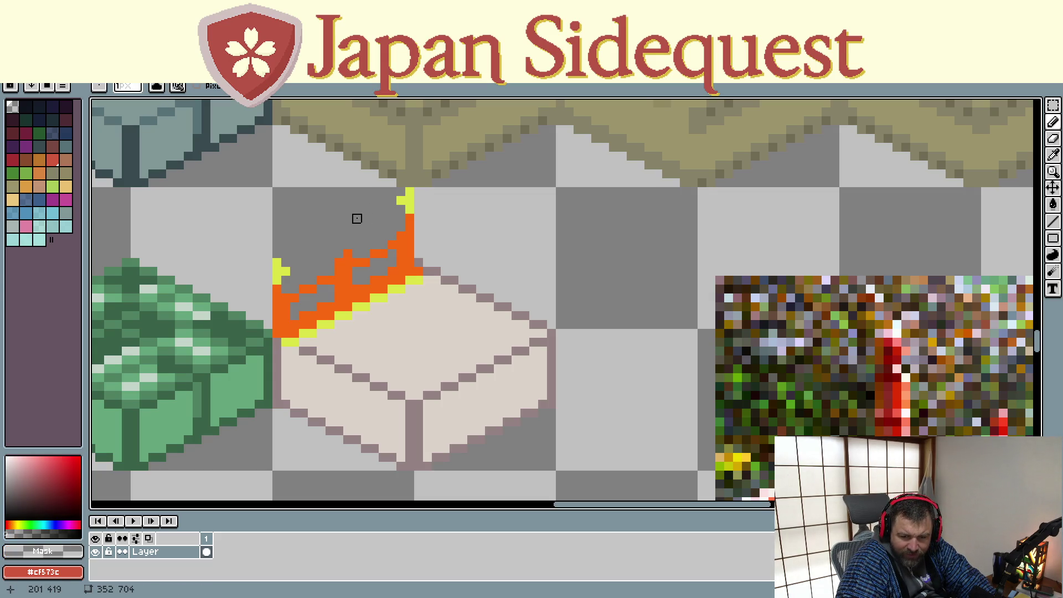
- Select the white railed block and drop a copy beside the green block
scroll(356, 219, down, 2)
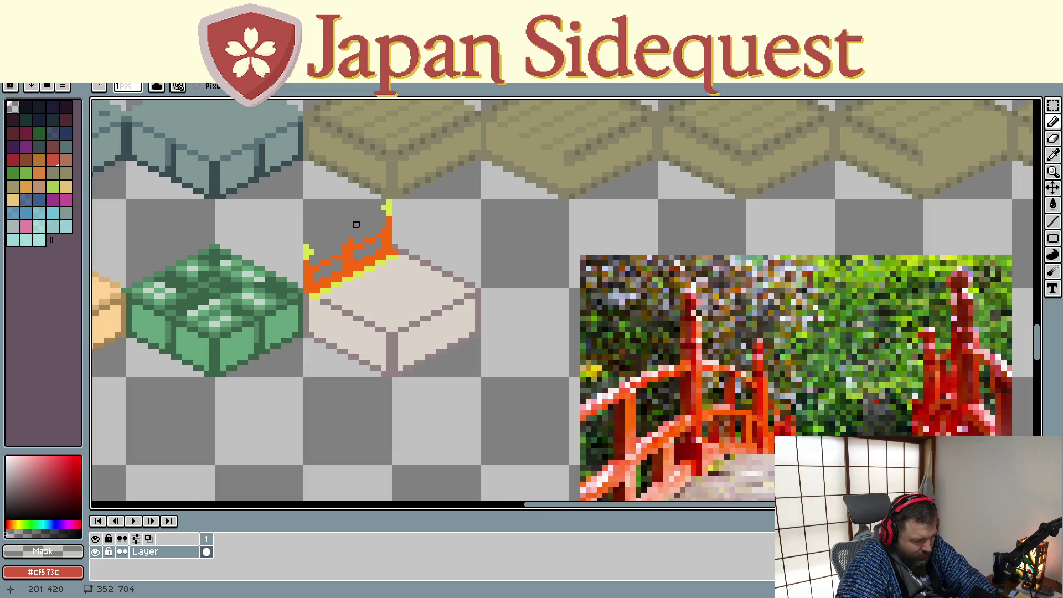
key(m)
drag(301, 198, 481, 378)
mouse_move(419, 316)
mouse_down()
mouse_move(325, 374)
mouse_move(330, 359)
mouse_up()
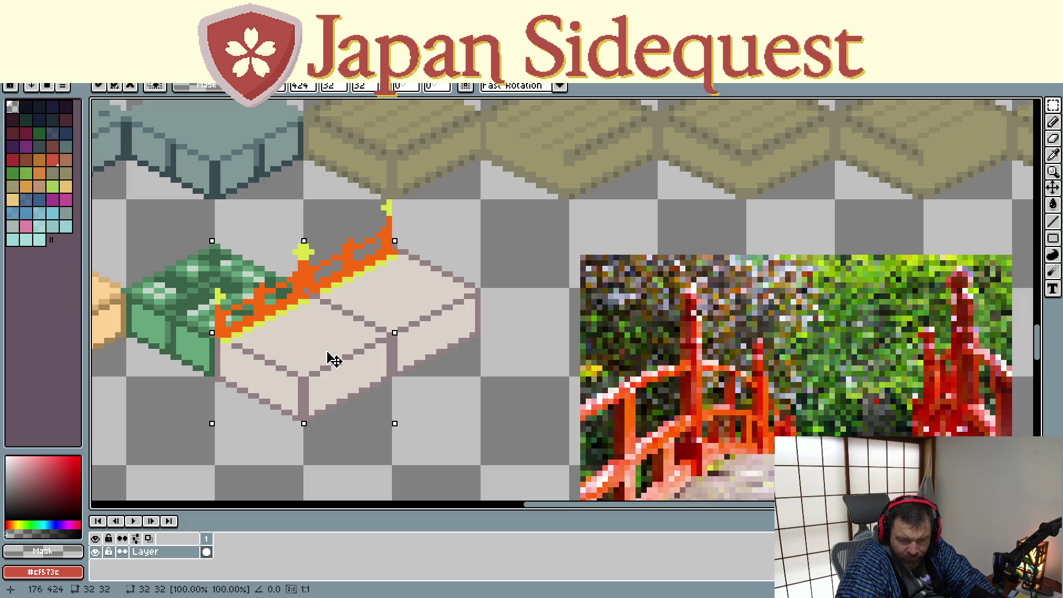
- Nudge the floating copy one pixel left and down, then discard it
key(Left)
key(Down)
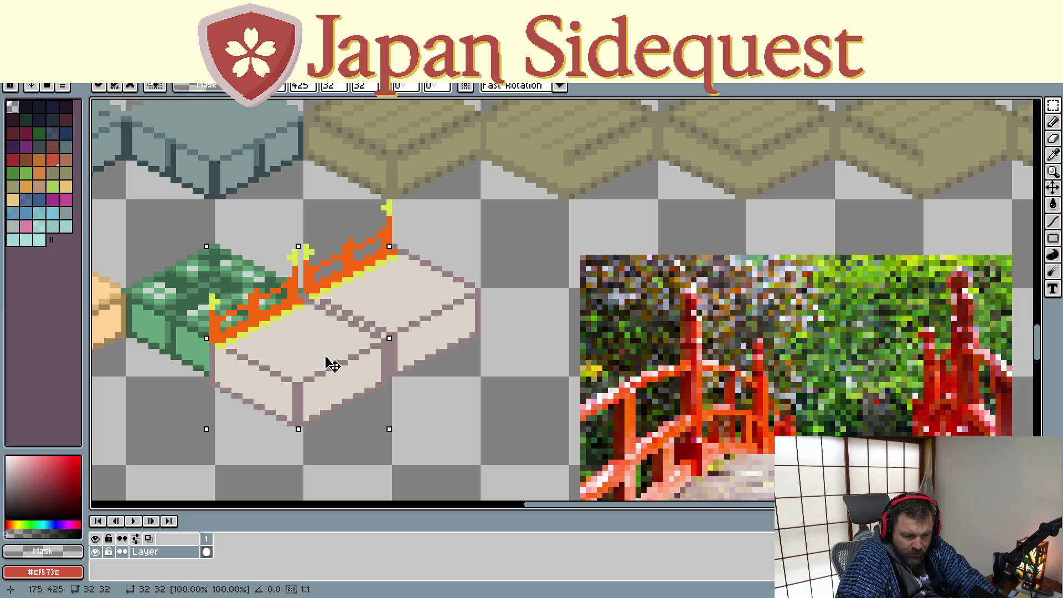
key(Return)
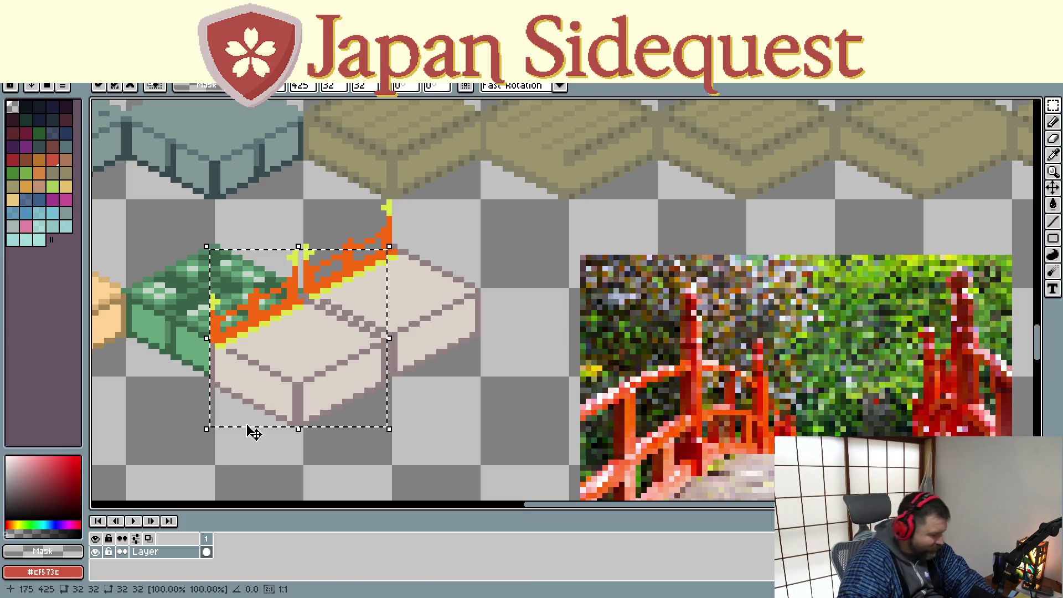
key(Escape)
key(Escape)
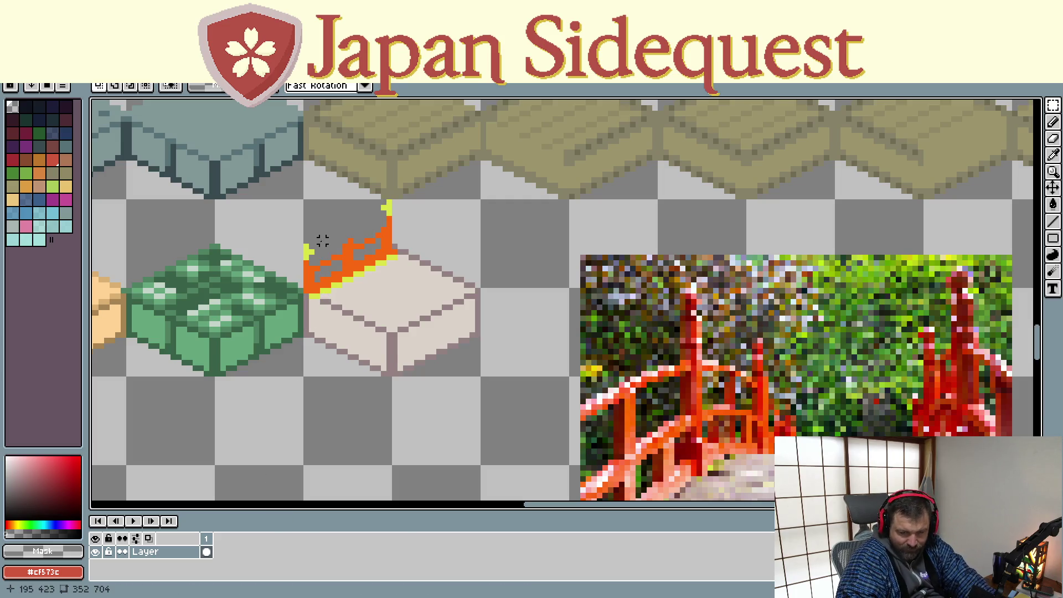
scroll(323, 240, up, 3)
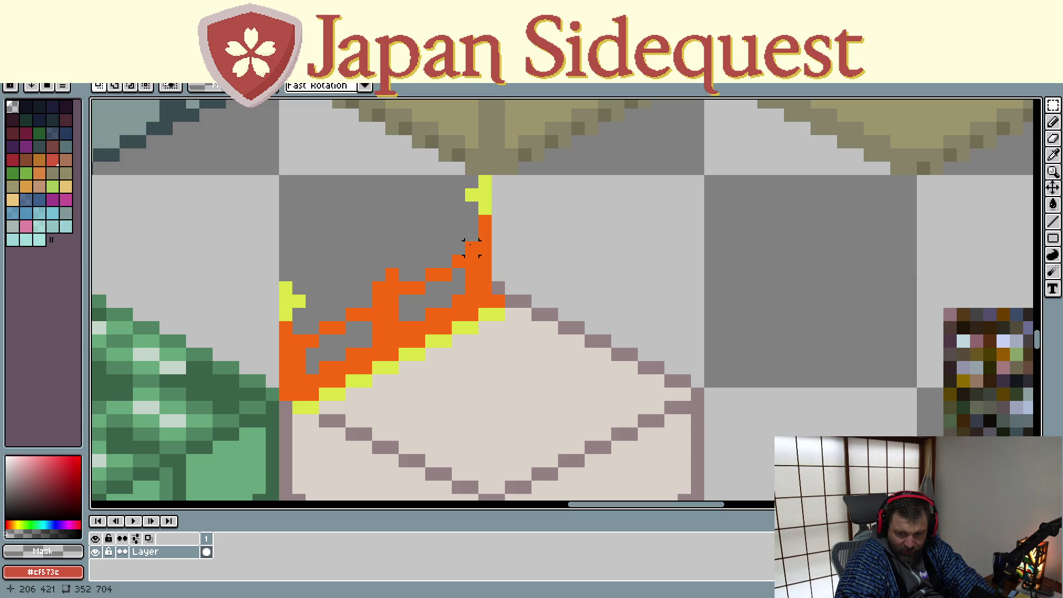
- Sample the post-tip yellow #dae447 and add yellow pixels below both post tops
alt+click(485, 188)
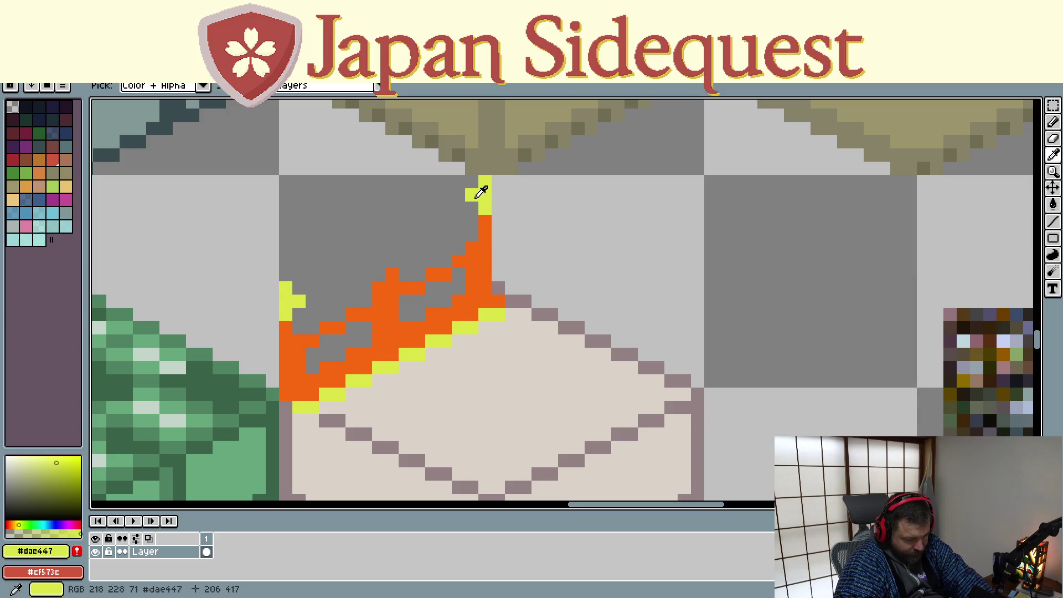
click(471, 207)
click(484, 220)
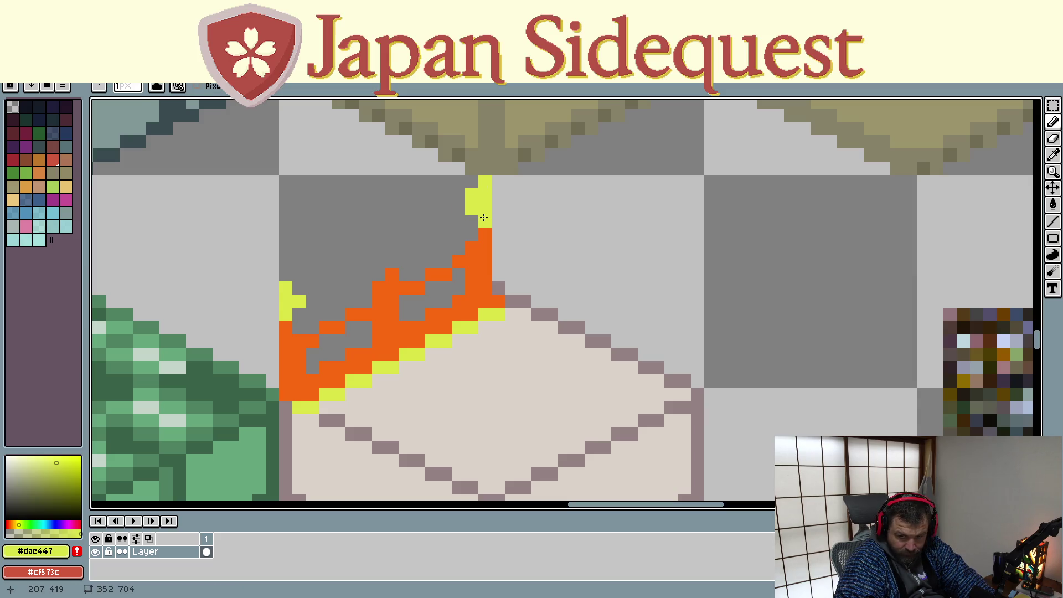
click(299, 314)
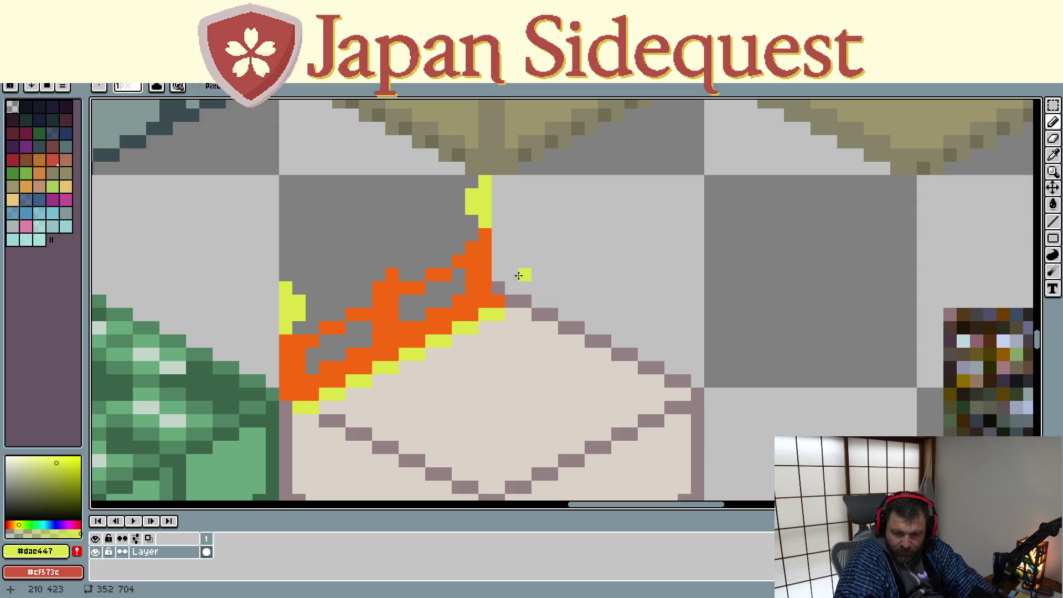
scroll(477, 296, down, 2)
scroll(475, 297, down, 1)
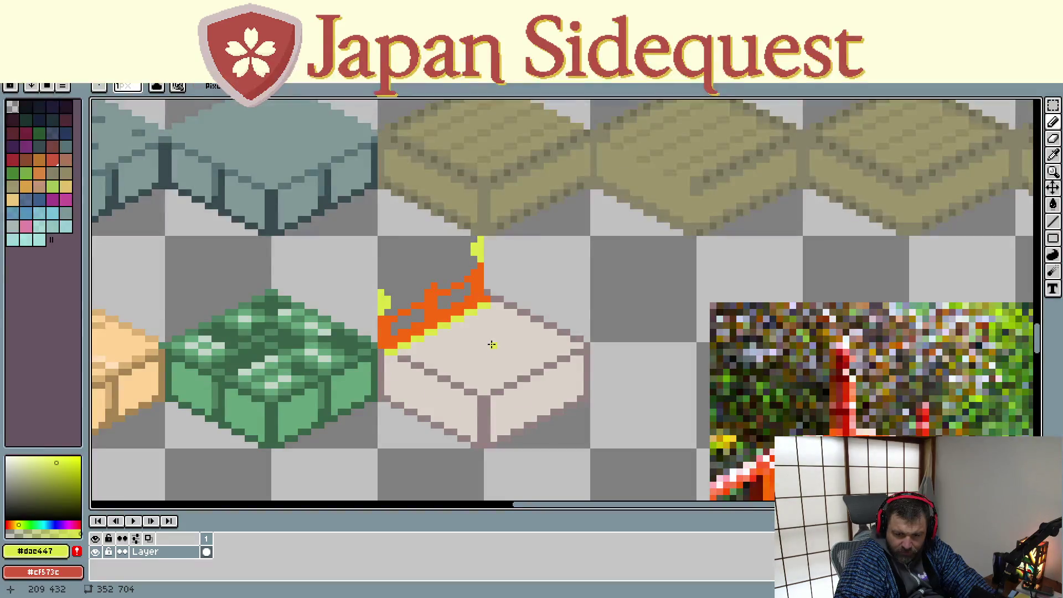
- Sample the wooden brown and bucket-fill the block's top, left and right faces
mouse_move(772, 405)
mouse_down()
mouse_move(487, 155)
mouse_move(613, 200)
mouse_move(887, 338)
mouse_up()
scroll(692, 277, down, 1)
scroll(491, 216, down, 3)
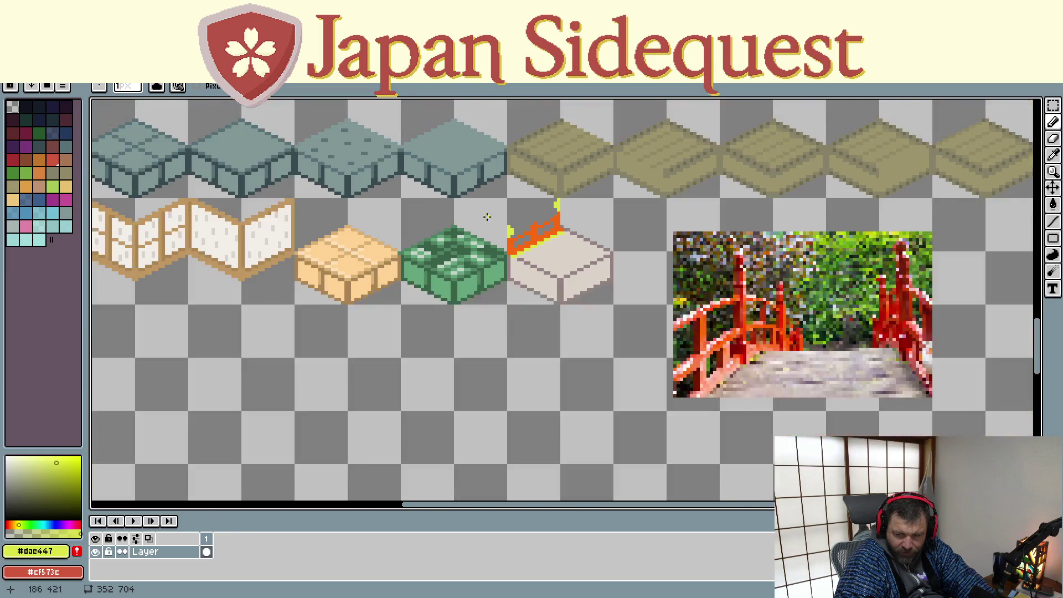
scroll(526, 289, up, 1)
mouse_move(526, 290)
mouse_down()
mouse_move(557, 330)
mouse_move(754, 327)
mouse_up()
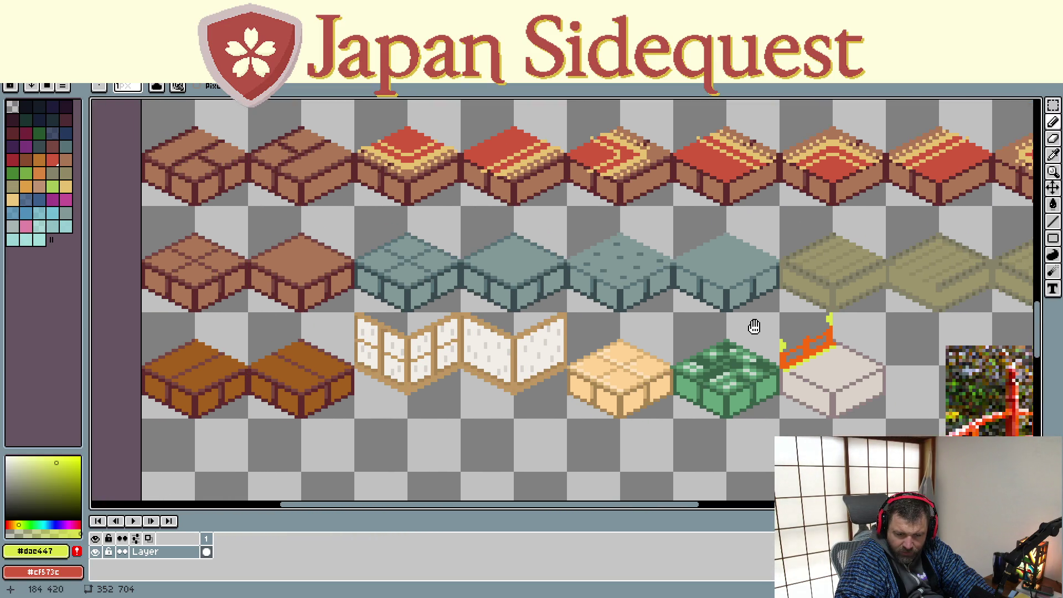
key(i)
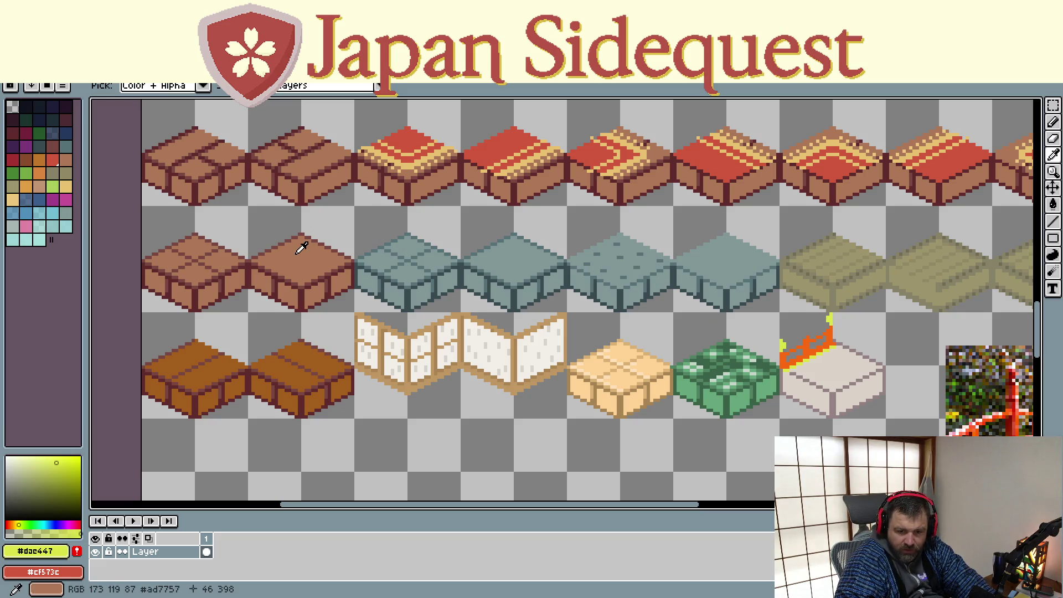
click(301, 244)
drag(617, 316, 288, 192)
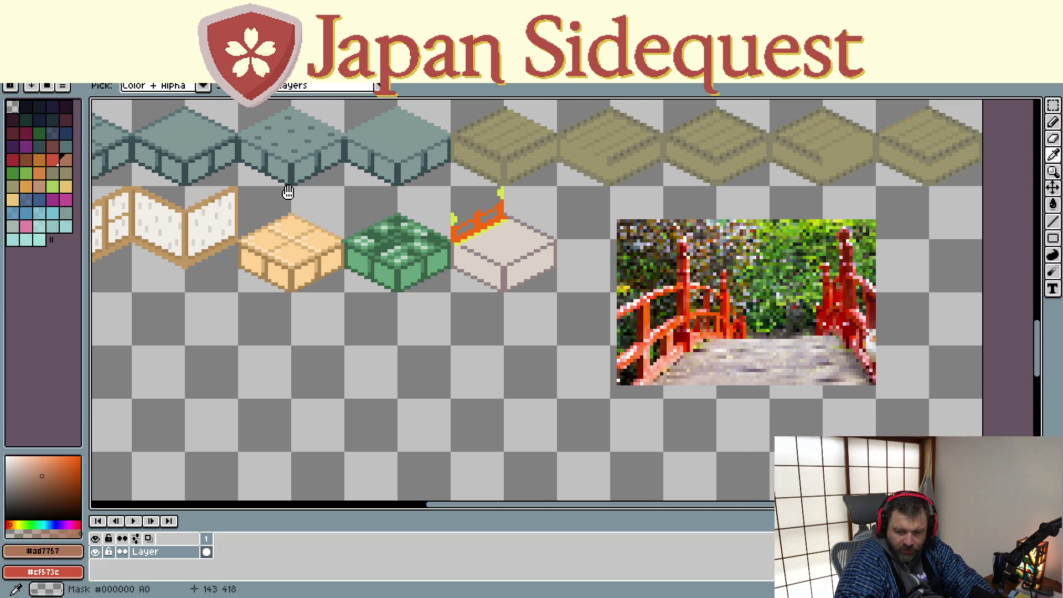
key(f)
click(507, 242)
click(478, 269)
click(529, 269)
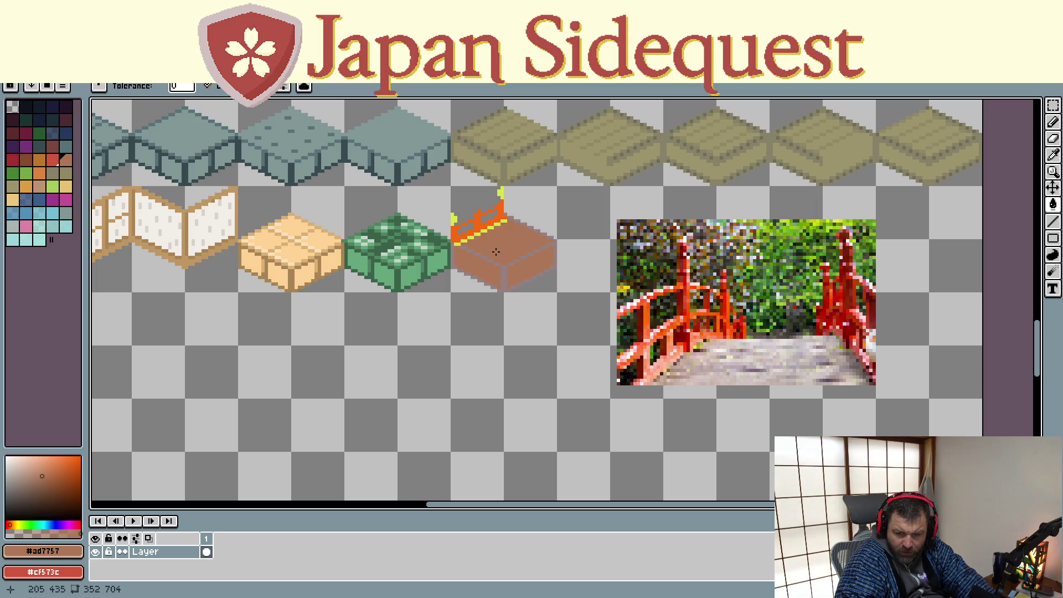
- Sample the dark brown outline colour from a wooden tile
drag(323, 204, 673, 382)
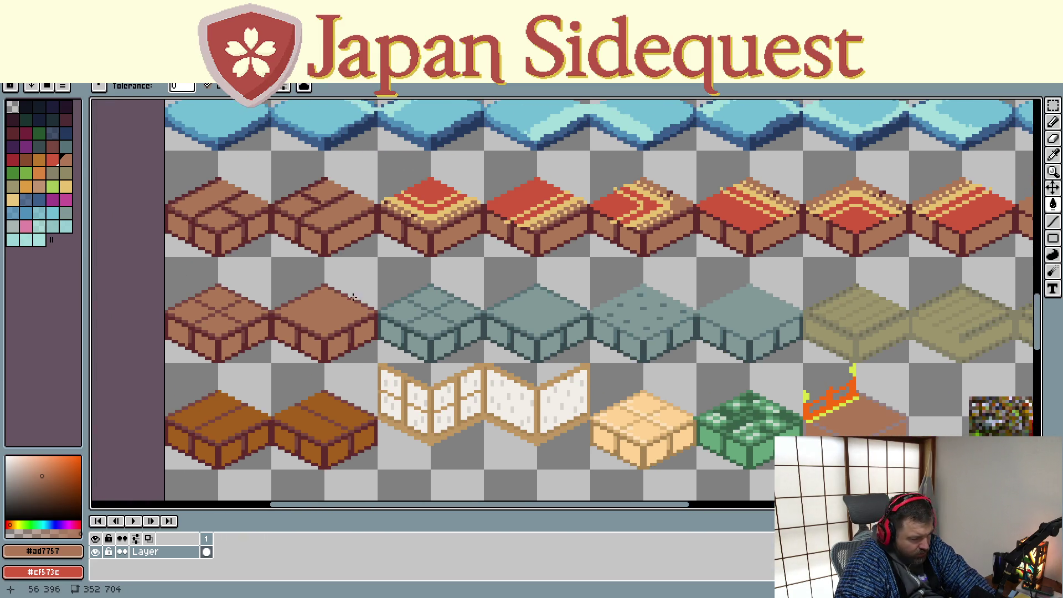
key(i)
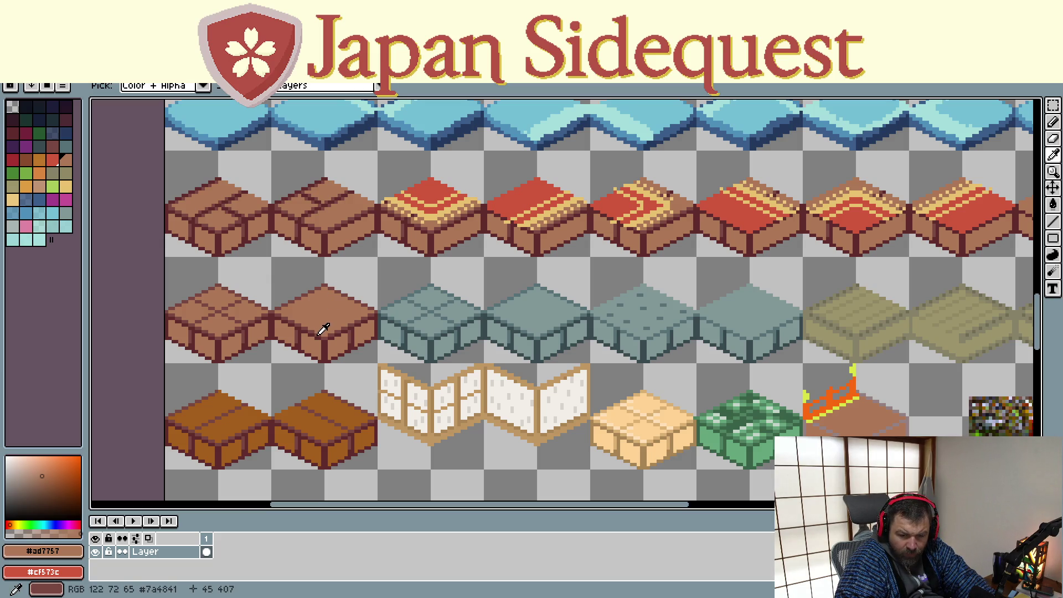
click(325, 328)
scroll(388, 299, down, 3)
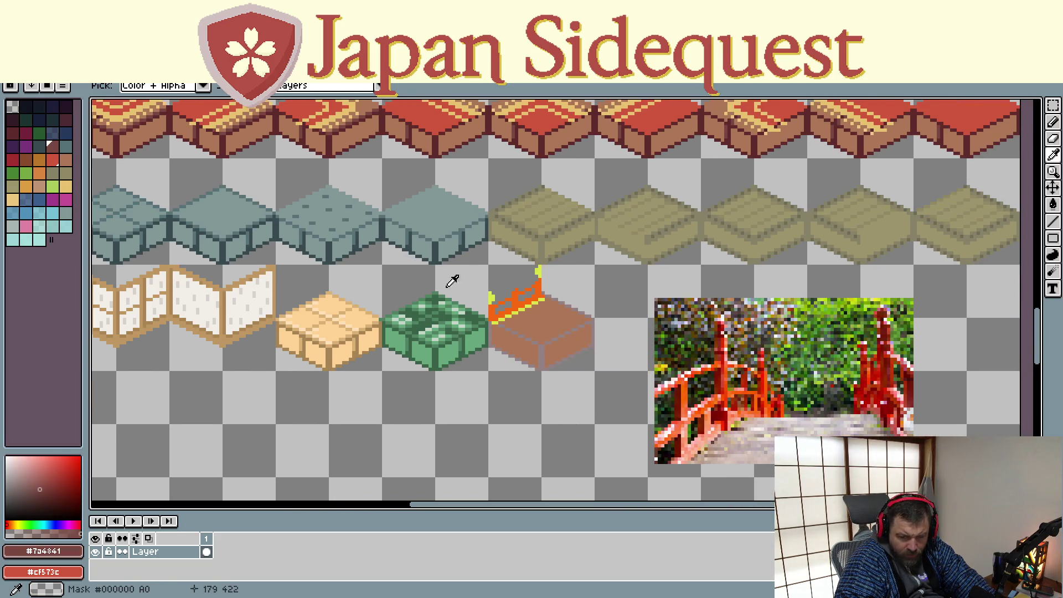
scroll(451, 280, up, 2)
- Redraw the block's left, bottom, centre and top-right edges in dark brown #7a4841
key(b)
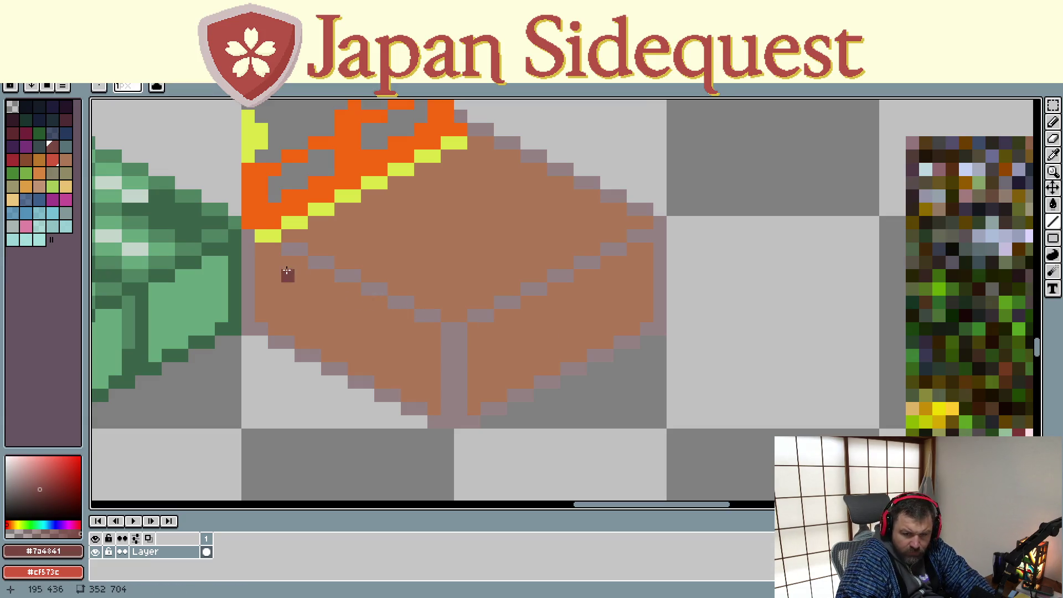
drag(248, 236, 248, 329)
click(261, 329)
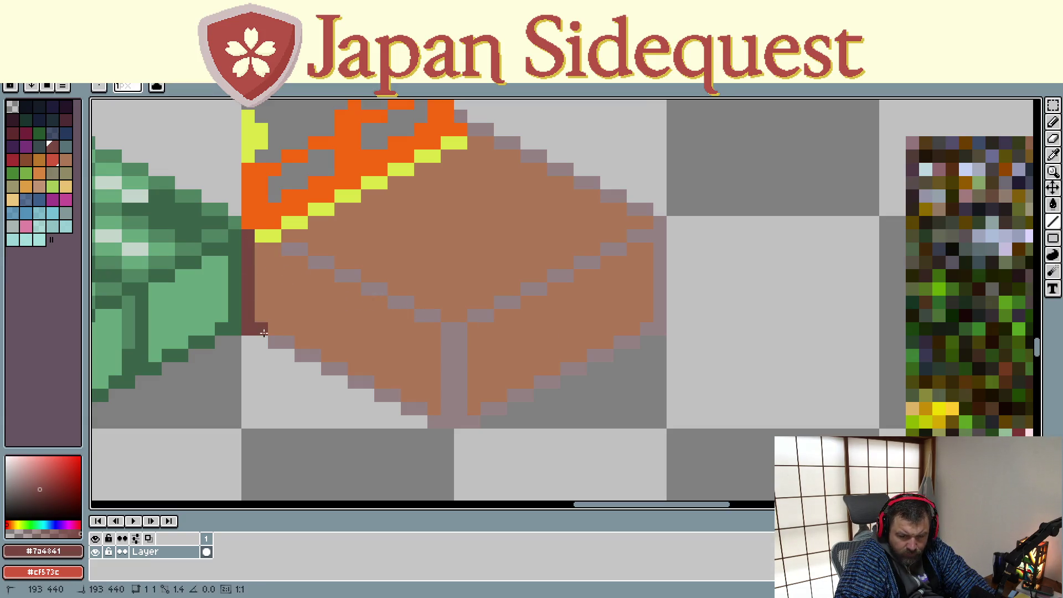
mouse_move(437, 424)
mouse_down()
mouse_move(447, 421)
mouse_move(442, 326)
mouse_move(295, 249)
mouse_up()
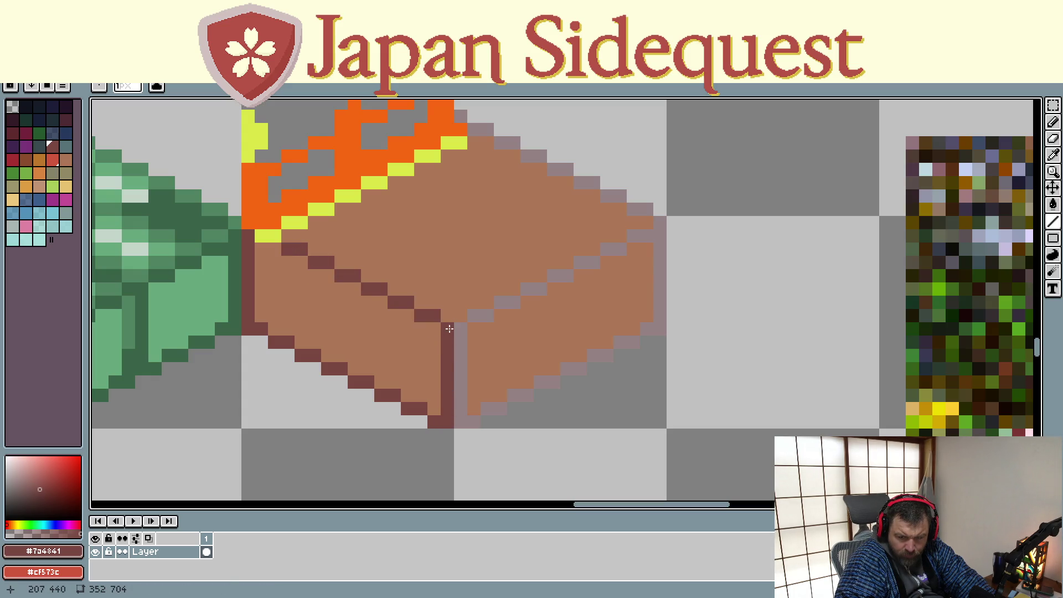
mouse_move(460, 328)
mouse_down()
mouse_move(655, 221)
mouse_move(665, 327)
mouse_move(645, 328)
mouse_move(465, 427)
mouse_move(460, 336)
mouse_up()
click(461, 116)
drag(465, 117, 656, 218)
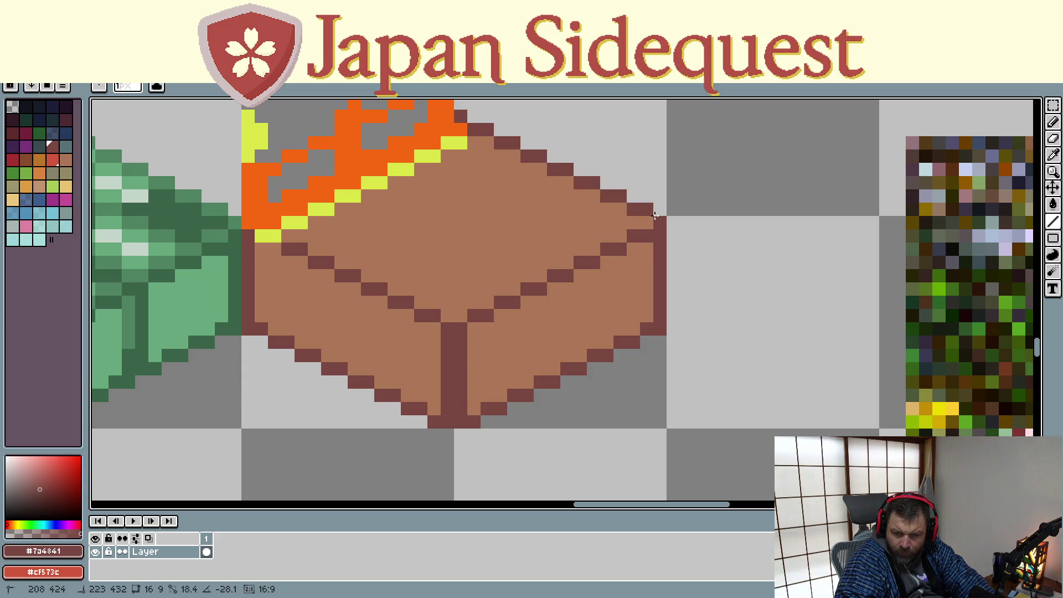
scroll(556, 222, down, 4)
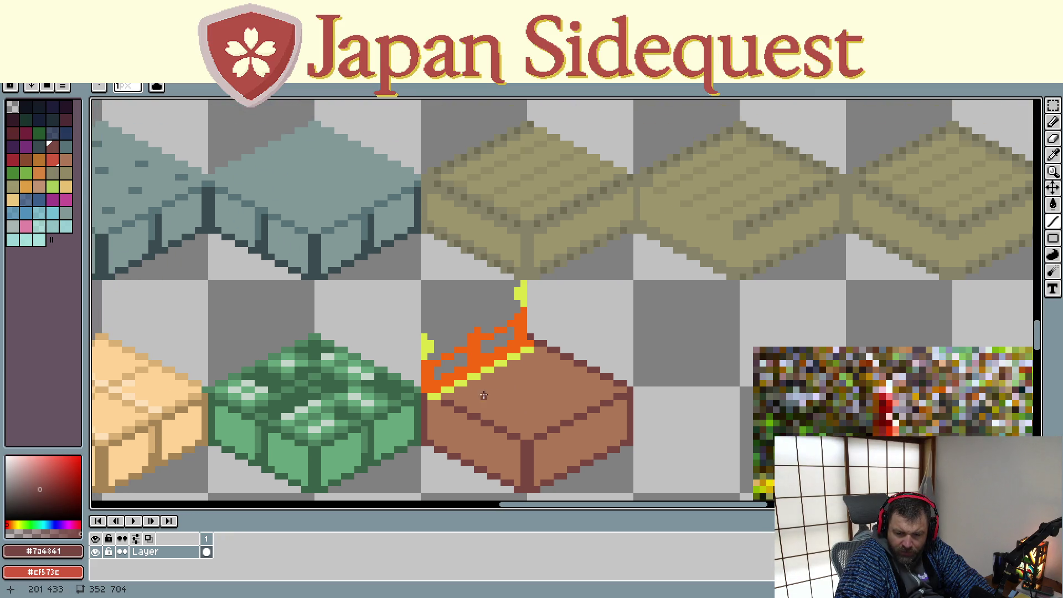
- Add a dark brown pixel beside the railing on the brown block
scroll(454, 387, down, 1)
scroll(454, 387, up, 3)
click(517, 325)
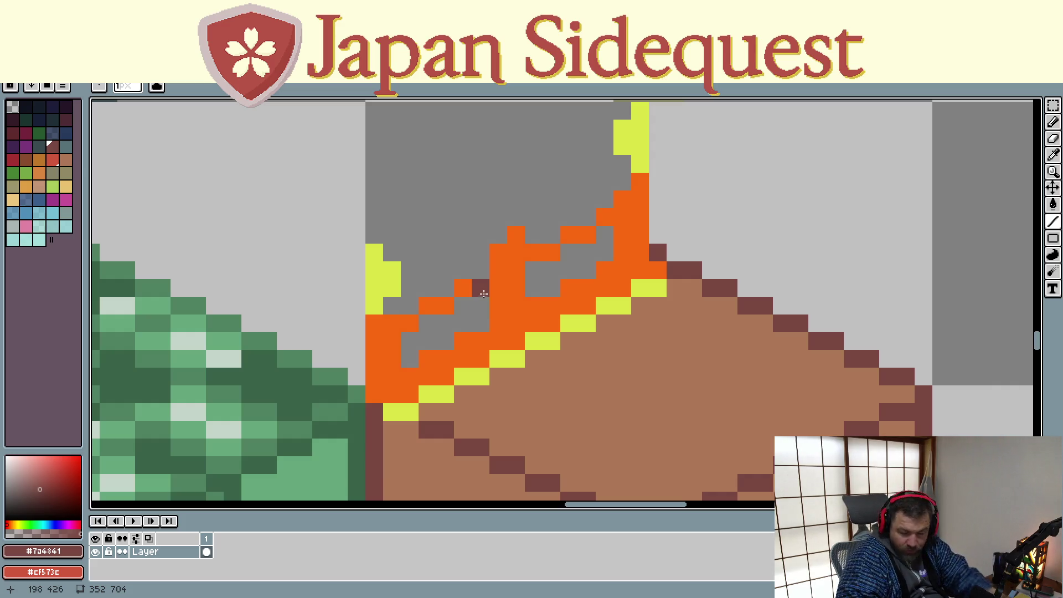
scroll(483, 293, down, 3)
scroll(645, 360, down, 2)
scroll(520, 214, right, 2)
scroll(645, 324, up, 3)
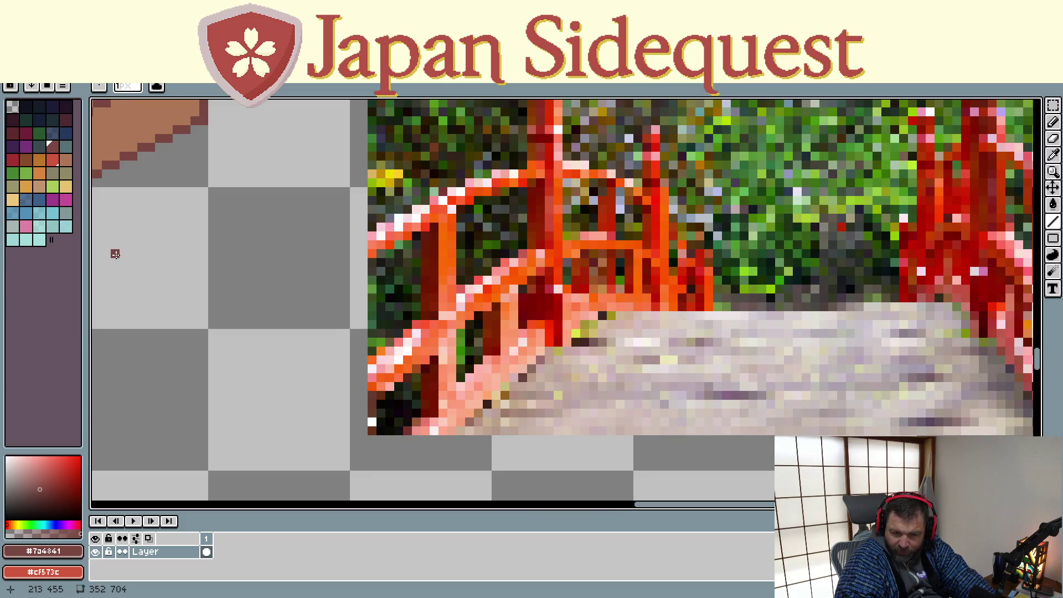
scroll(616, 434, down, 3)
scroll(482, 346, up, 2)
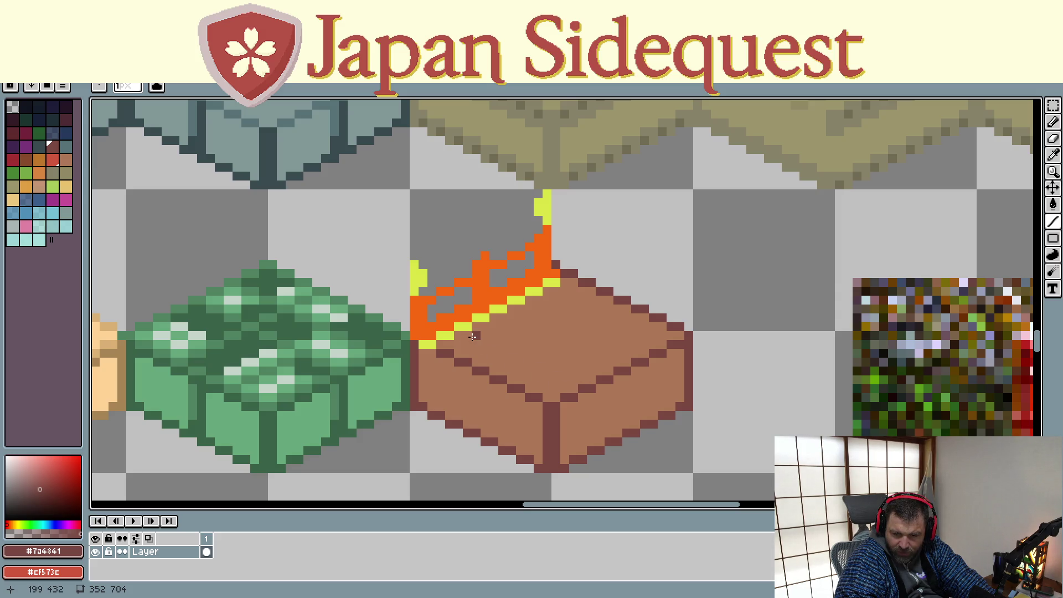
- Draw three dark diagonal plank lines across the tile's top face
drag(473, 335, 575, 385)
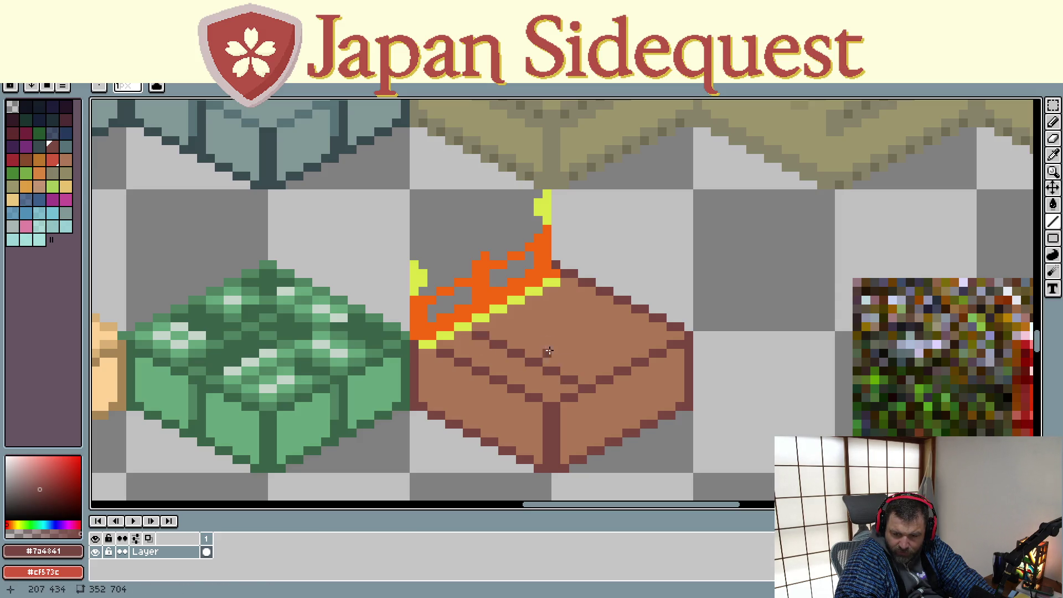
mouse_move(512, 315)
mouse_down()
mouse_move(609, 367)
mouse_move(601, 361)
mouse_up()
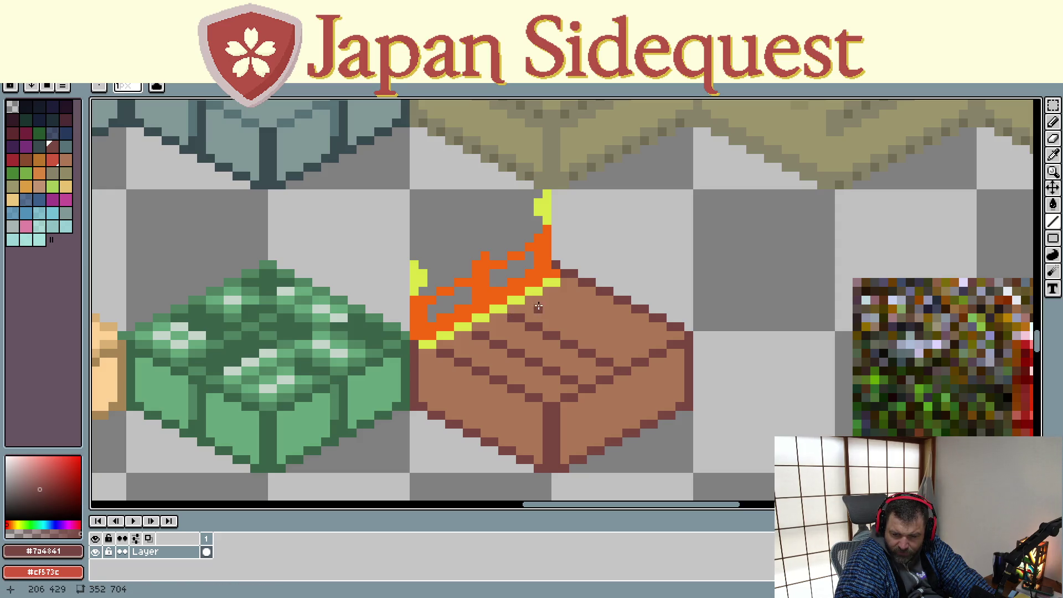
drag(548, 300, 642, 344)
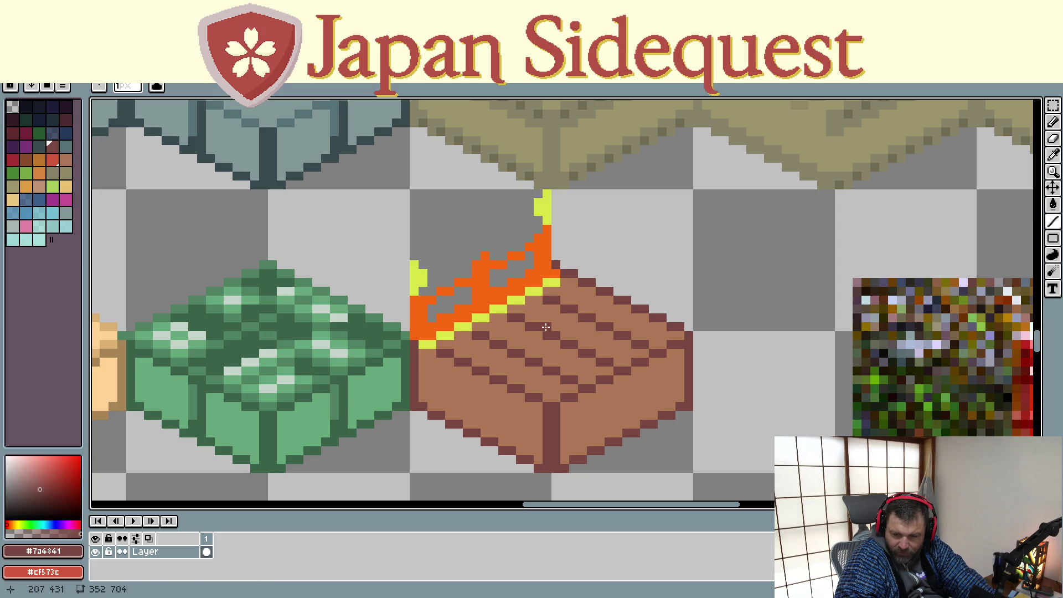
scroll(511, 328, down, 1)
scroll(511, 328, down, 1)
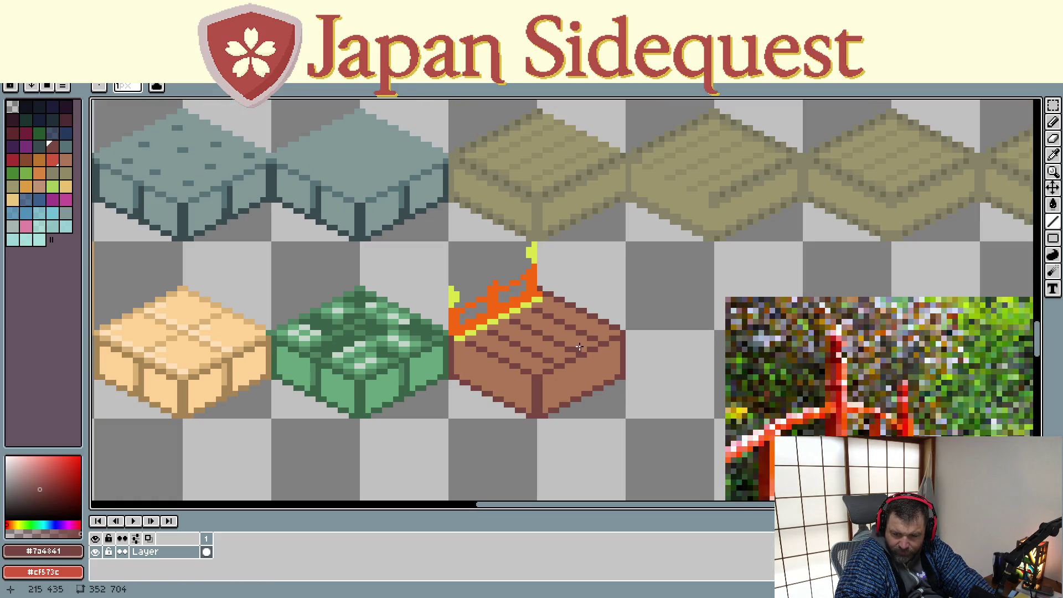
- Sample the railing's orange, then its yellow, and settle back on orange
alt+click(541, 284)
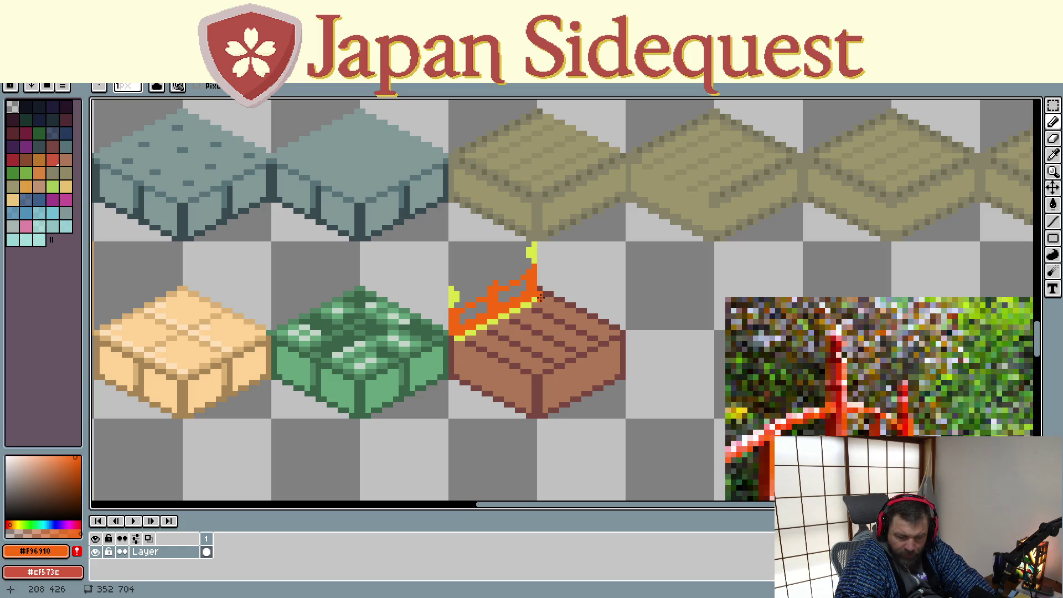
alt+click(541, 297)
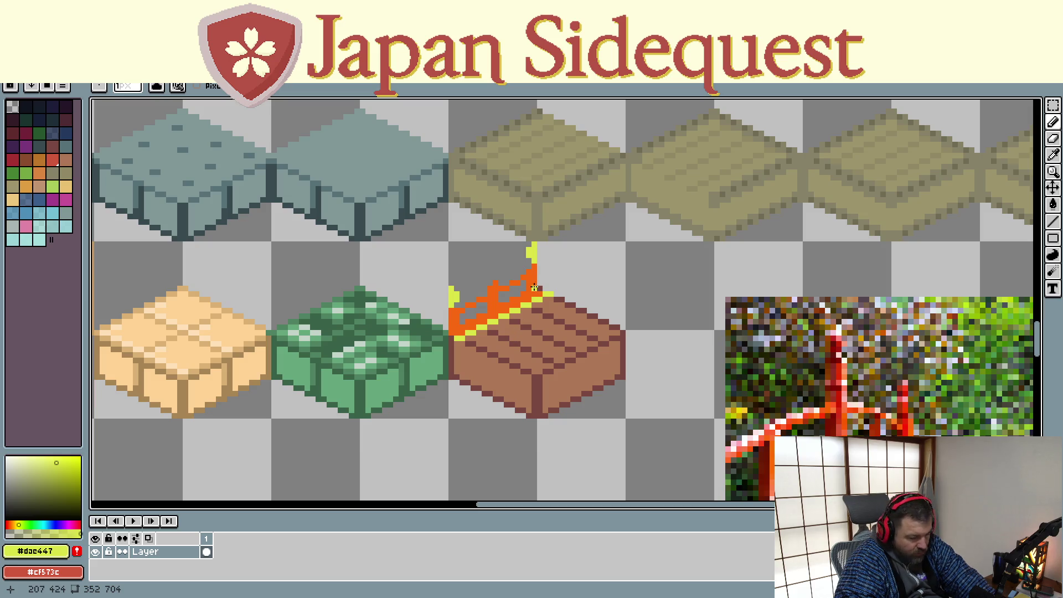
alt+click(533, 286)
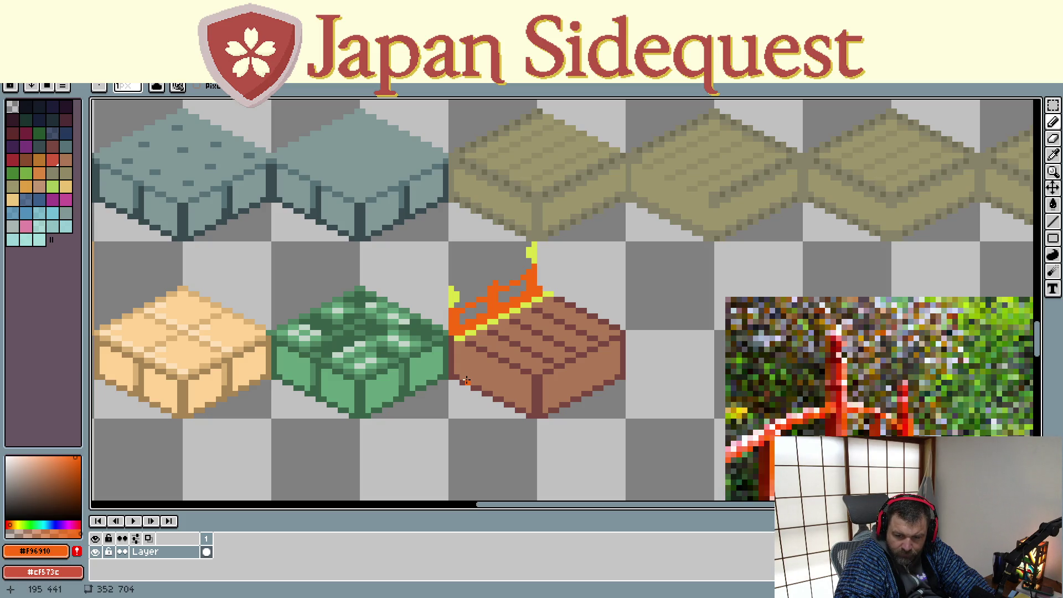
scroll(468, 378, down, 2)
key(m)
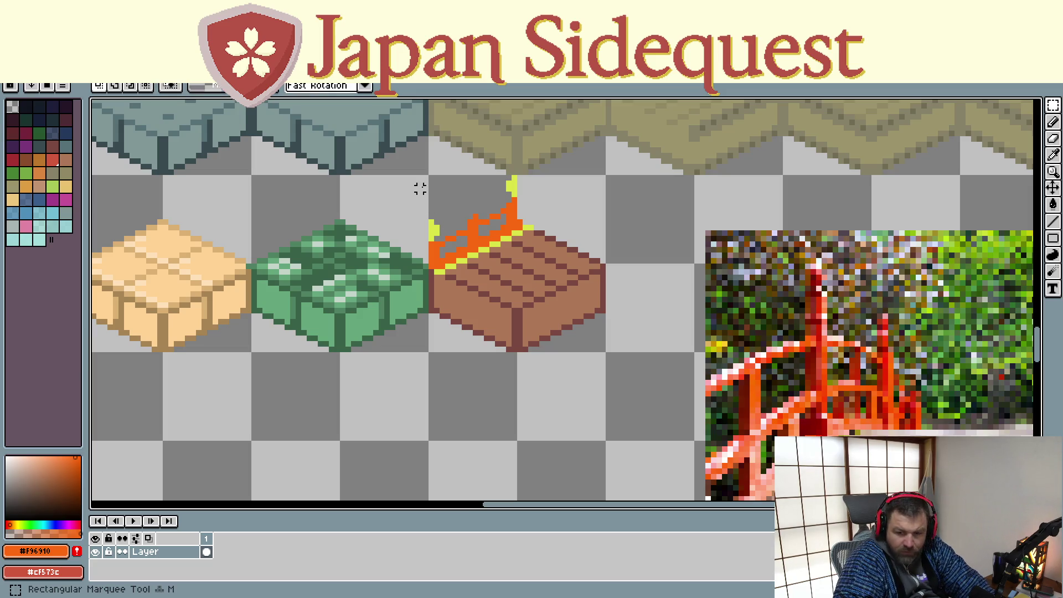
drag(430, 178, 608, 360)
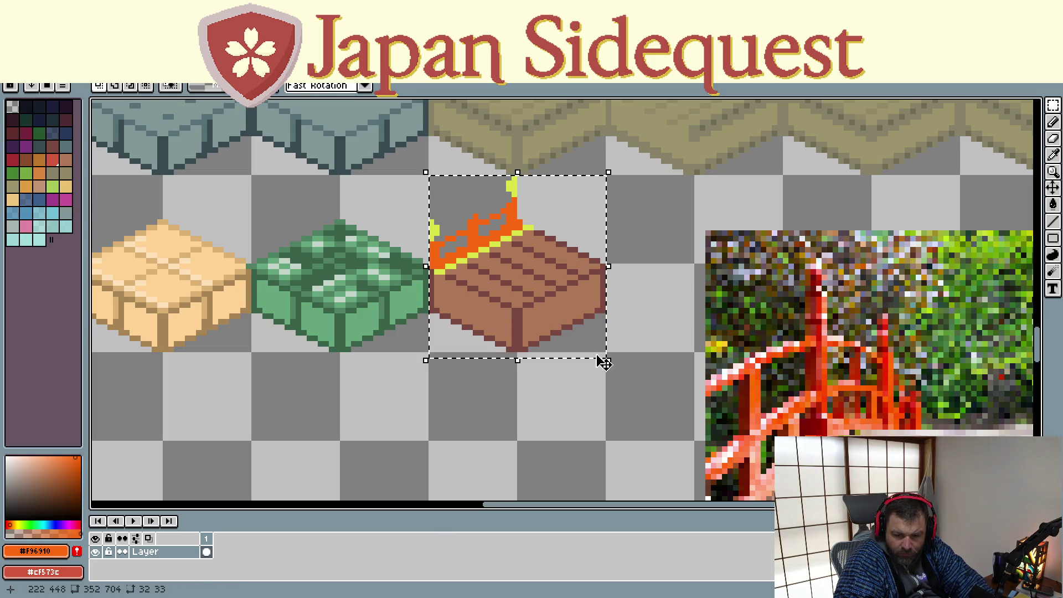
mouse_move(504, 274)
mouse_down()
mouse_move(426, 343)
mouse_move(415, 340)
mouse_move(417, 321)
mouse_up()
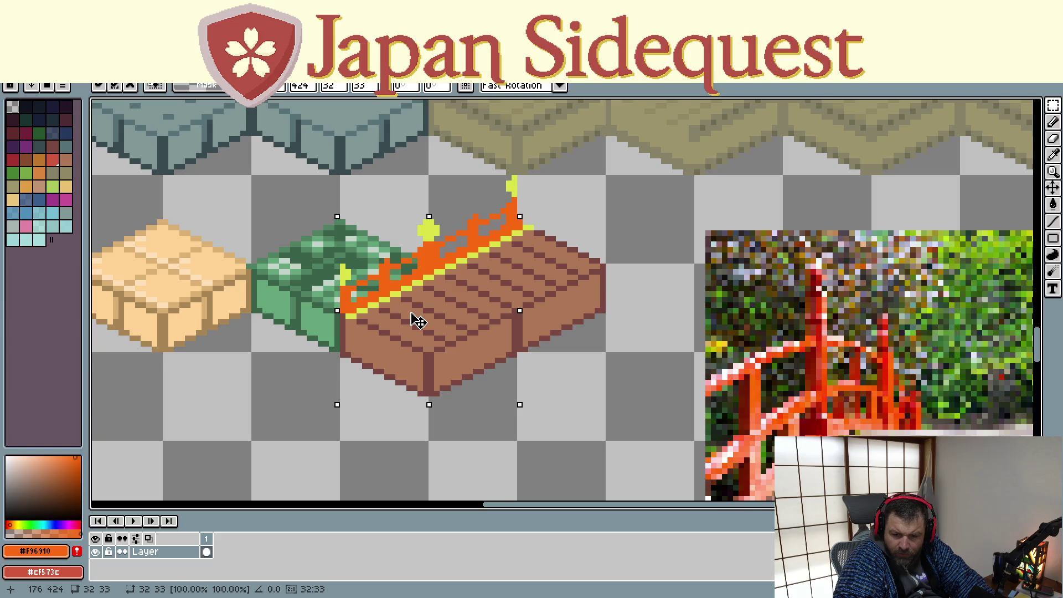
key(Return)
key(Escape)
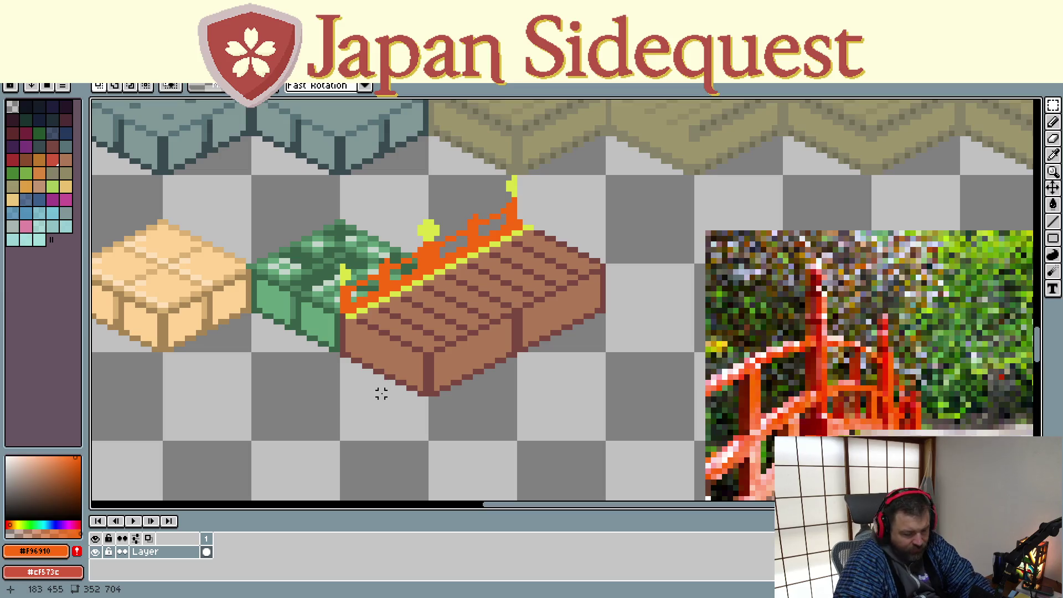
key(ctrl+z)
key(ctrl+z)
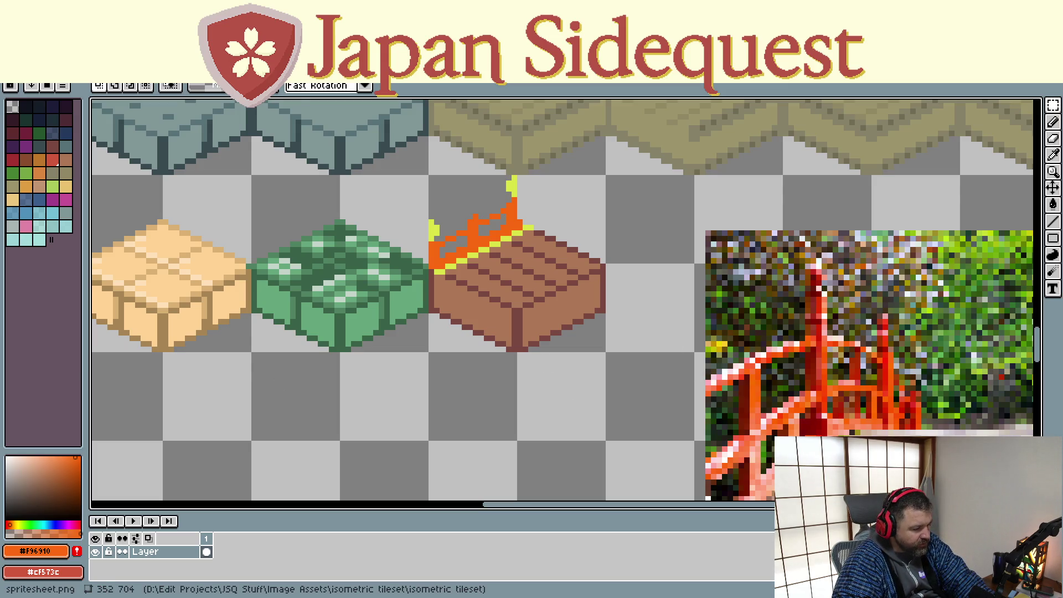
key(alt+Tab)
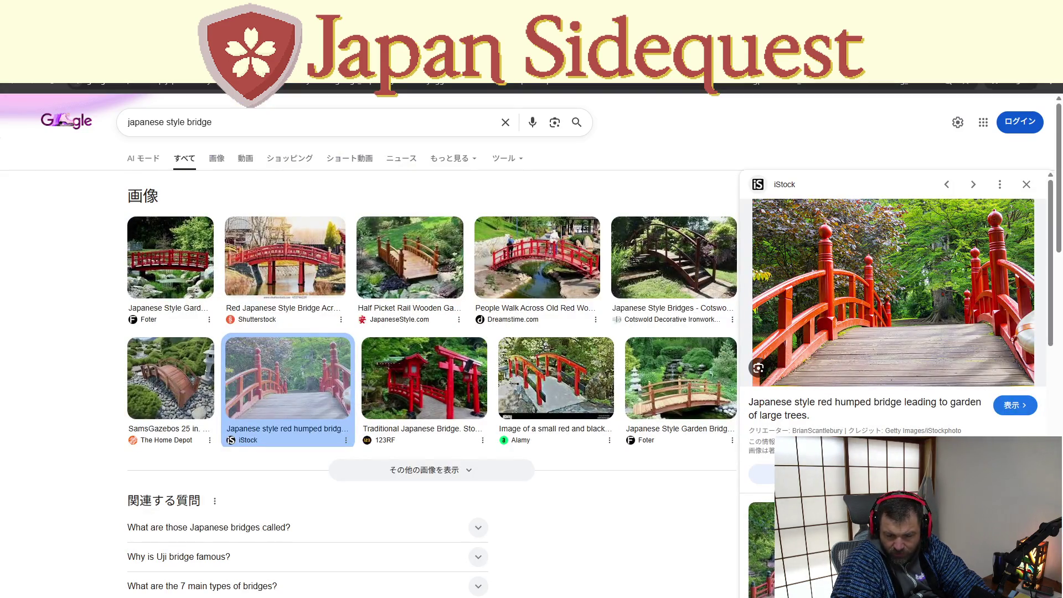
- Preview bridge images from 123RF, Dreamstime, Home Depot, Cotswold, Shutterstock and Foter, ending on Alamy's
key(ctrl+l)
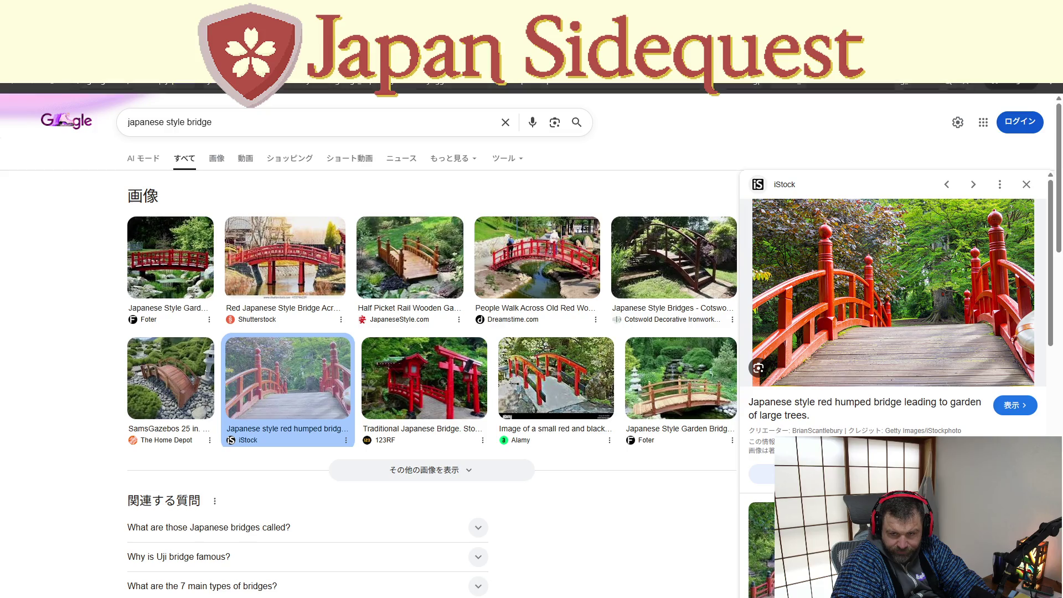
key(ctrl+l)
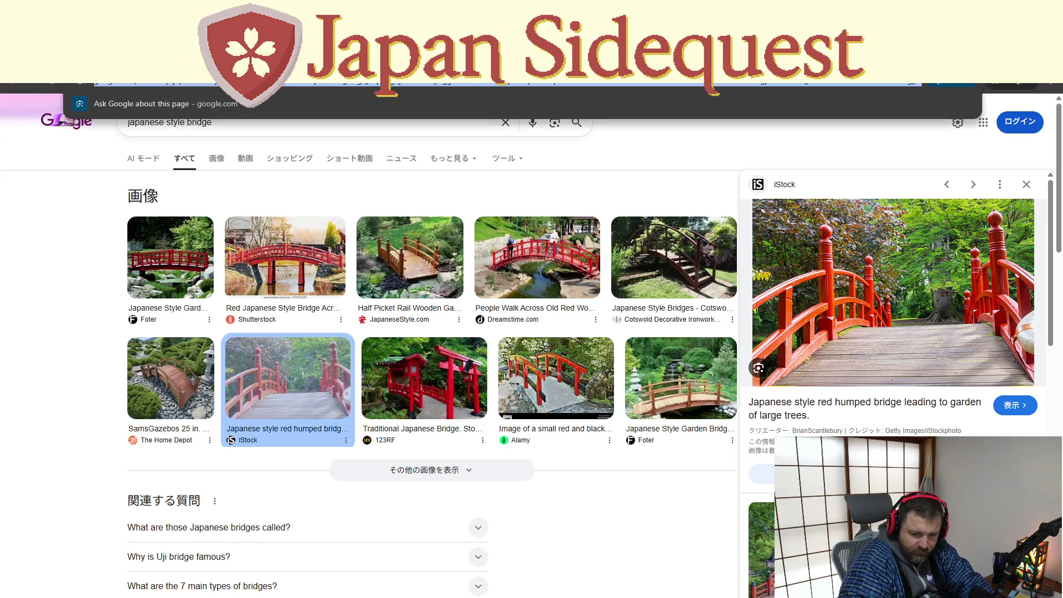
click(424, 378)
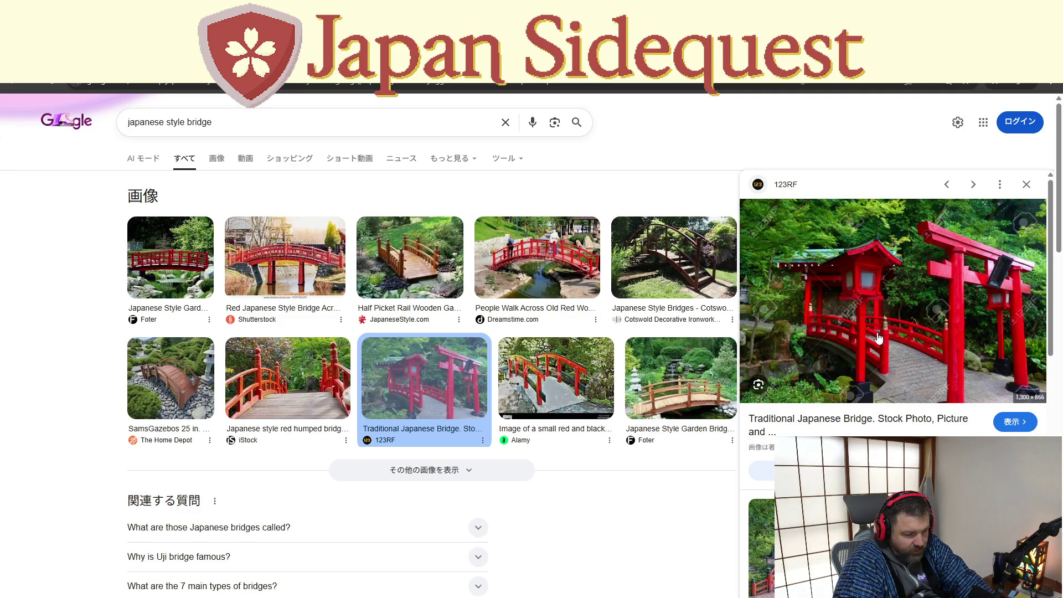
click(551, 372)
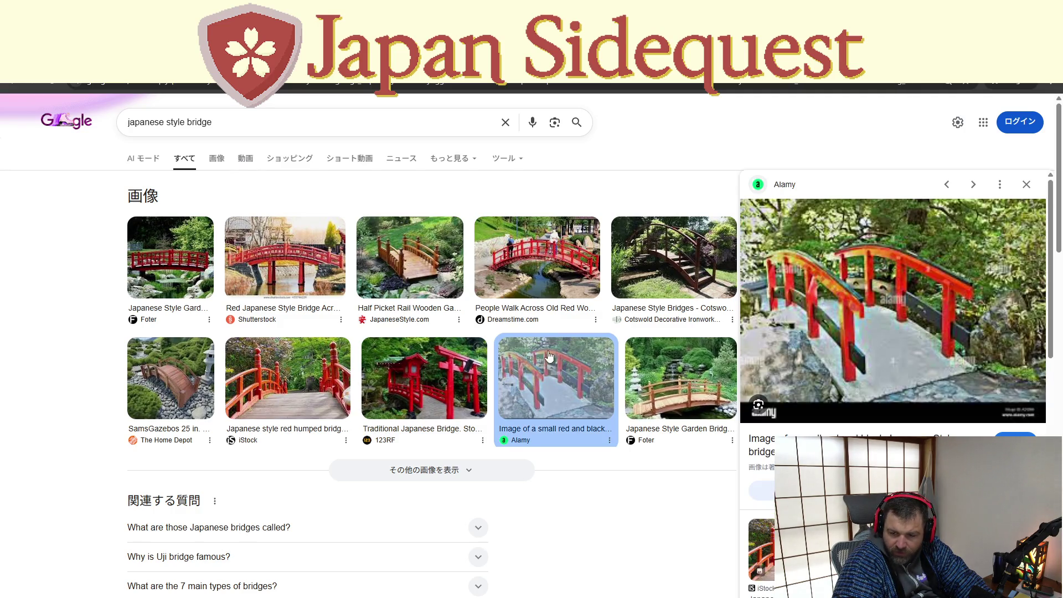
click(540, 265)
click(395, 266)
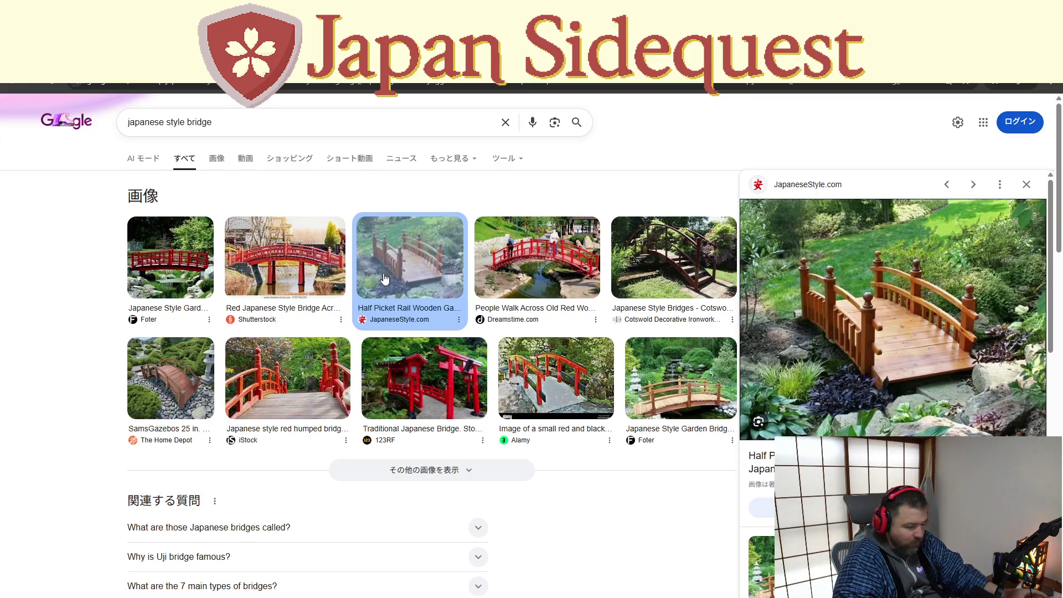
click(173, 367)
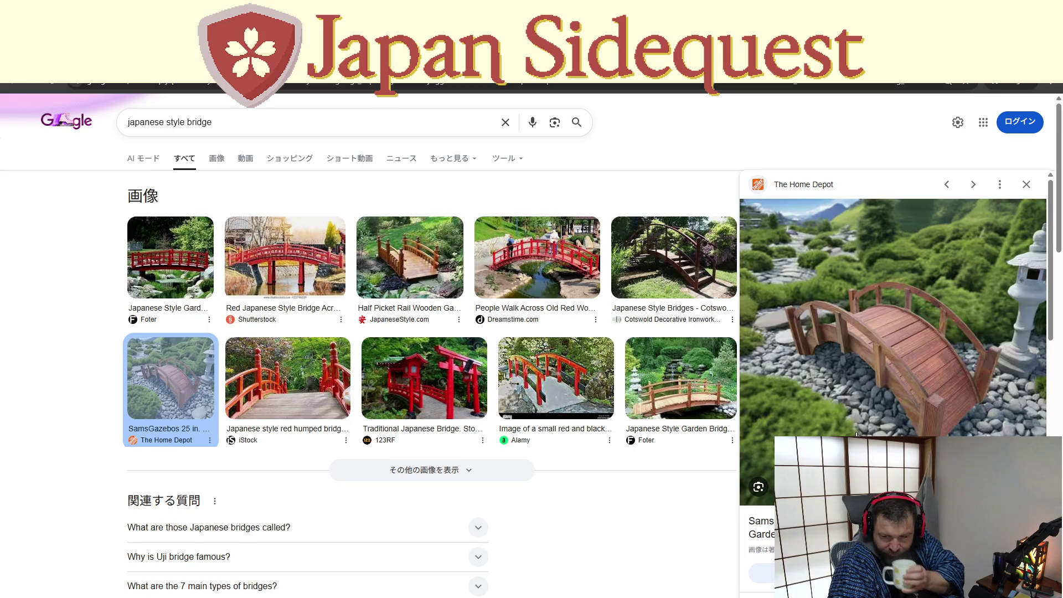
click(675, 281)
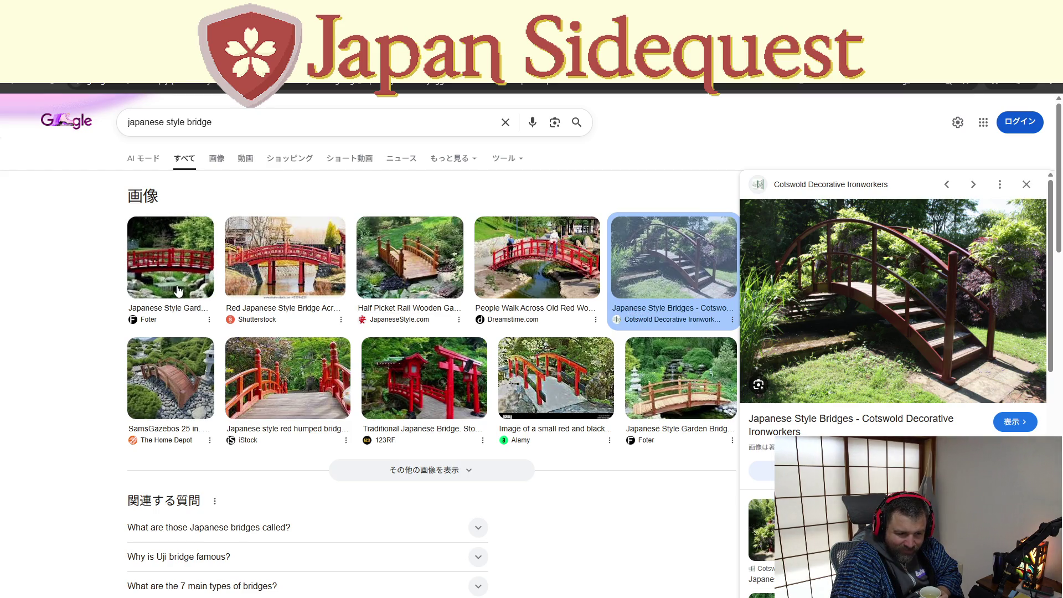
click(279, 263)
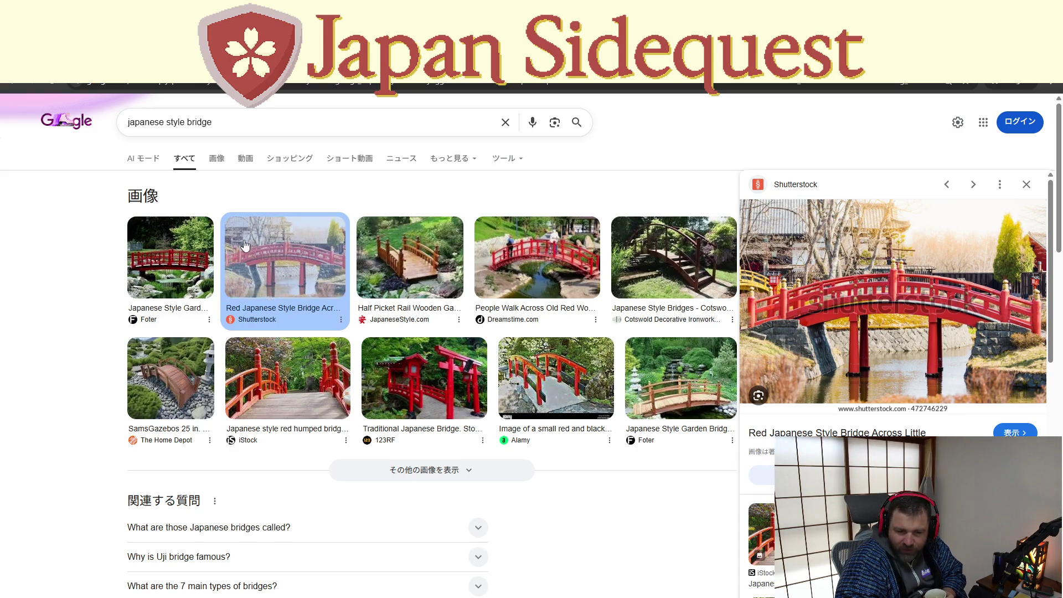
click(194, 221)
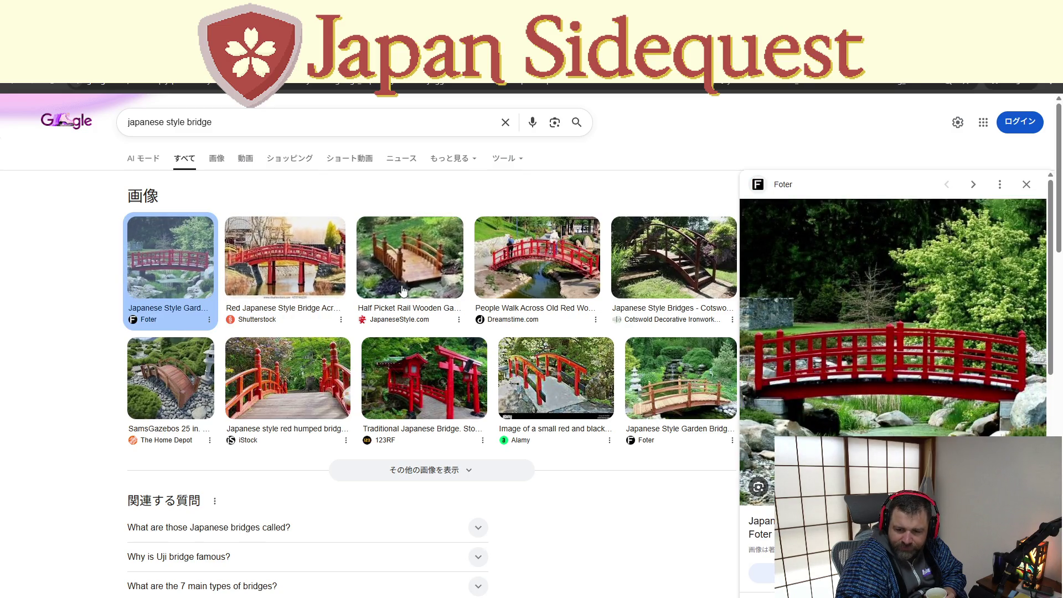
click(515, 366)
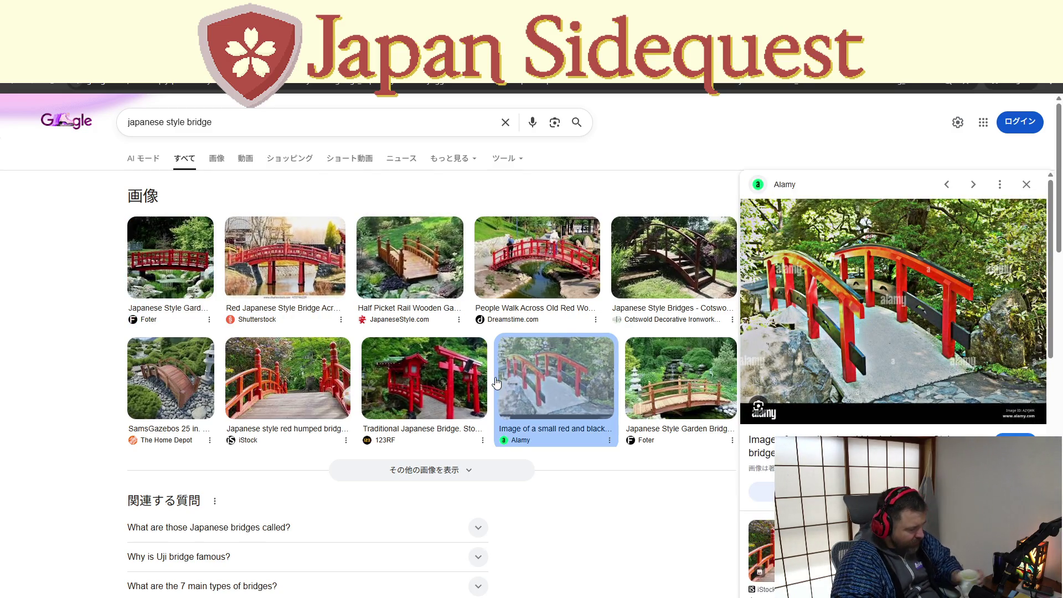
- Search 'bronze color code', view the Figma Bronze swatch, and return to Aseprite
triple_click(346, 116)
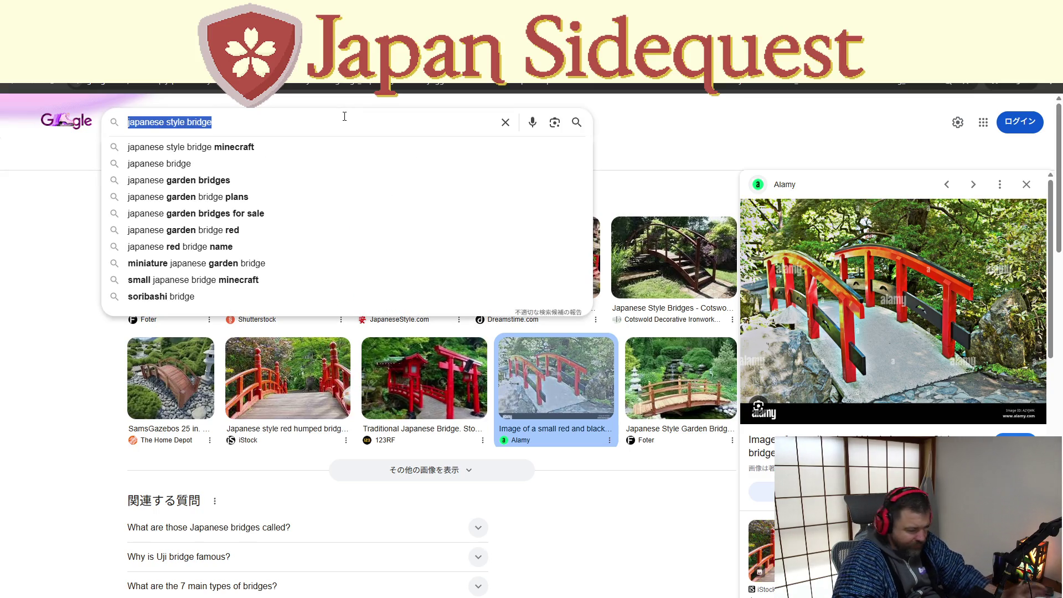
text(bronze )
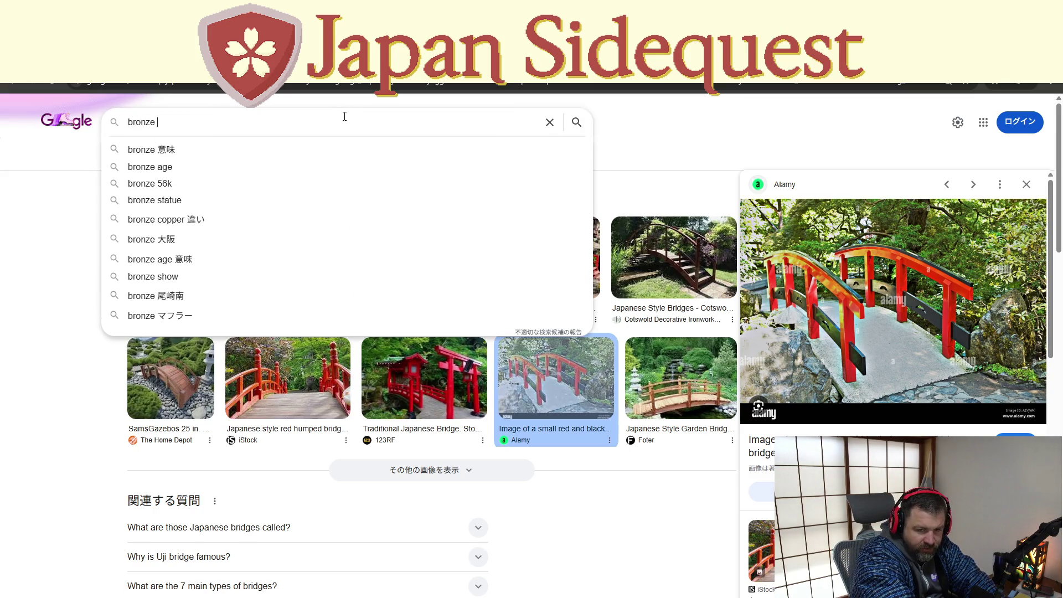
text(color code)
key(Return)
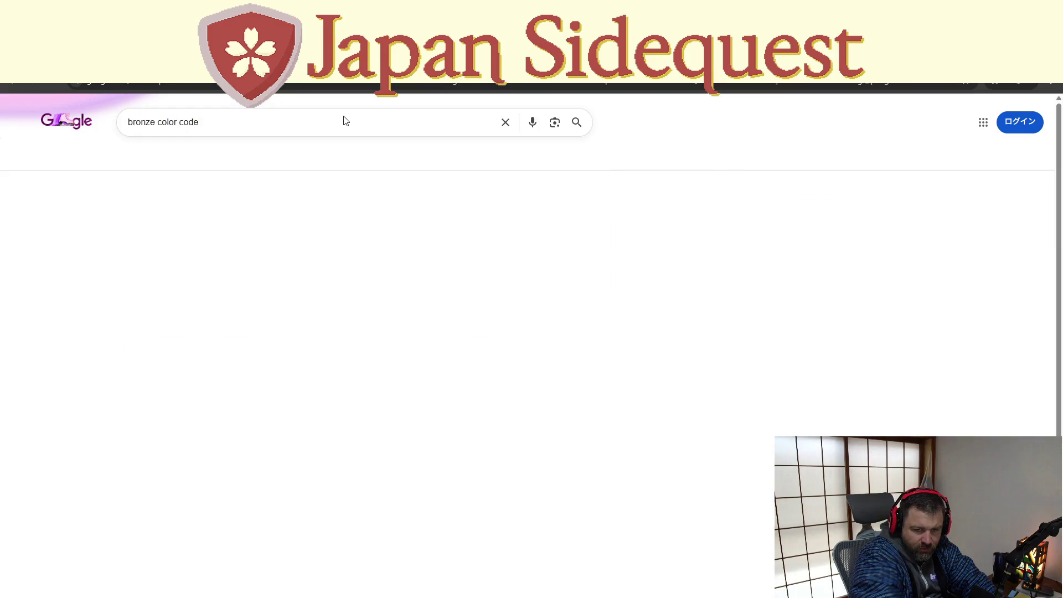
scroll(197, 360, down, 2)
click(172, 391)
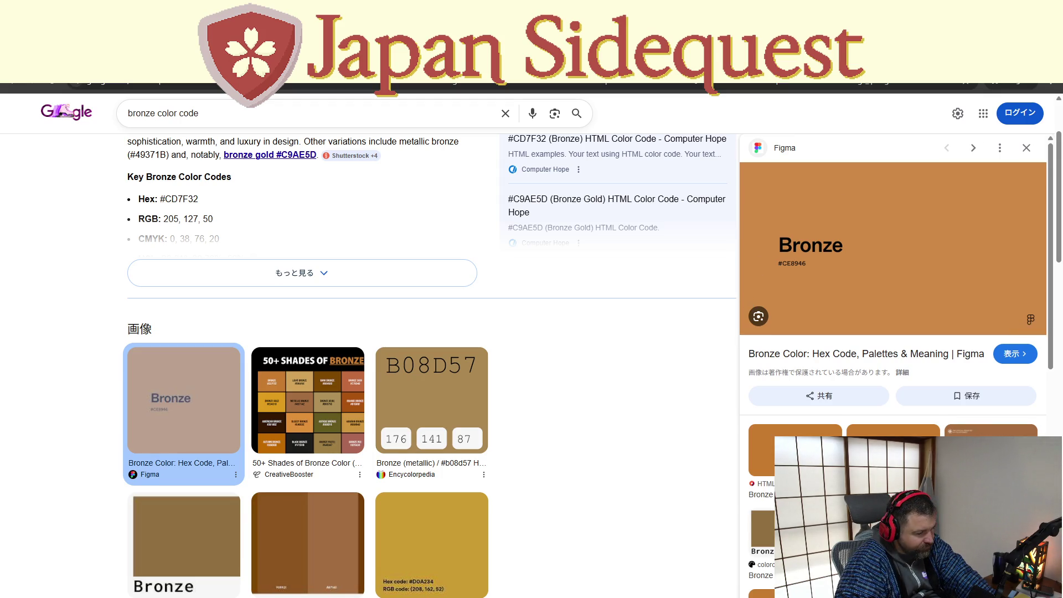
key(alt+Tab)
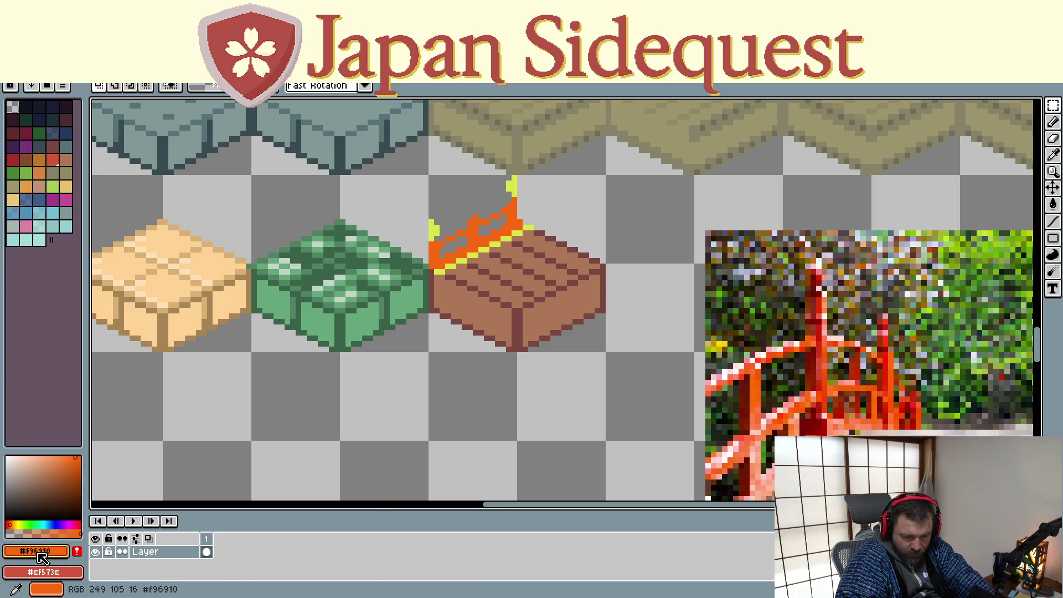
- Cancel the canvas resize mode and set the drawing colour to bronze orange
key(shift+x)
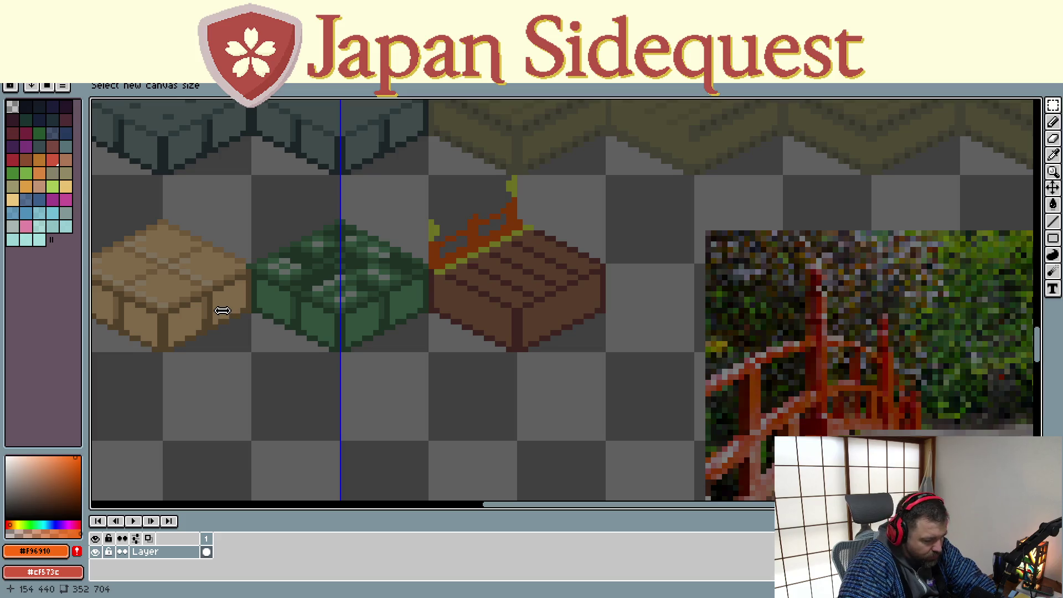
right_click(231, 330)
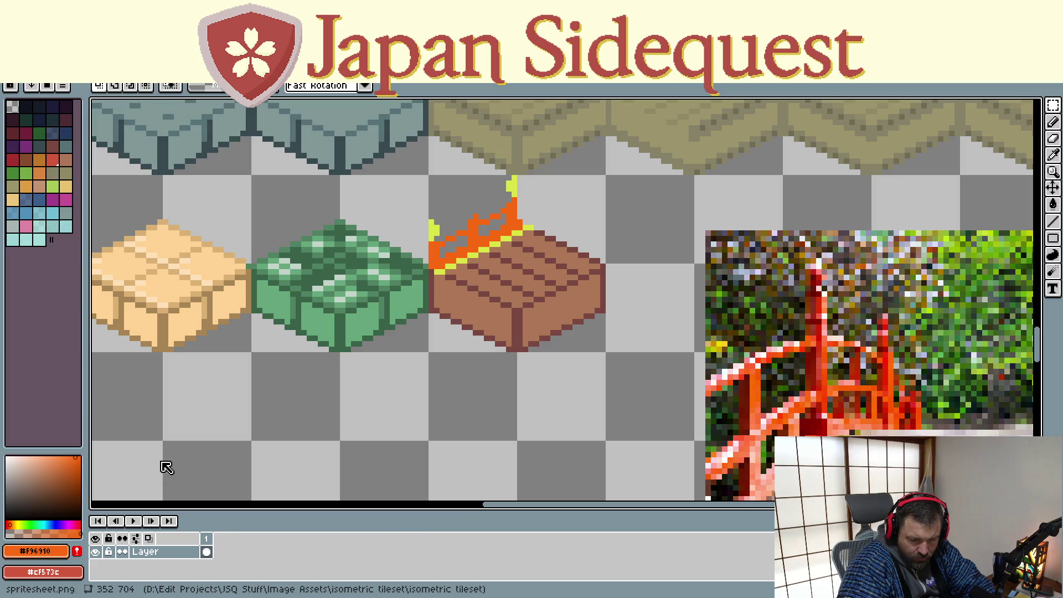
key([)
key(])
key(])
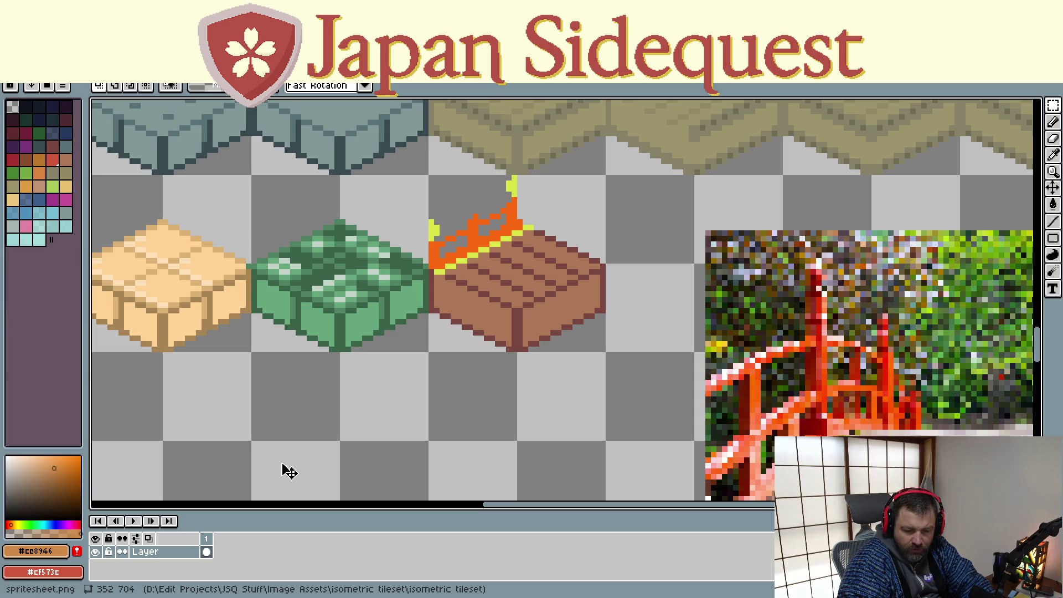
- Fill the railing's yellow pixels with orange and line its lower edge
key(f)
click(439, 228)
click(512, 186)
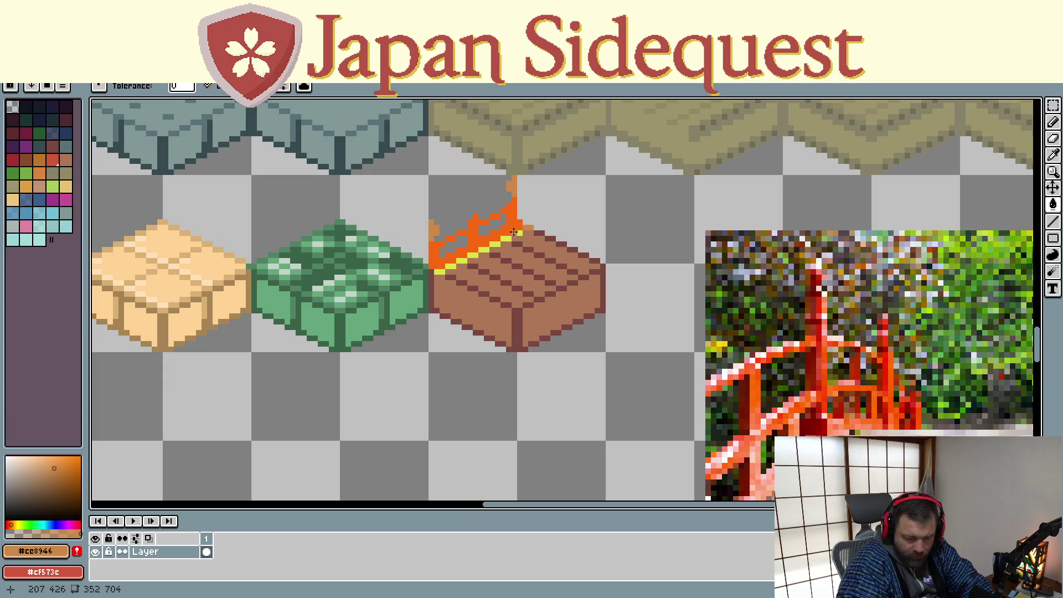
key(l)
drag(517, 232, 438, 270)
- Sample the railing's orange from the canvas and darken it in the colour picker
scroll(456, 344, down, 1)
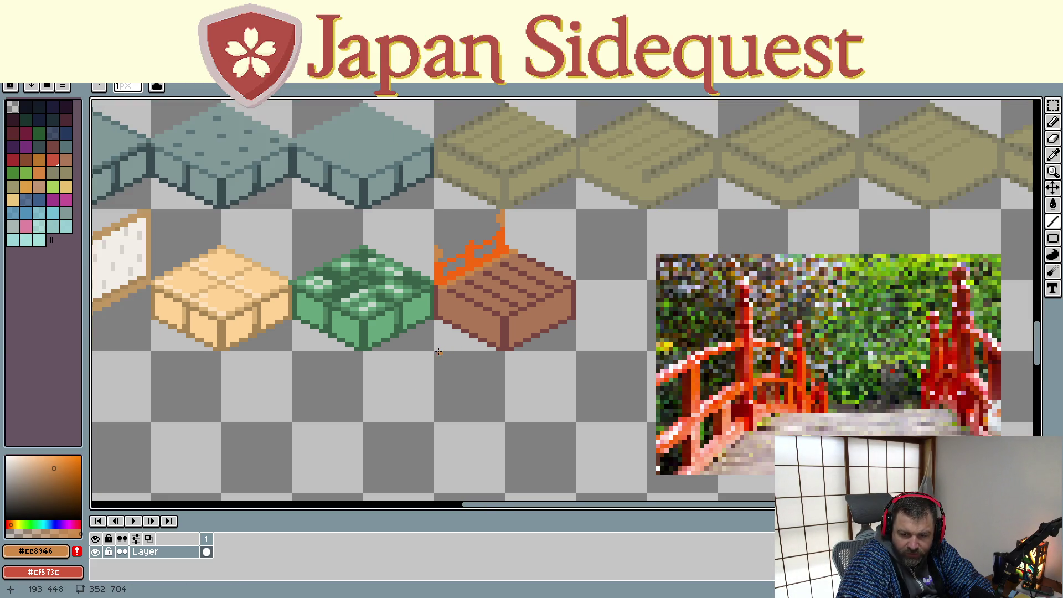
scroll(436, 349, down, 1)
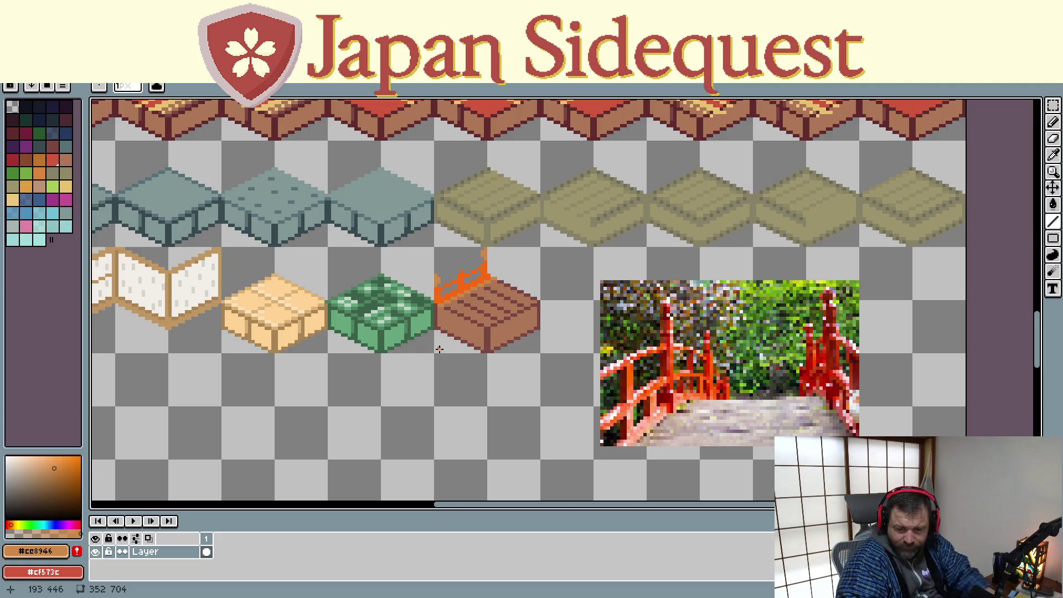
scroll(437, 321, up, 3)
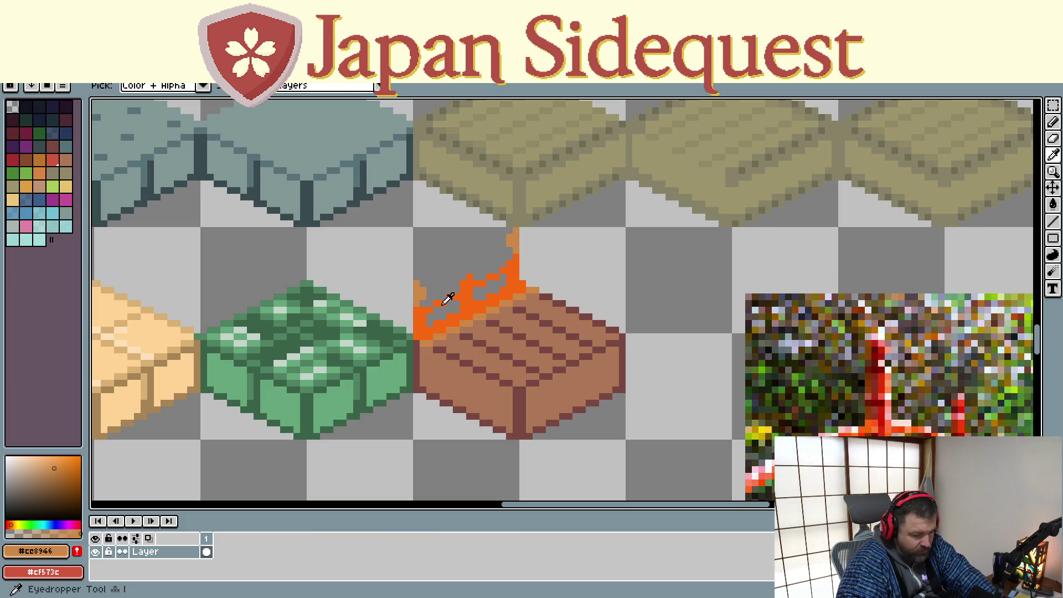
alt+click(467, 304)
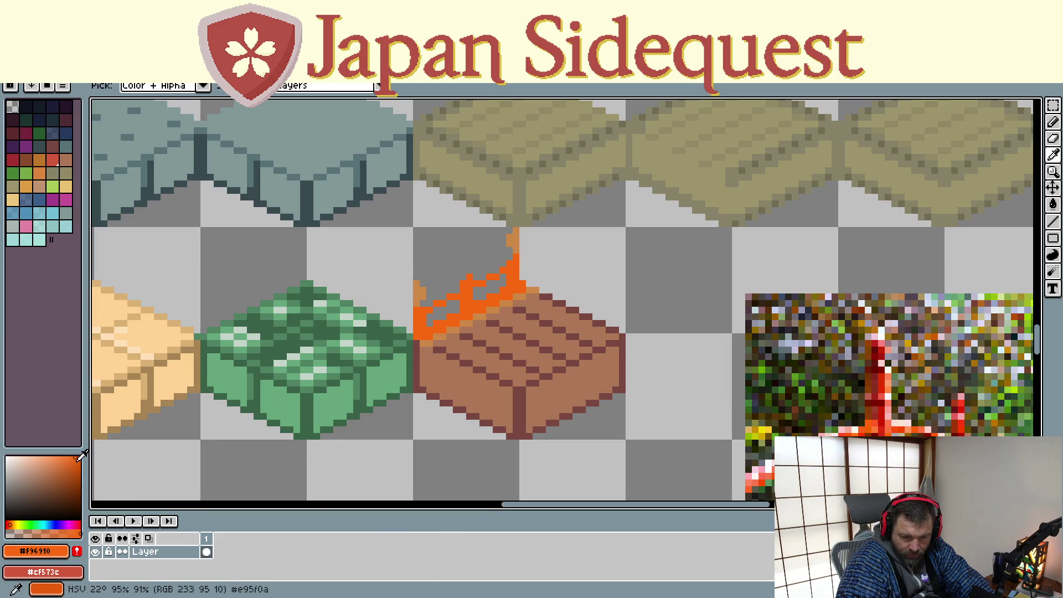
drag(79, 452, 80, 462)
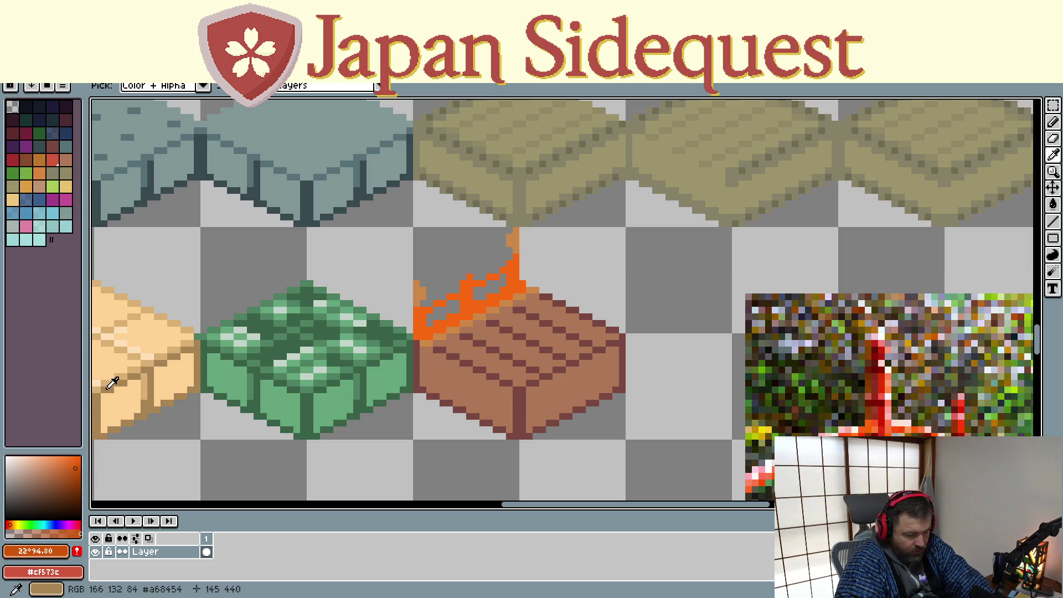
- Abandon a straight railing line and re-sample a slightly darker railing orange for the Pencil
key(l)
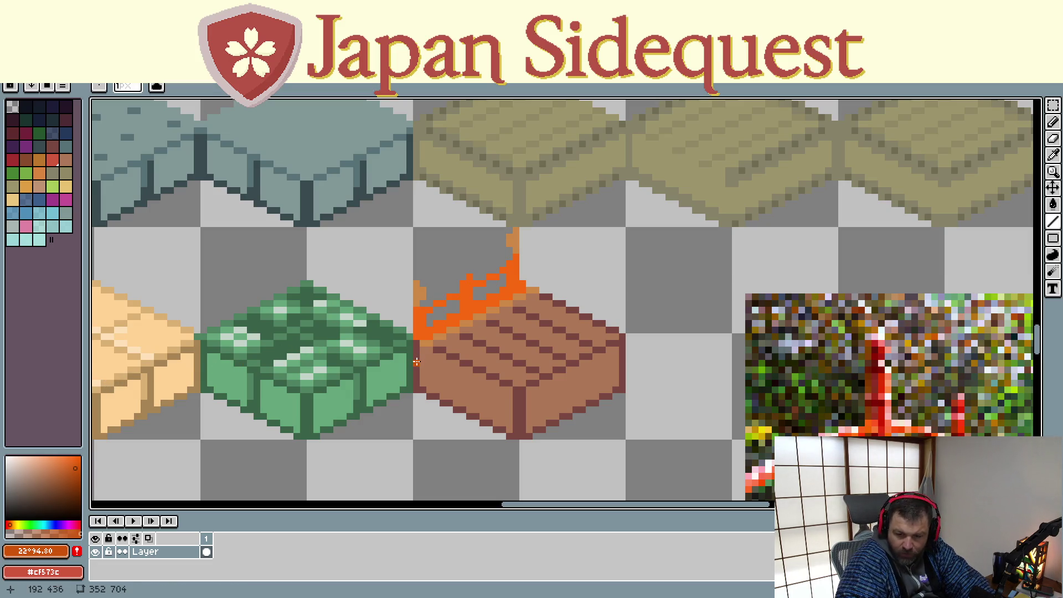
drag(426, 348, 528, 310)
key(Escape)
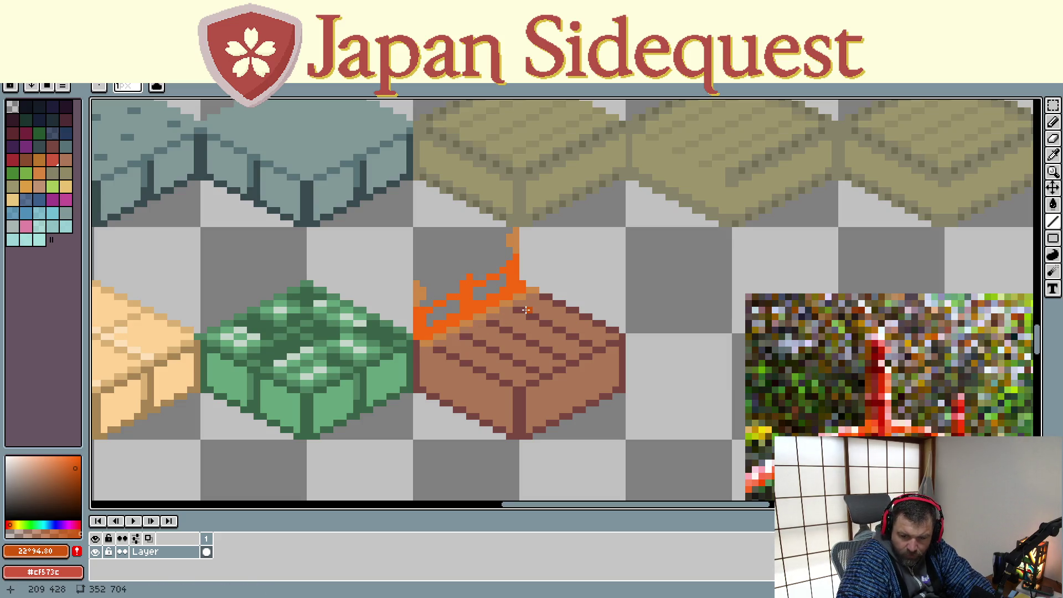
key(i)
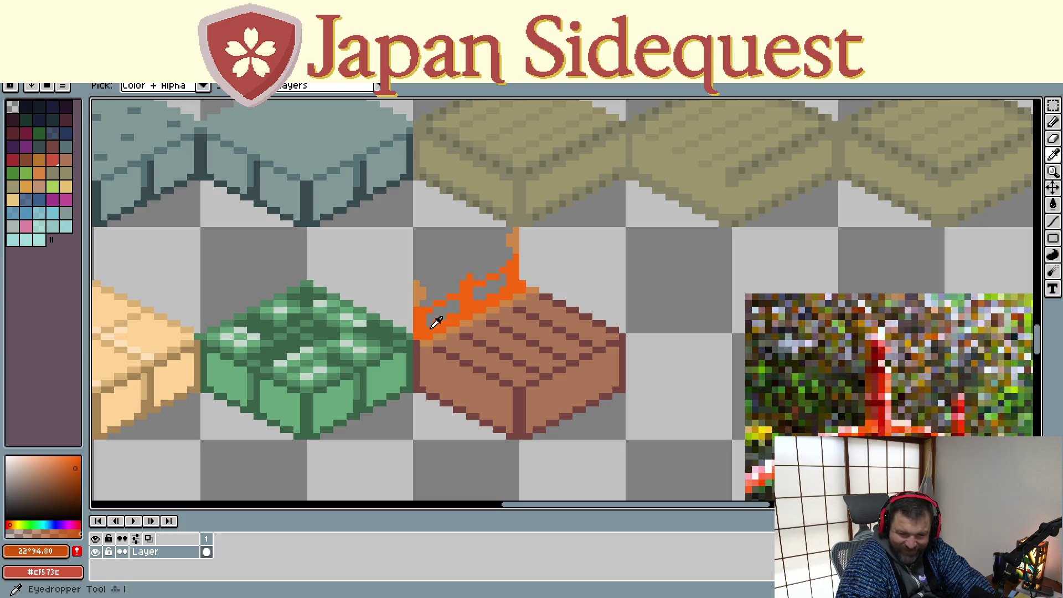
click(471, 302)
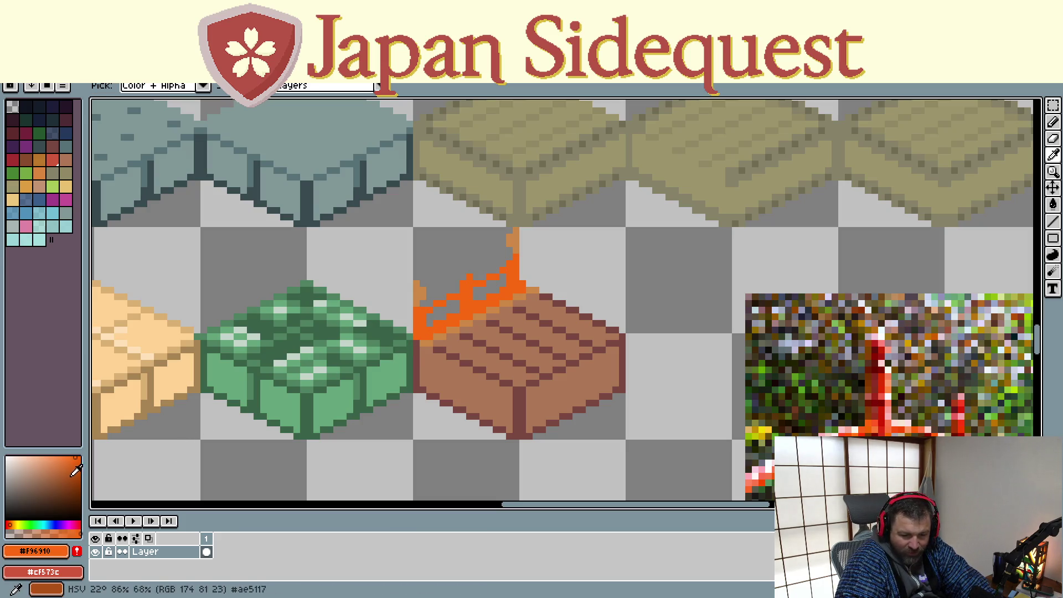
drag(80, 458, 80, 465)
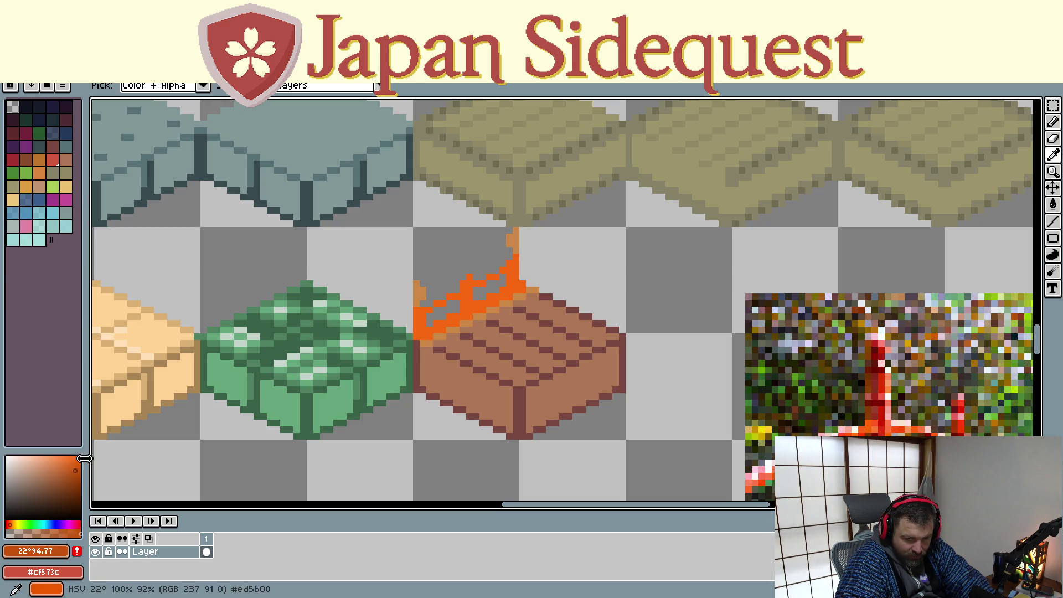
key(b)
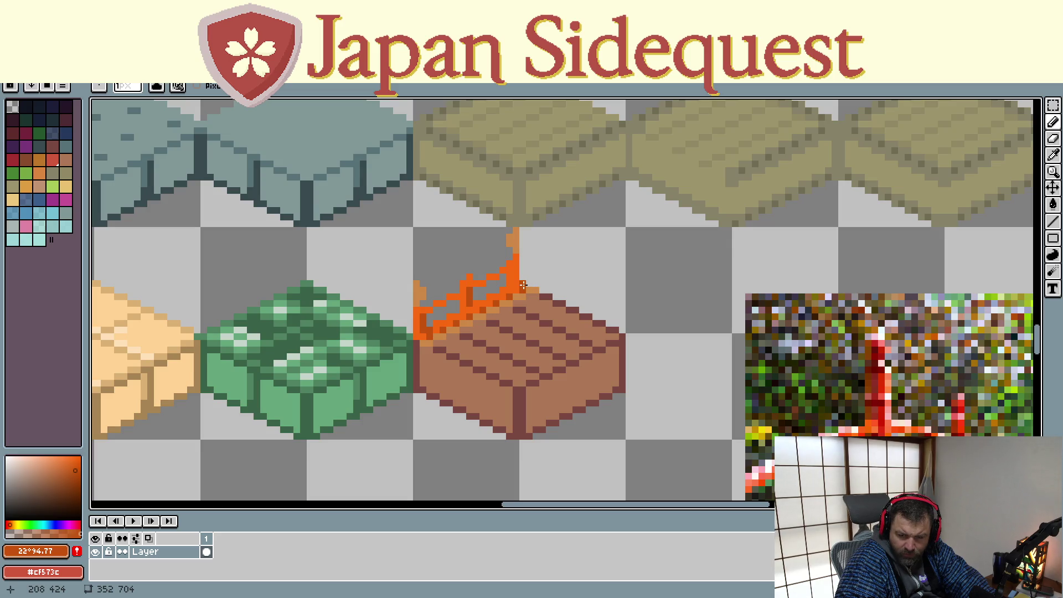
- Centre the brown tile, sample its red-brown outline and darken that colour further
mouse_move(462, 395)
mouse_down()
mouse_move(503, 327)
mouse_move(316, 298)
mouse_up()
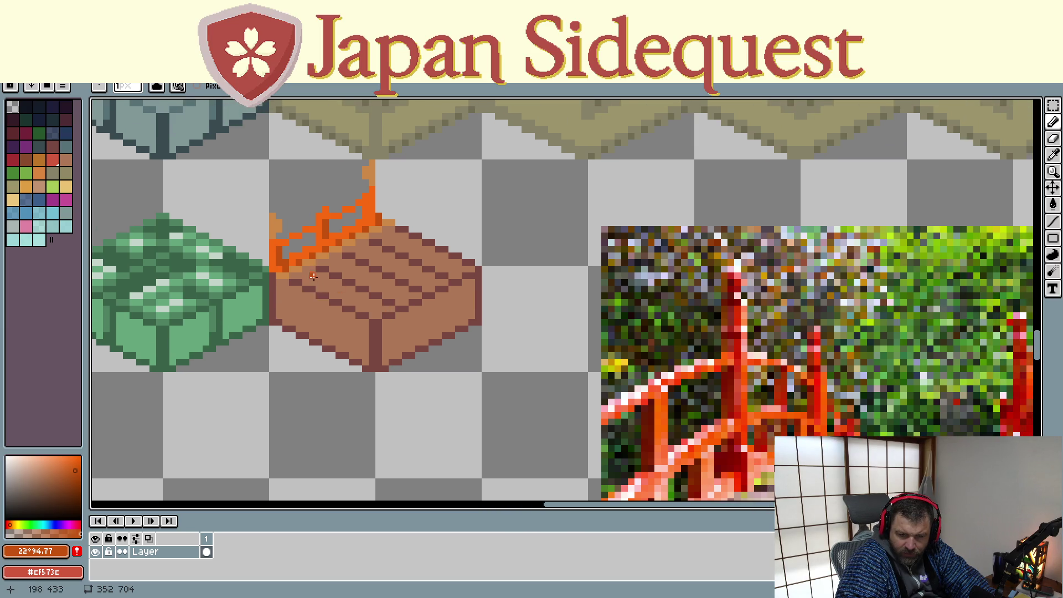
scroll(322, 280, down, 1)
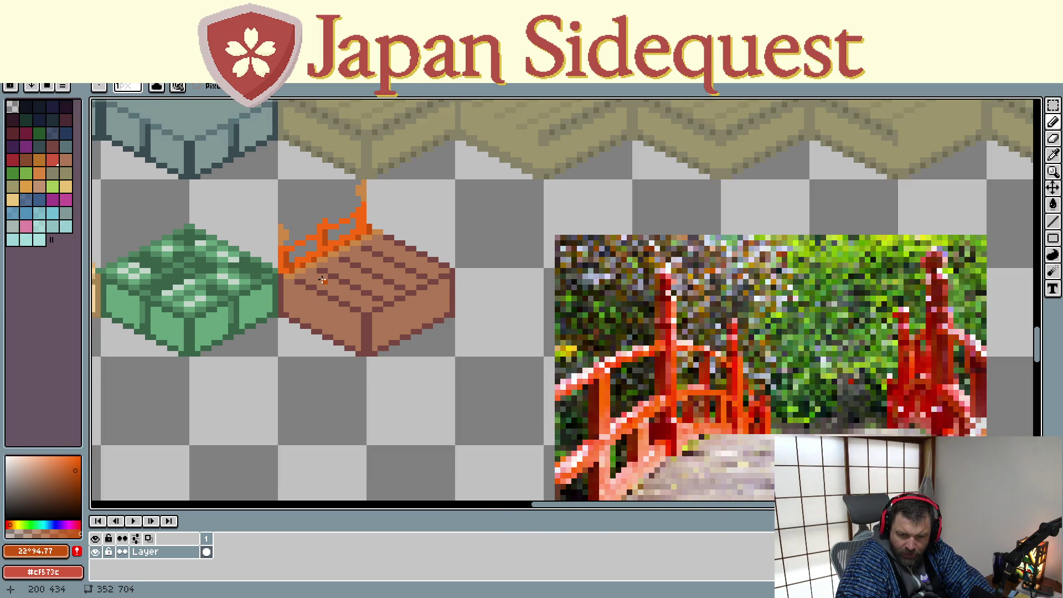
scroll(323, 279, down, 1)
scroll(322, 280, down, 1)
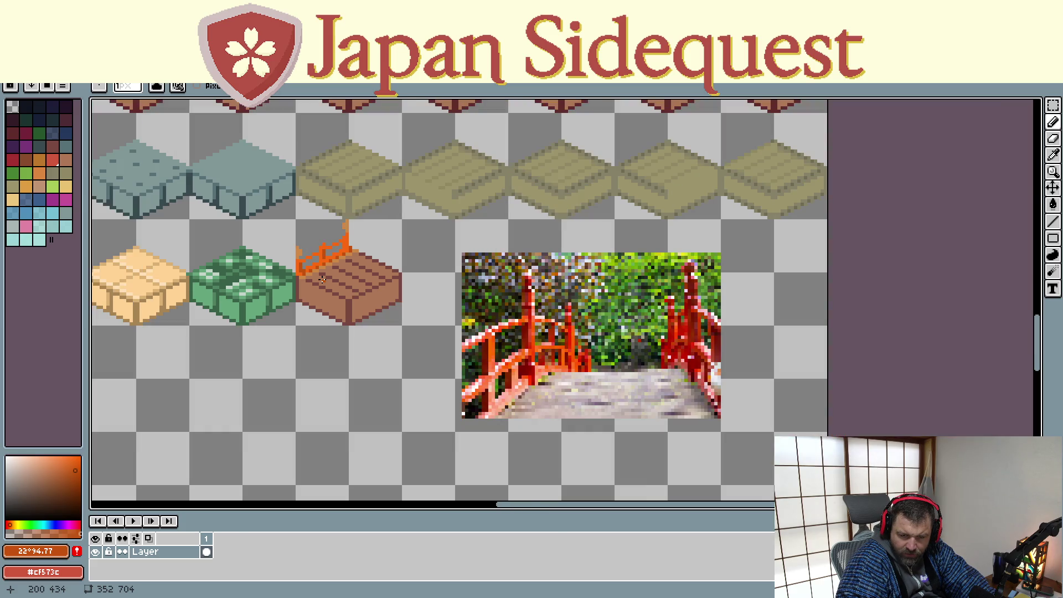
scroll(322, 280, up, 1)
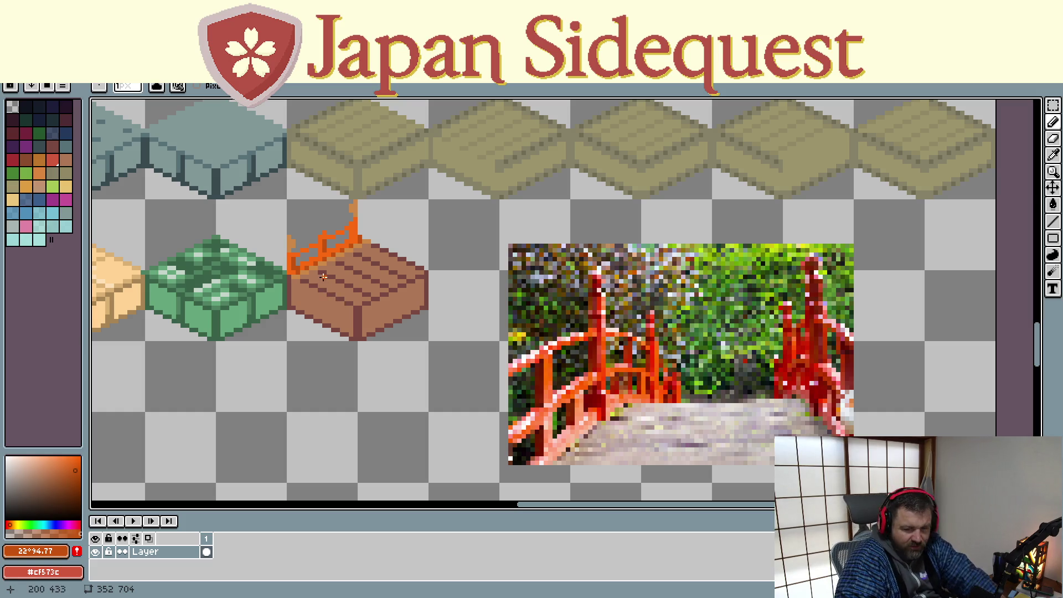
scroll(330, 270, up, 2)
scroll(330, 270, up, 2)
scroll(329, 279, down, 4)
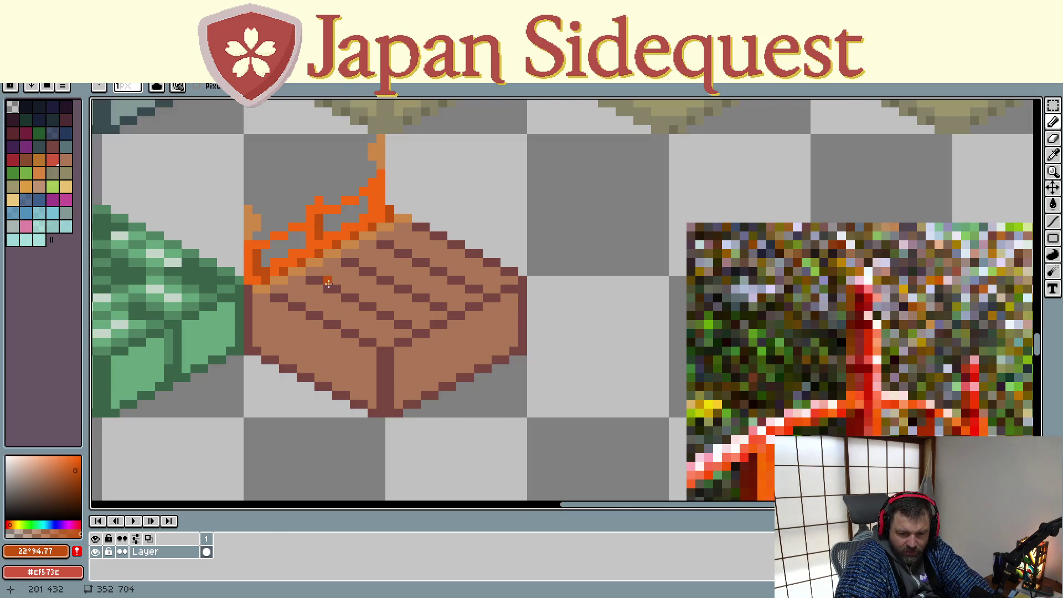
key(i)
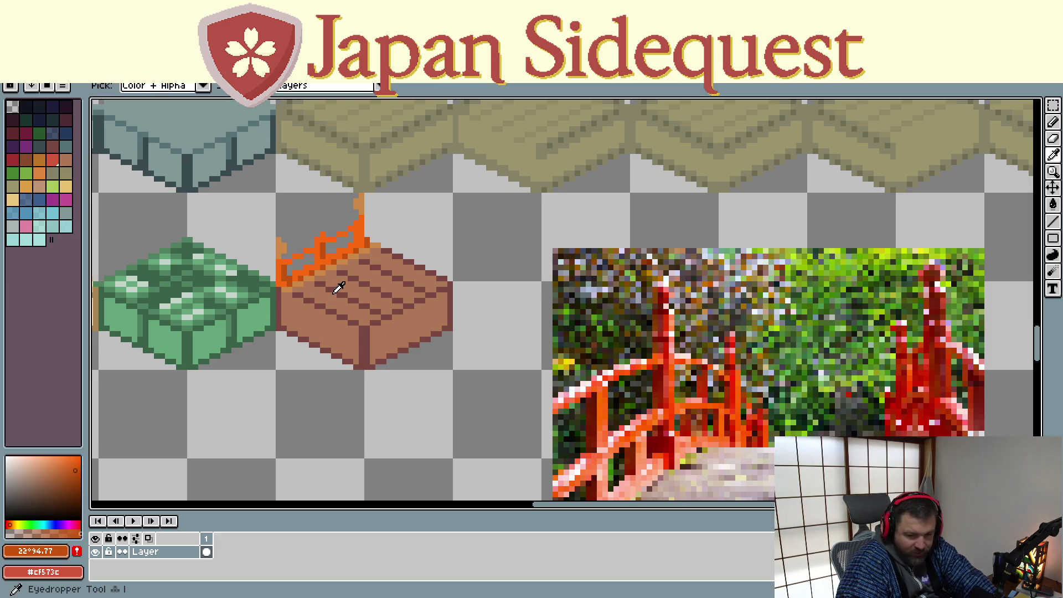
click(340, 309)
click(335, 303)
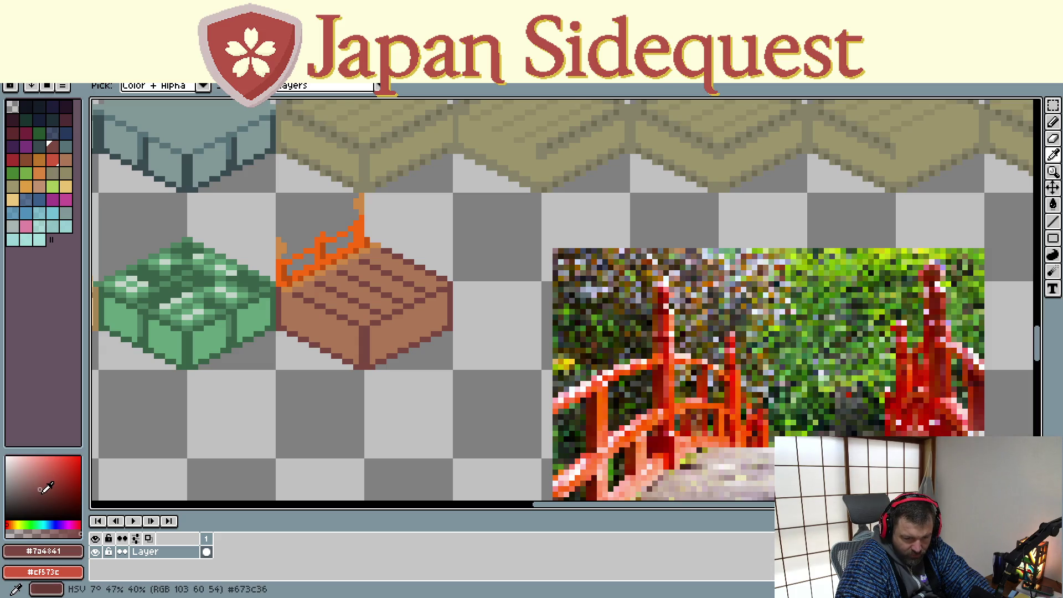
click(39, 492)
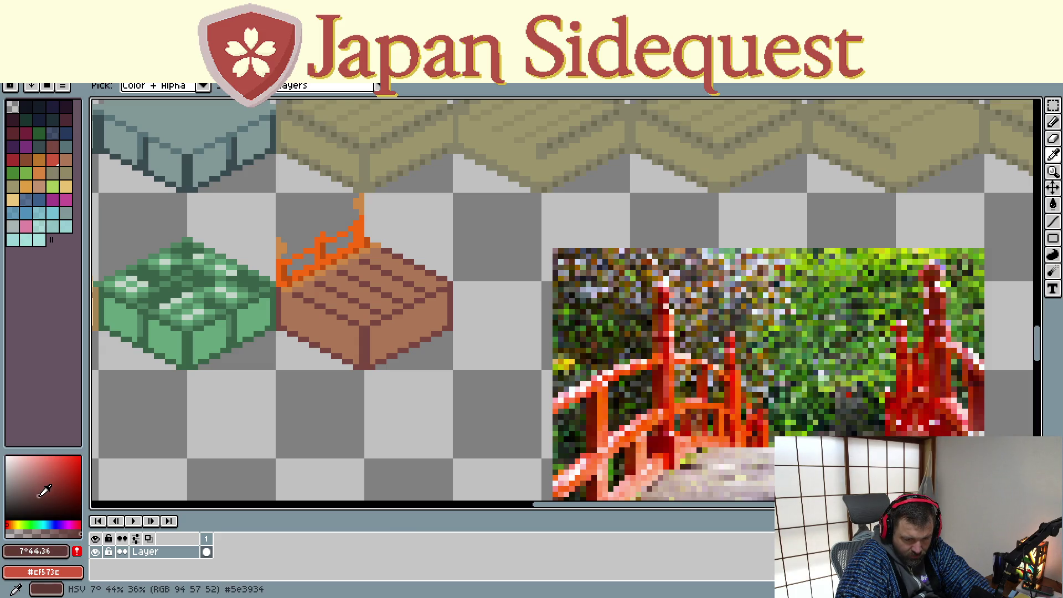
- Re-sample the plank tile's brown and pick a darker shade of it
key(b)
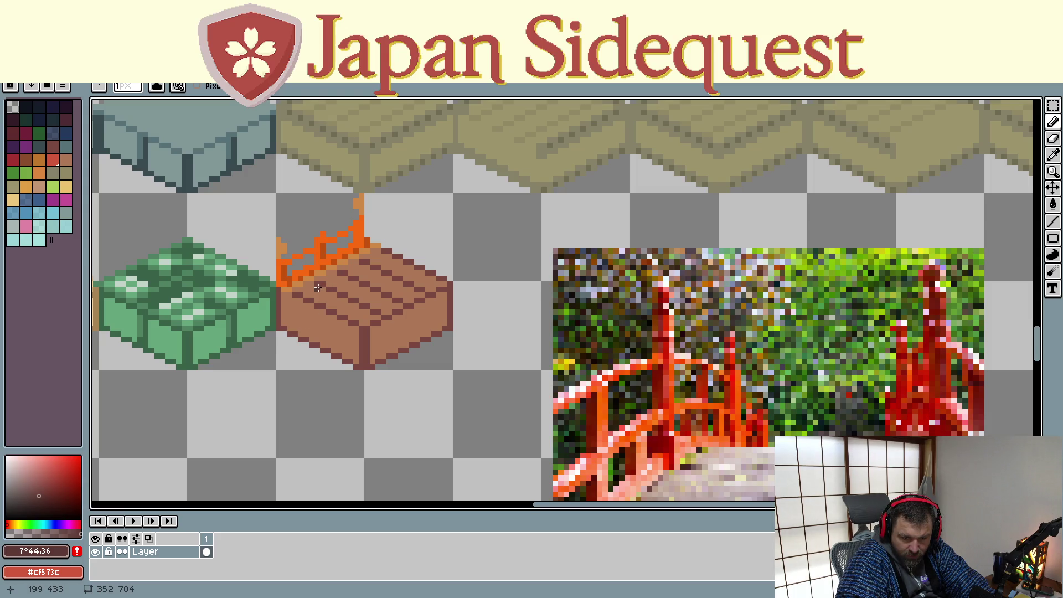
alt+click(324, 292)
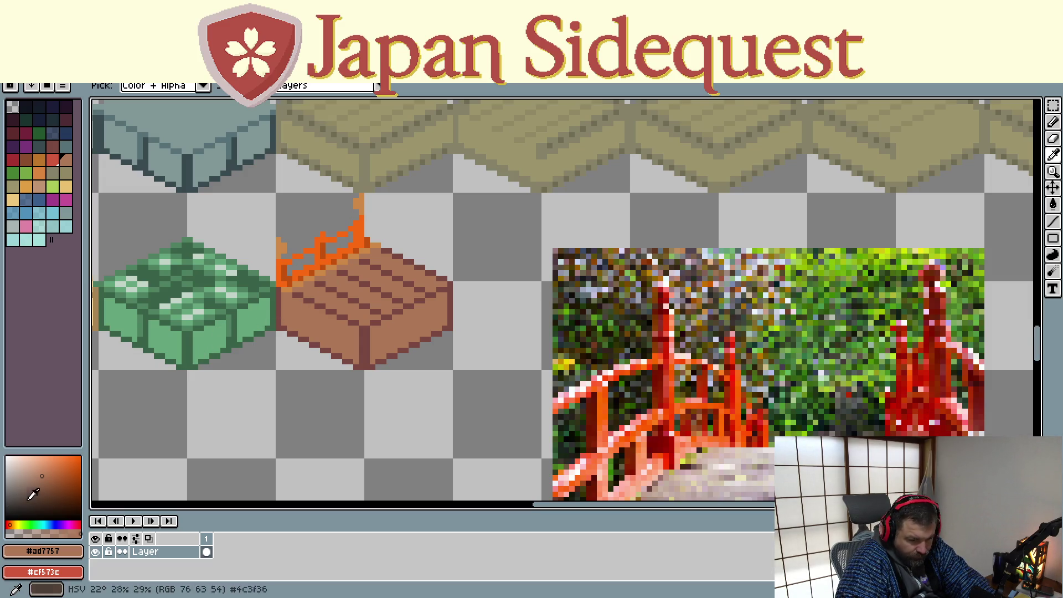
click(47, 484)
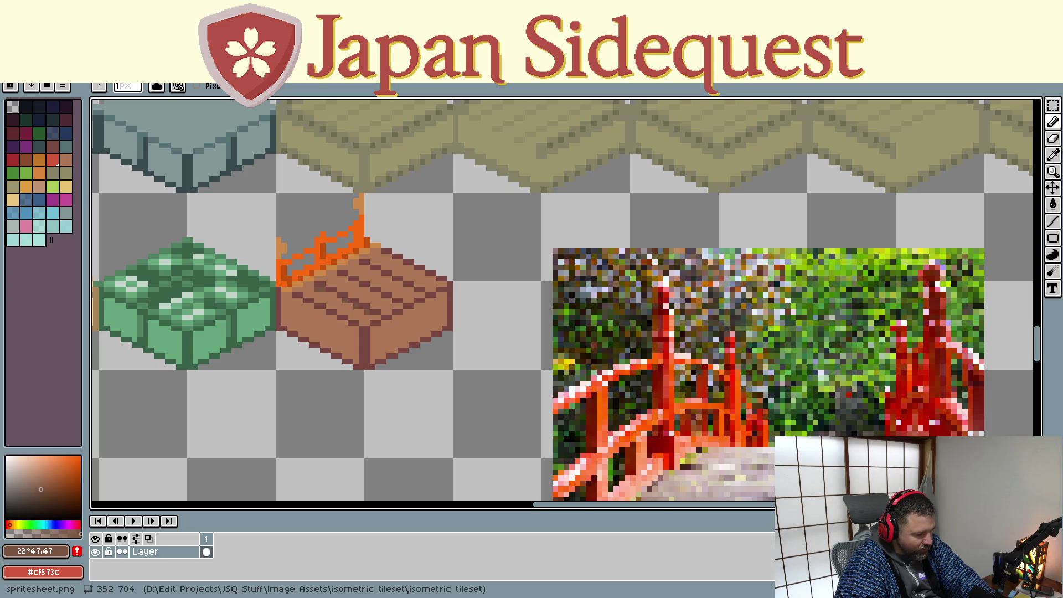
key(alt+Tab)
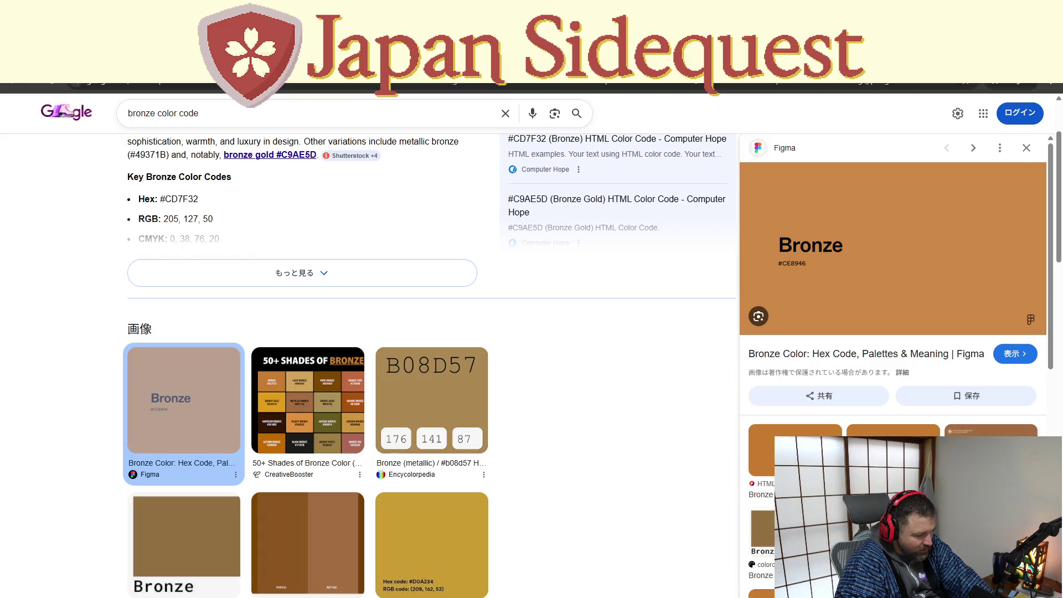
- Type 'dribbble' in the address bar, then cancel it to land on the Dialed game
click(584, 85)
text(dribbble)
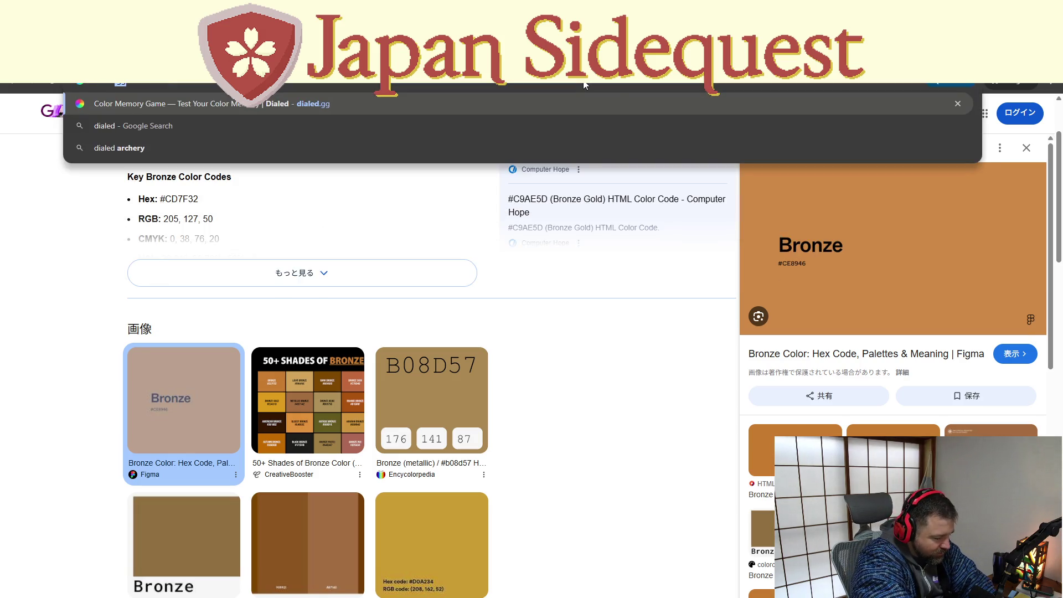
key(Escape)
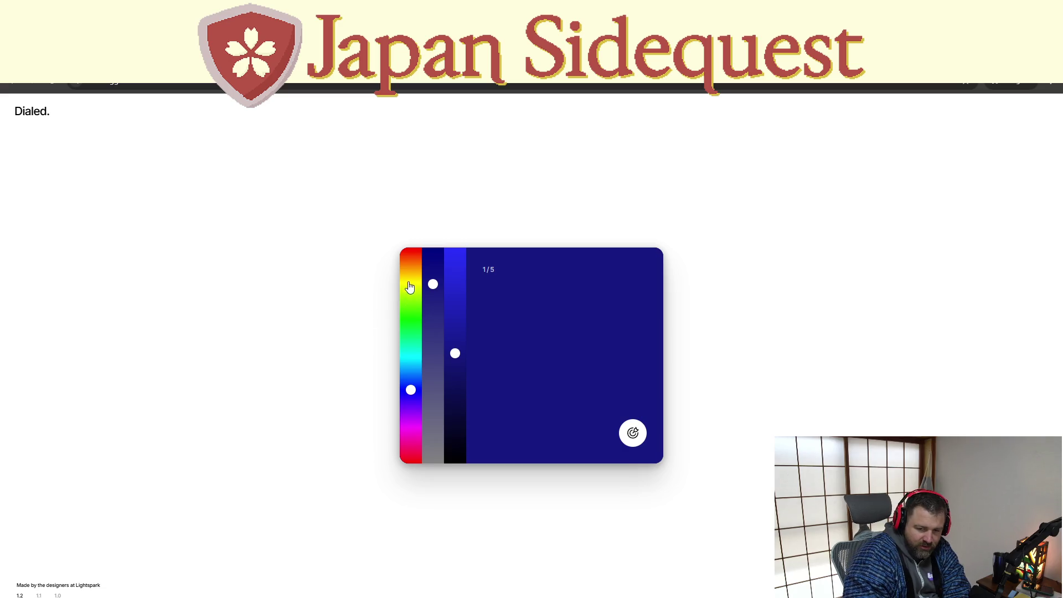
- Adjust the first guess's hue, saturation and brightness toward orange and submit it
click(409, 273)
click(410, 273)
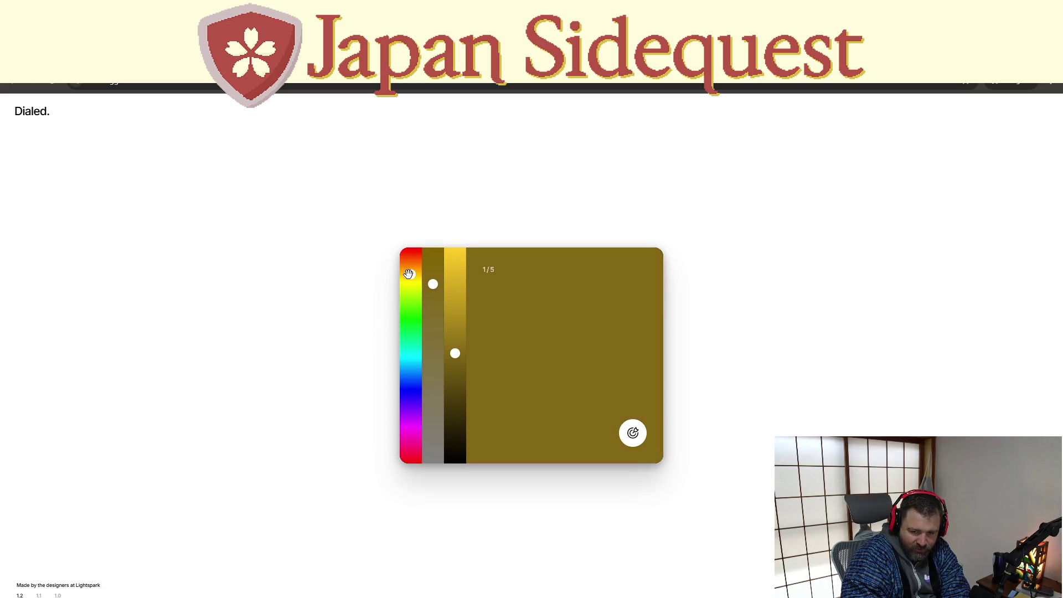
mouse_move(433, 283)
mouse_down()
mouse_move(433, 274)
mouse_move(433, 377)
mouse_move(421, 287)
mouse_move(431, 339)
mouse_move(432, 303)
mouse_up()
mouse_move(455, 353)
mouse_down()
mouse_move(455, 323)
mouse_move(455, 338)
mouse_up()
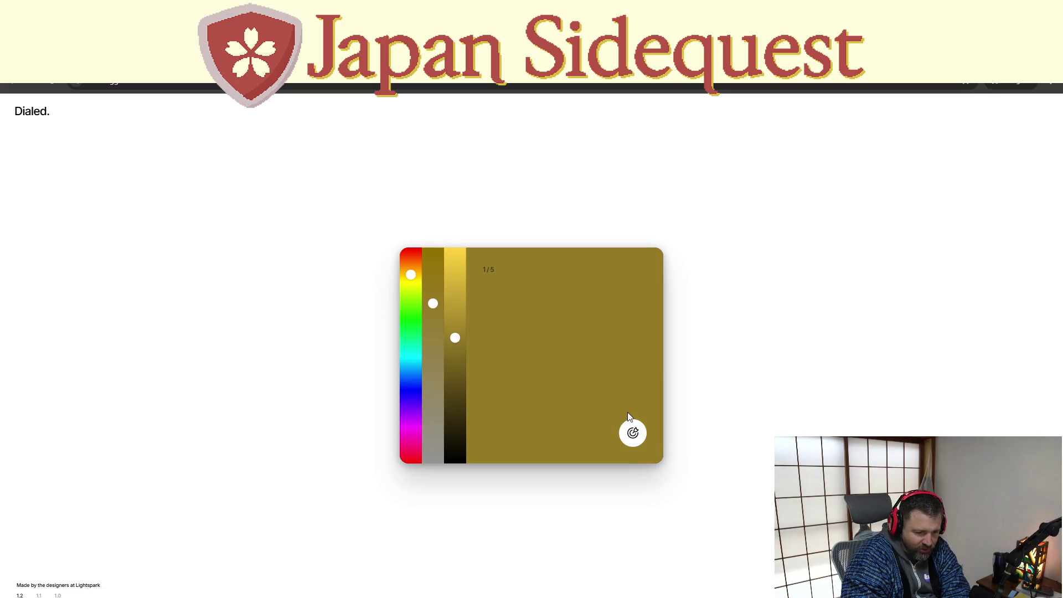
click(633, 433)
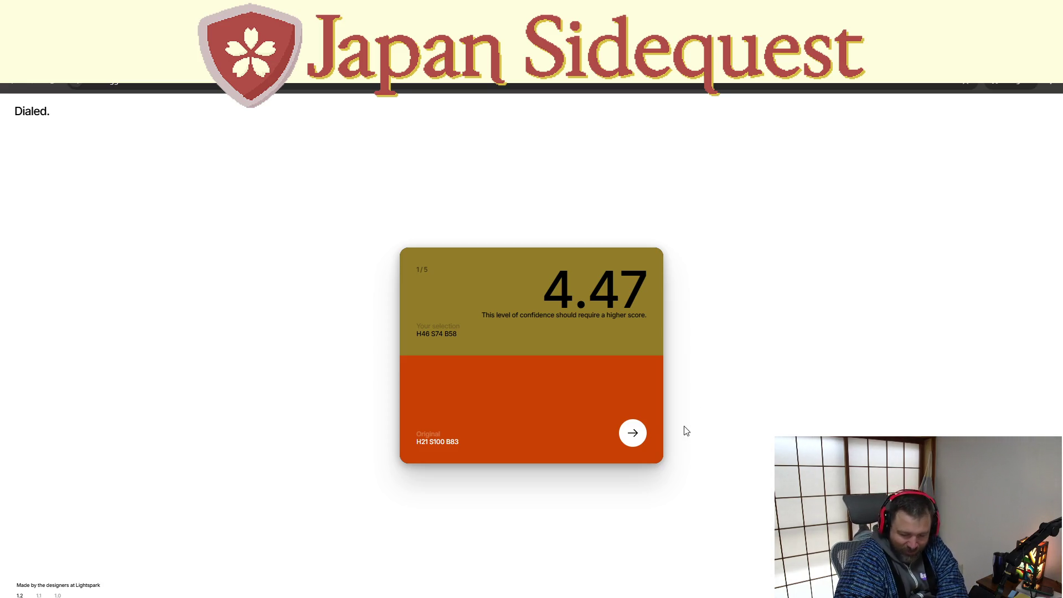
- Recreate the second colour as a saturated yellow-green, submit it, and advance to round 3
click(644, 435)
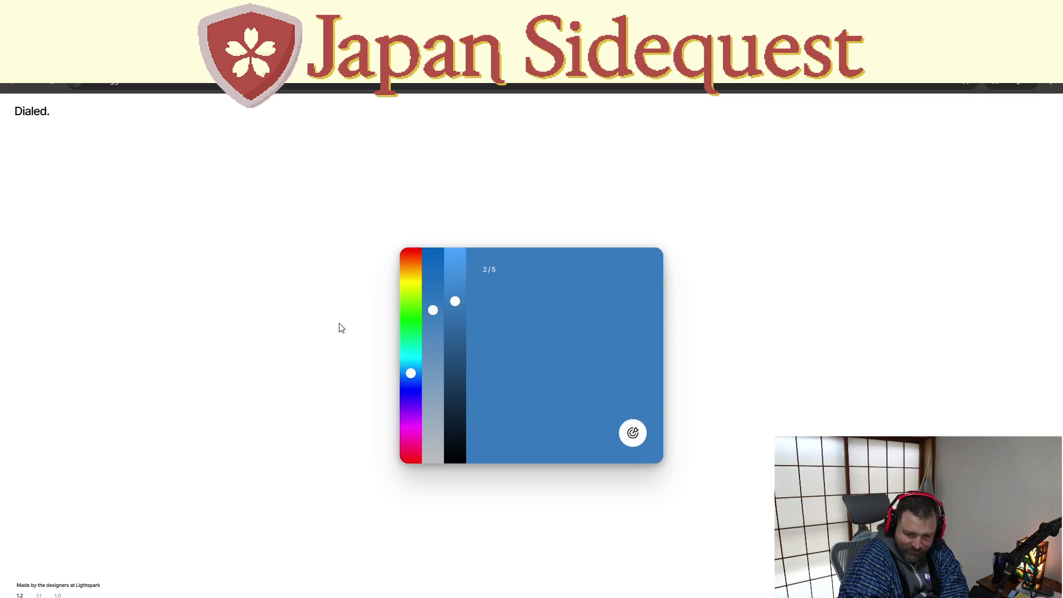
drag(410, 310, 414, 284)
mouse_move(435, 320)
mouse_down()
mouse_move(441, 268)
mouse_move(456, 269)
mouse_move(456, 284)
mouse_move(455, 269)
mouse_up()
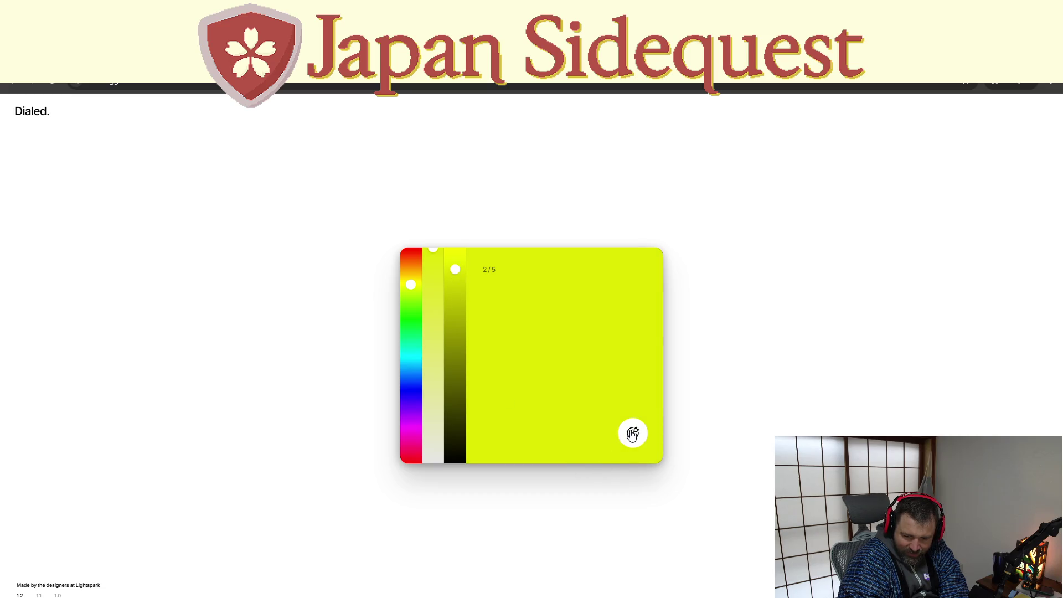
click(632, 434)
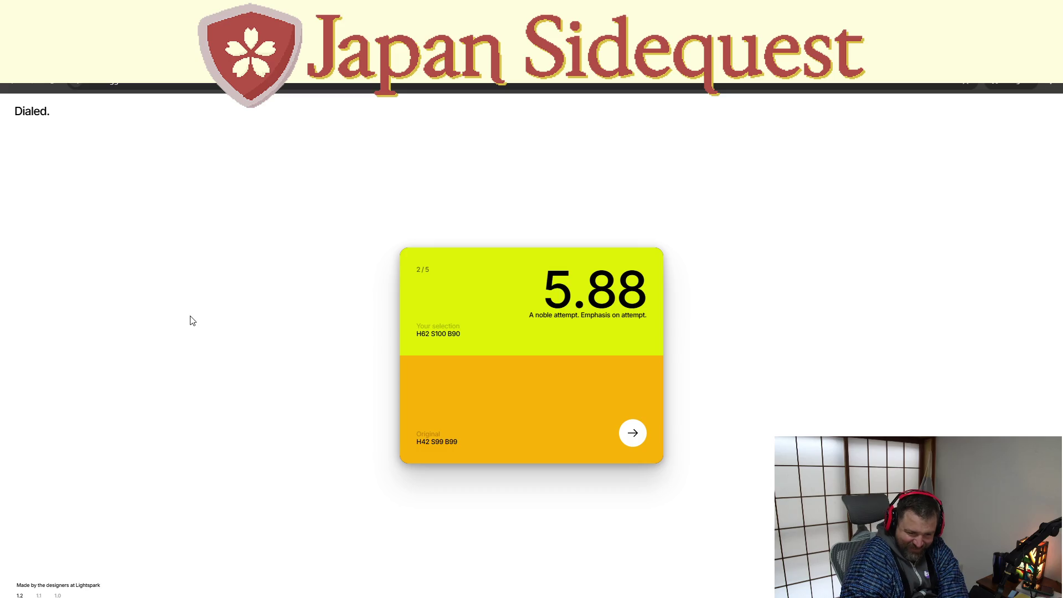
click(639, 430)
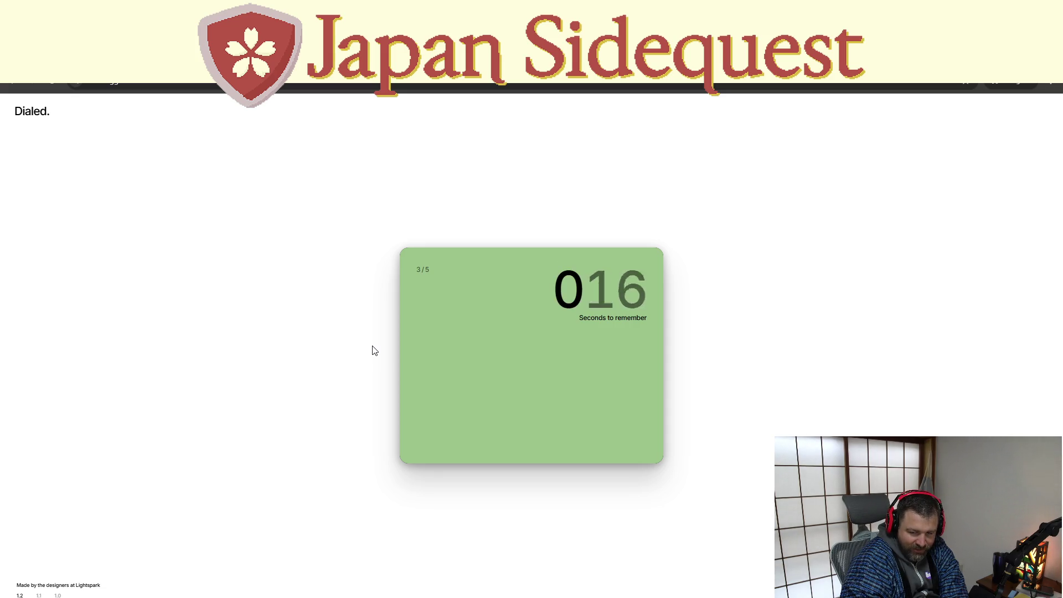
- Recreate round 3's green with a saturated, lighter guess and submit it for 7.94
mouse_move(410, 361)
mouse_down()
mouse_move(411, 316)
mouse_move(411, 352)
mouse_move(414, 331)
mouse_move(431, 348)
mouse_move(436, 394)
mouse_move(434, 361)
mouse_up()
click(455, 356)
drag(456, 327, 459, 315)
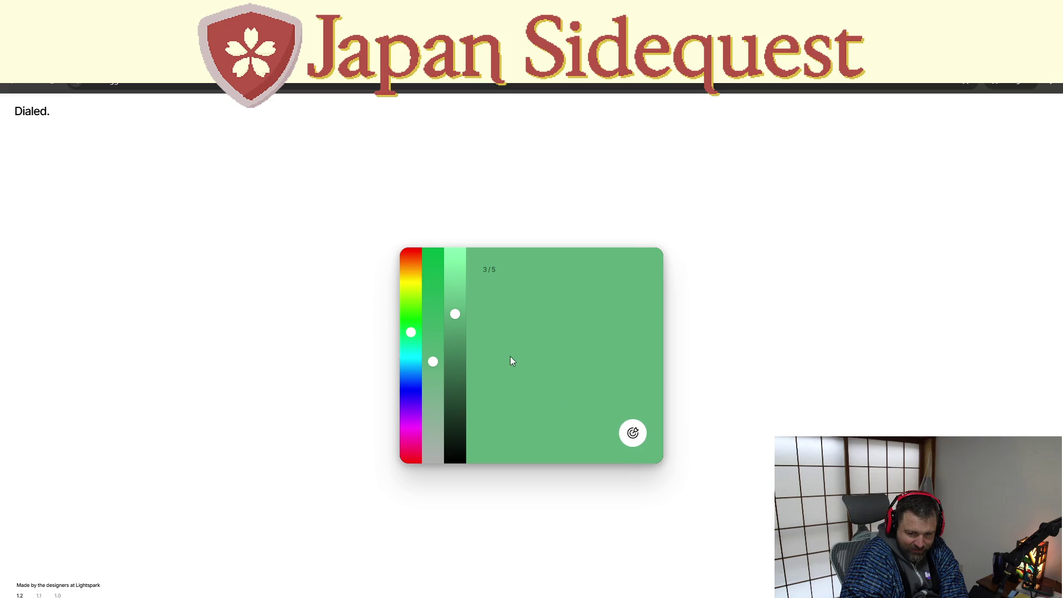
drag(454, 313, 455, 298)
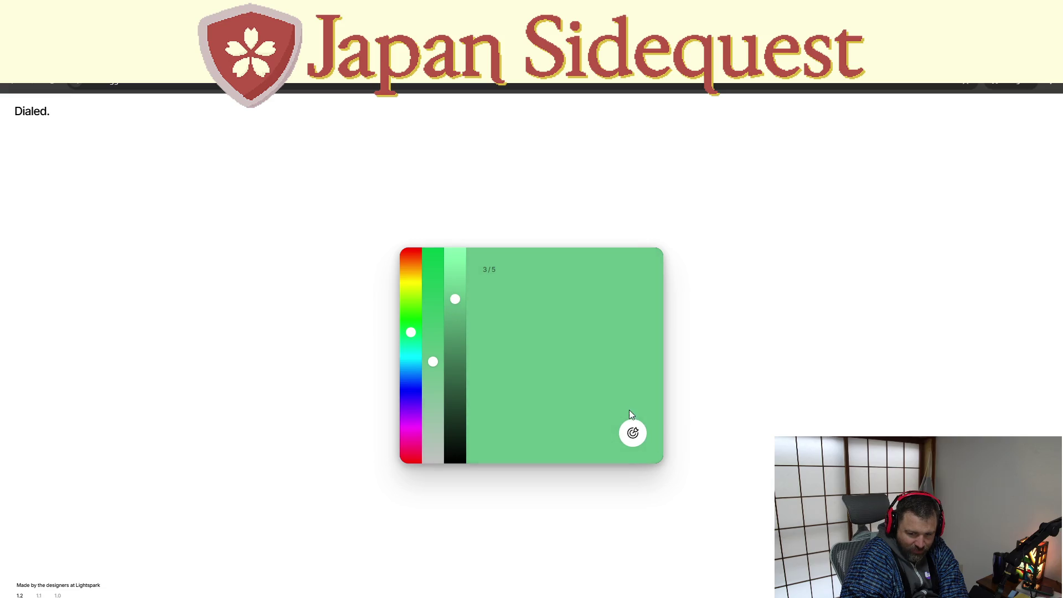
click(639, 429)
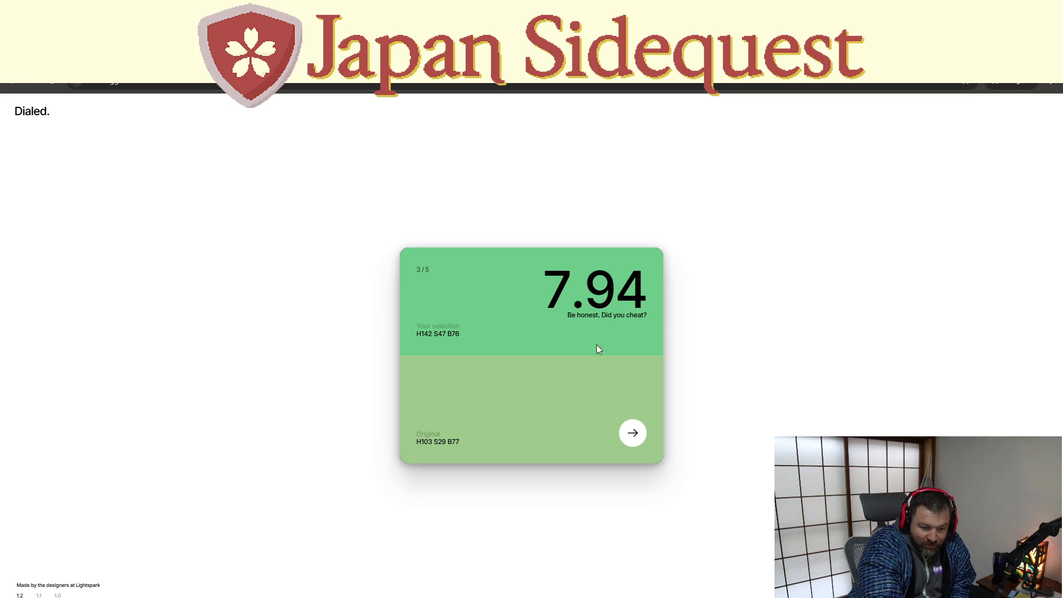
- Match round 4's navy with an indigo hue for 4.94, then set round 5's hue to green
click(631, 432)
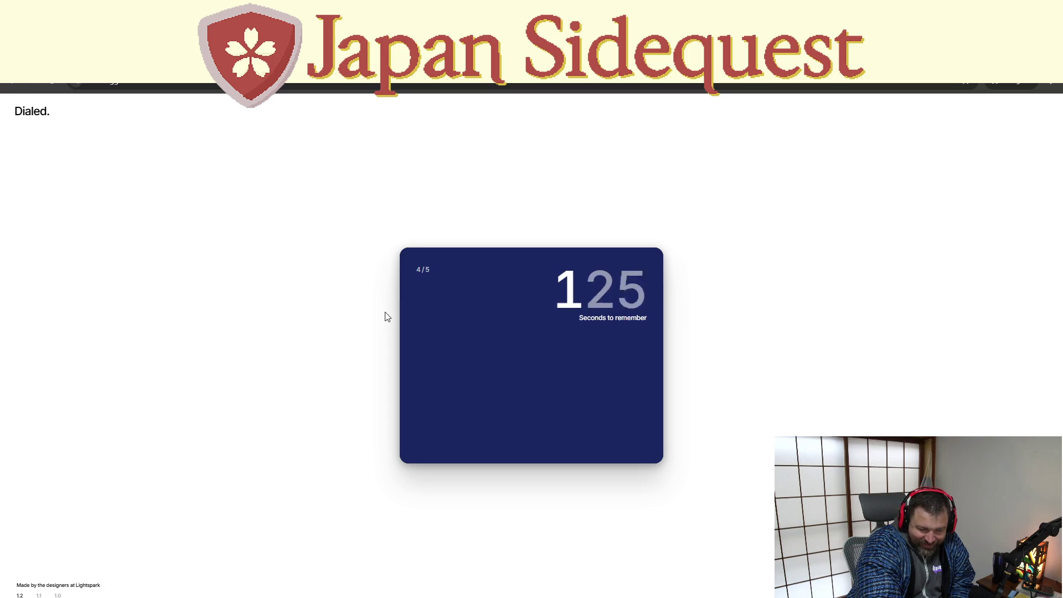
mouse_move(412, 382)
mouse_down()
mouse_move(405, 406)
mouse_move(433, 284)
mouse_move(461, 311)
mouse_move(462, 331)
mouse_up()
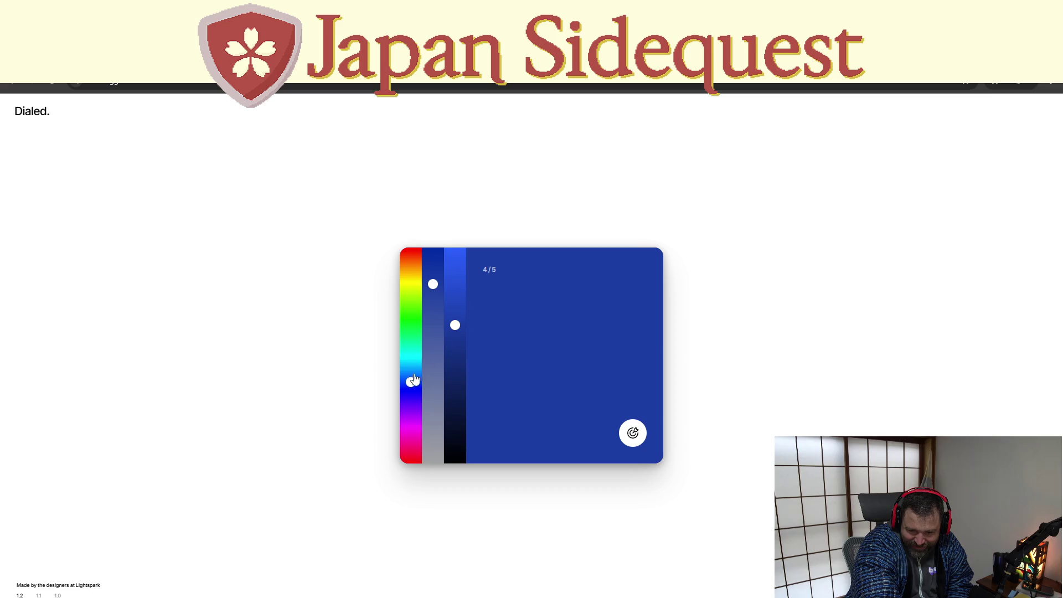
drag(411, 381, 412, 402)
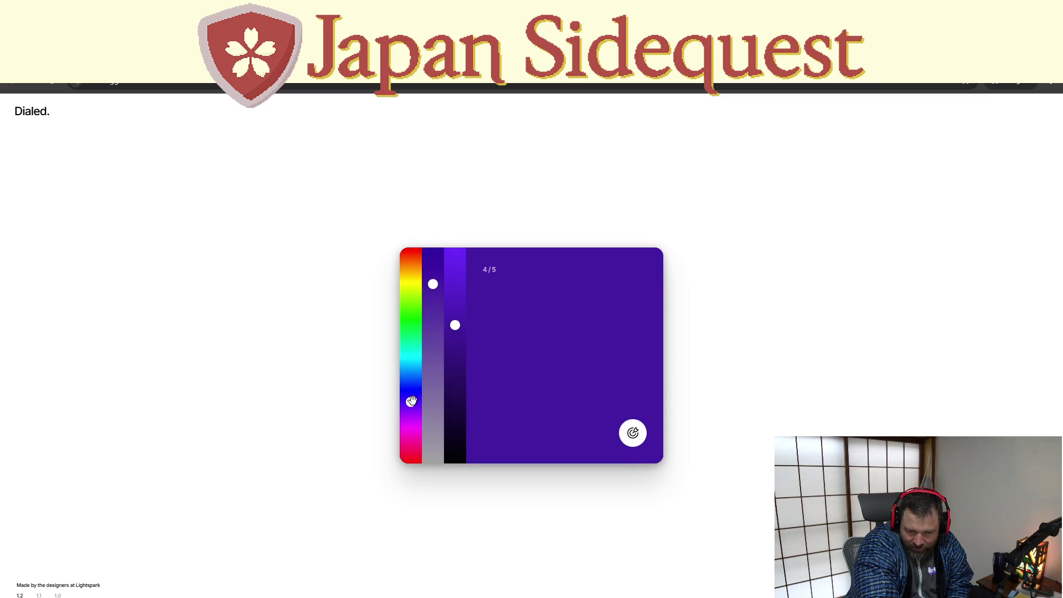
click(631, 433)
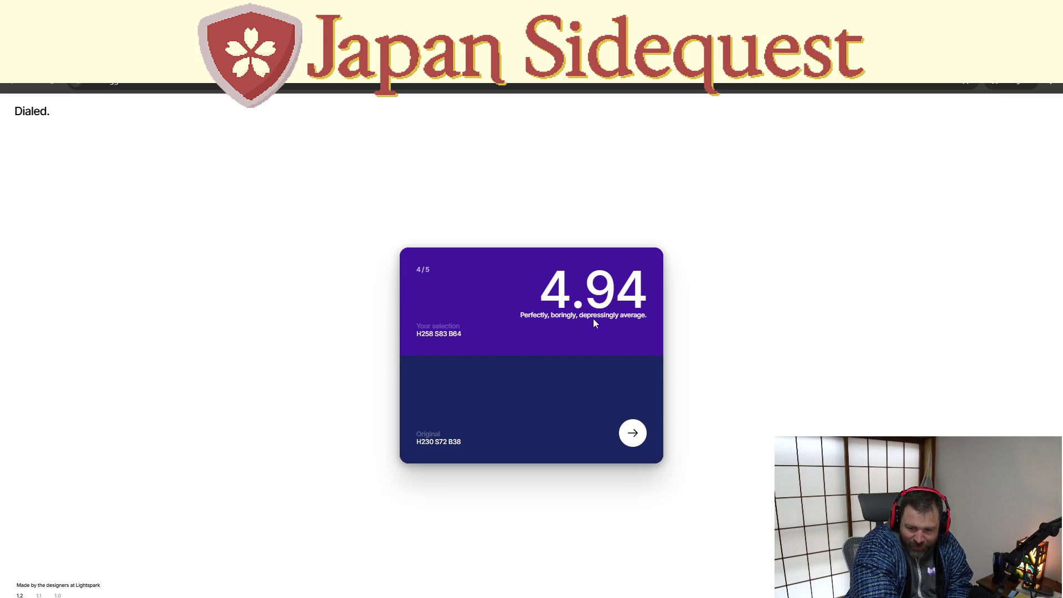
click(631, 432)
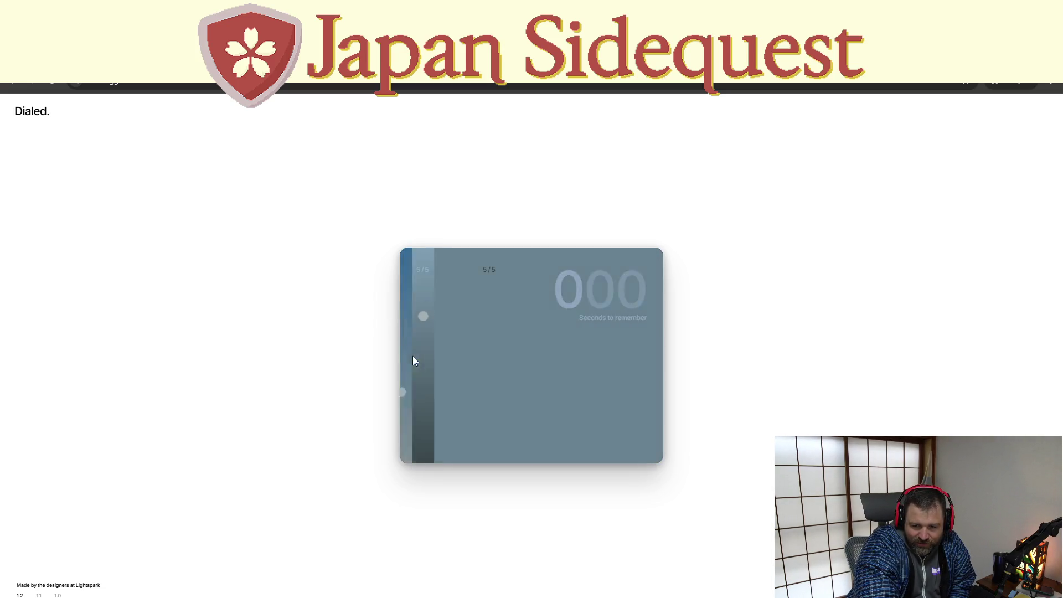
drag(415, 372, 406, 315)
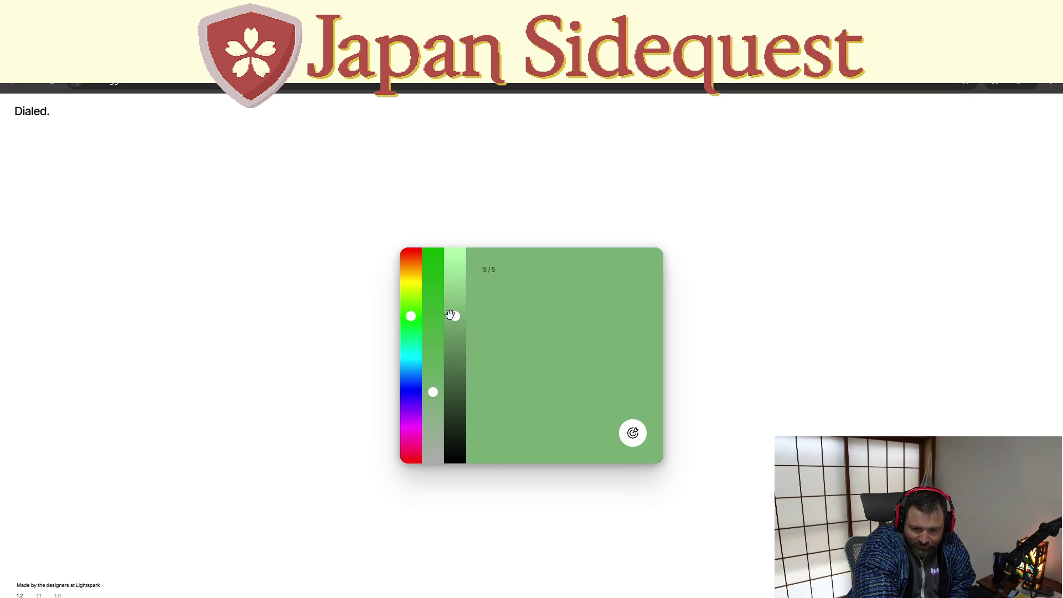
- Tune round 5's guess to a dark yellowish green, submit for 6.81, and reveal the 30.04/50 total
mouse_move(433, 304)
mouse_down()
mouse_move(433, 284)
mouse_move(411, 337)
mouse_move(432, 267)
mouse_up()
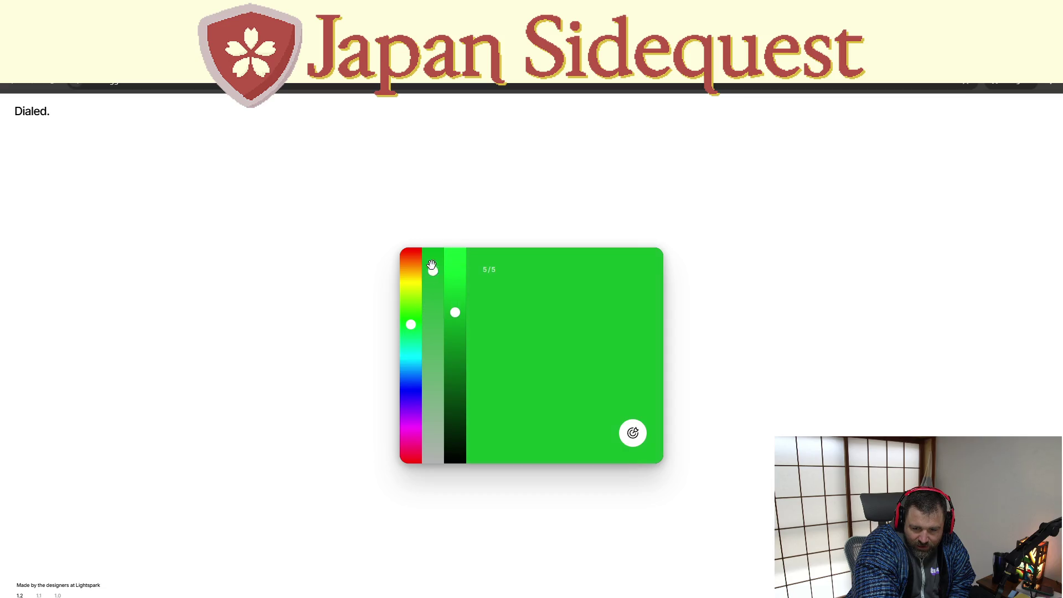
mouse_move(455, 312)
mouse_down()
mouse_move(455, 361)
mouse_move(432, 340)
mouse_move(411, 338)
mouse_up()
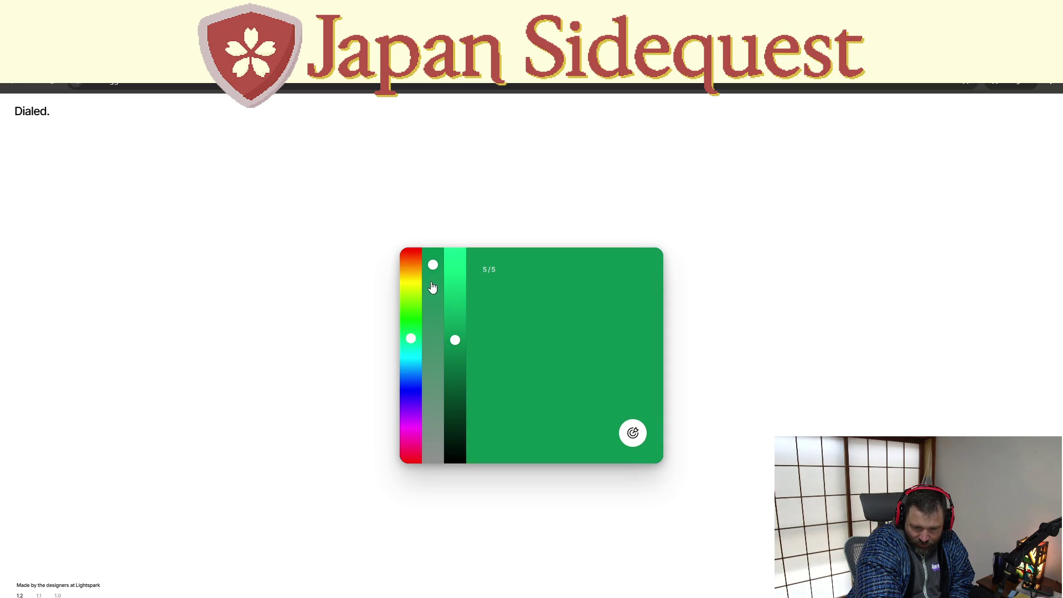
mouse_move(433, 264)
mouse_down()
mouse_move(432, 304)
mouse_move(433, 250)
mouse_up()
drag(411, 338, 413, 320)
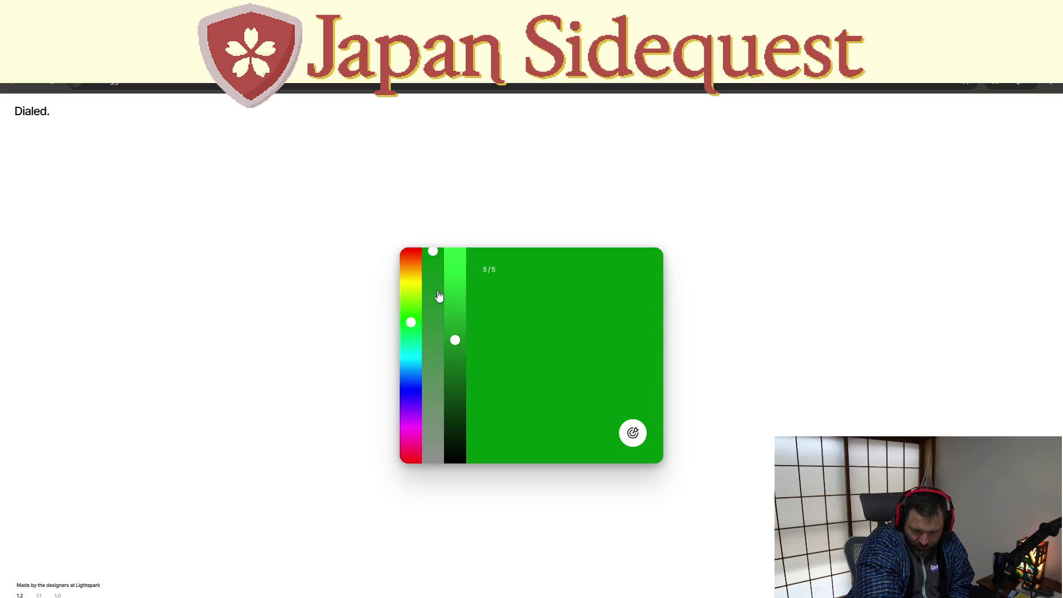
drag(455, 340, 455, 392)
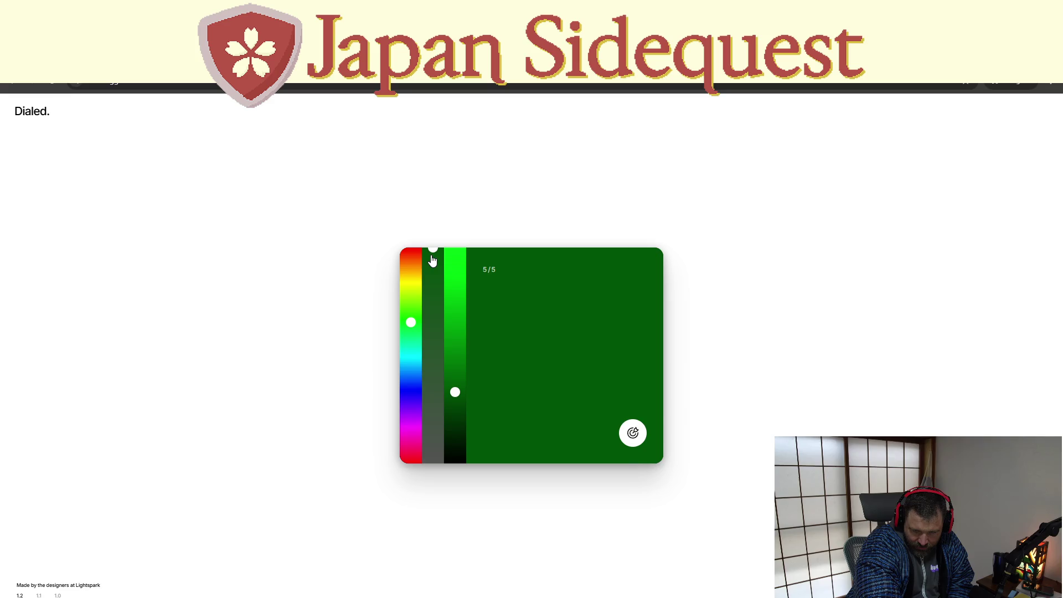
mouse_move(411, 321)
mouse_down()
mouse_move(408, 341)
mouse_move(412, 311)
mouse_up()
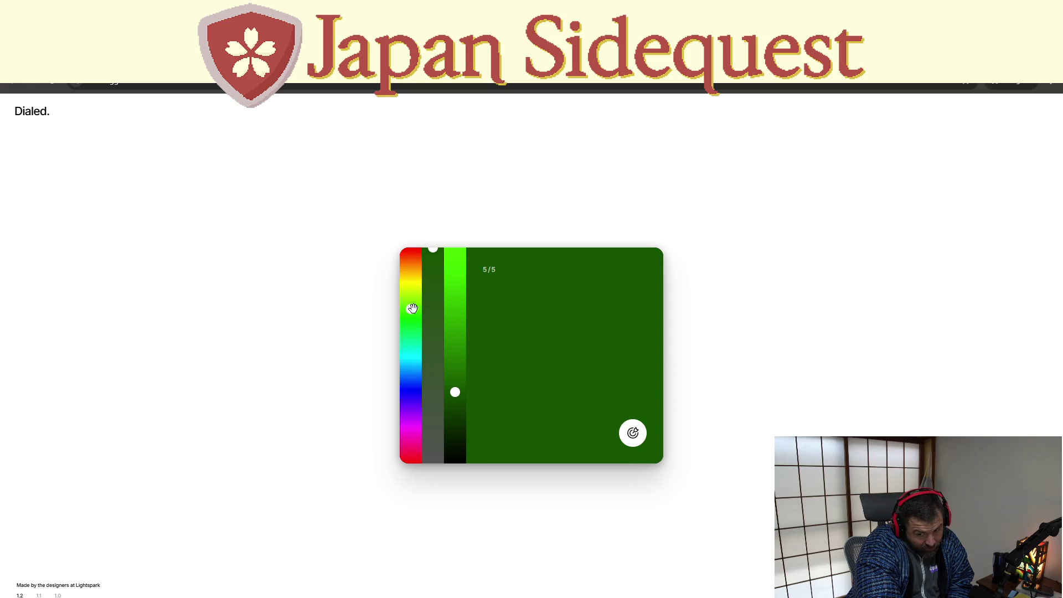
click(633, 433)
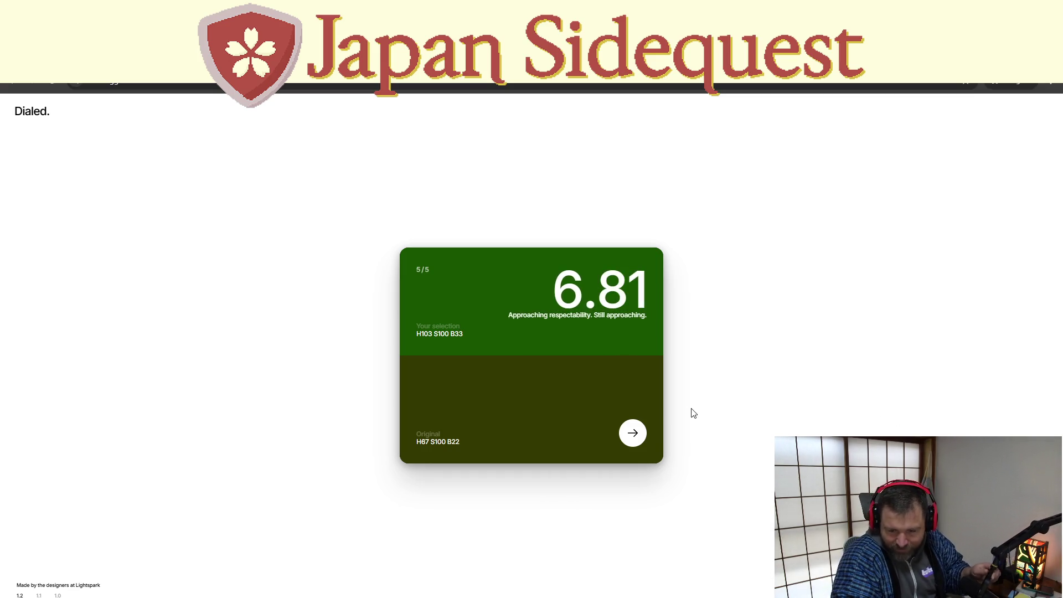
click(632, 433)
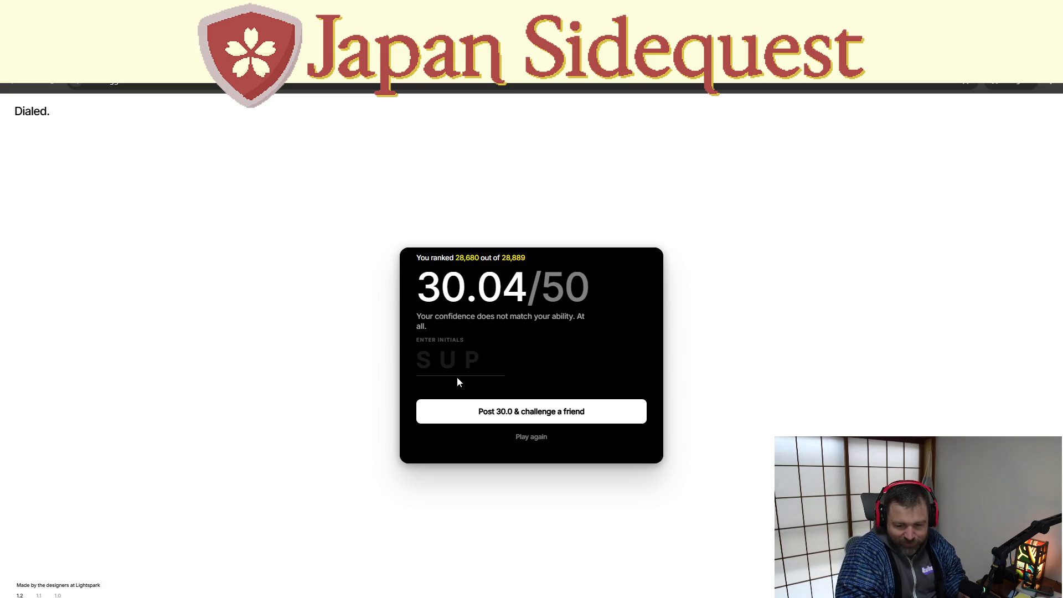
- Sign the score with initials, copy the 30.0 challenge link, and move to the CNET Japan article
text(BUT)
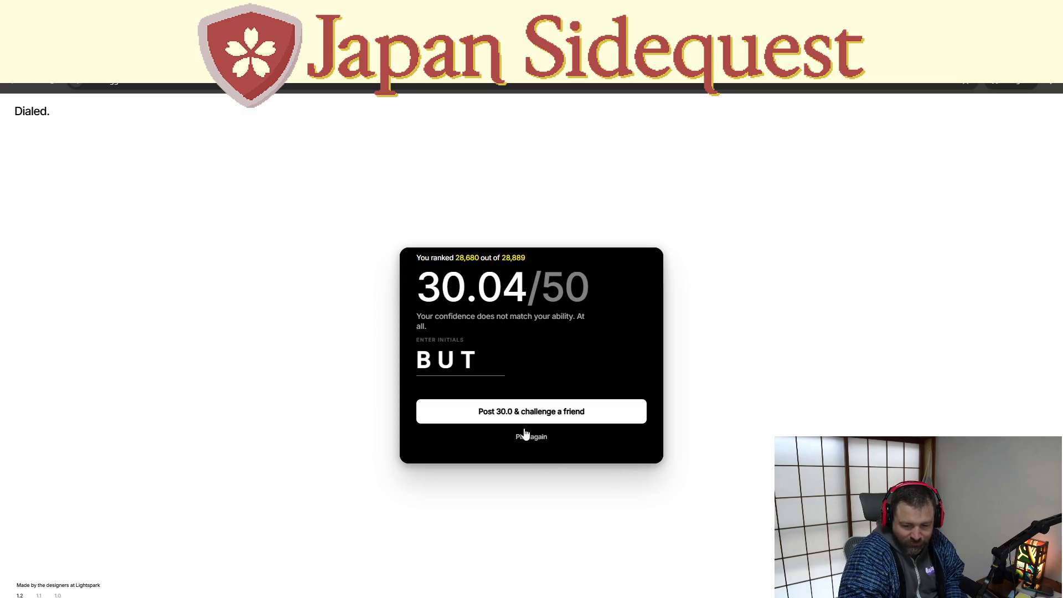
click(543, 410)
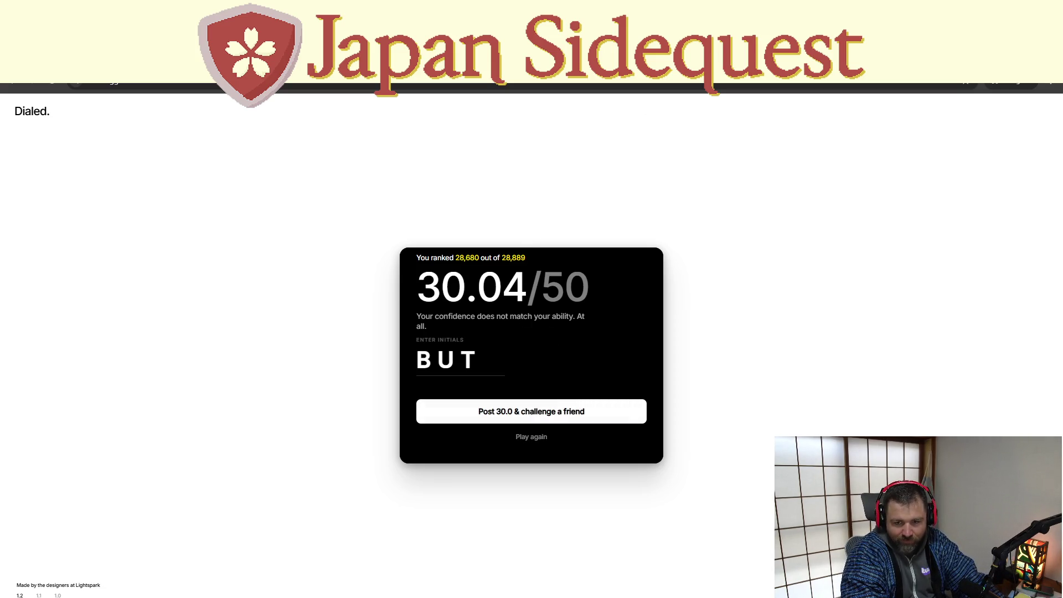
key(ctrl+l)
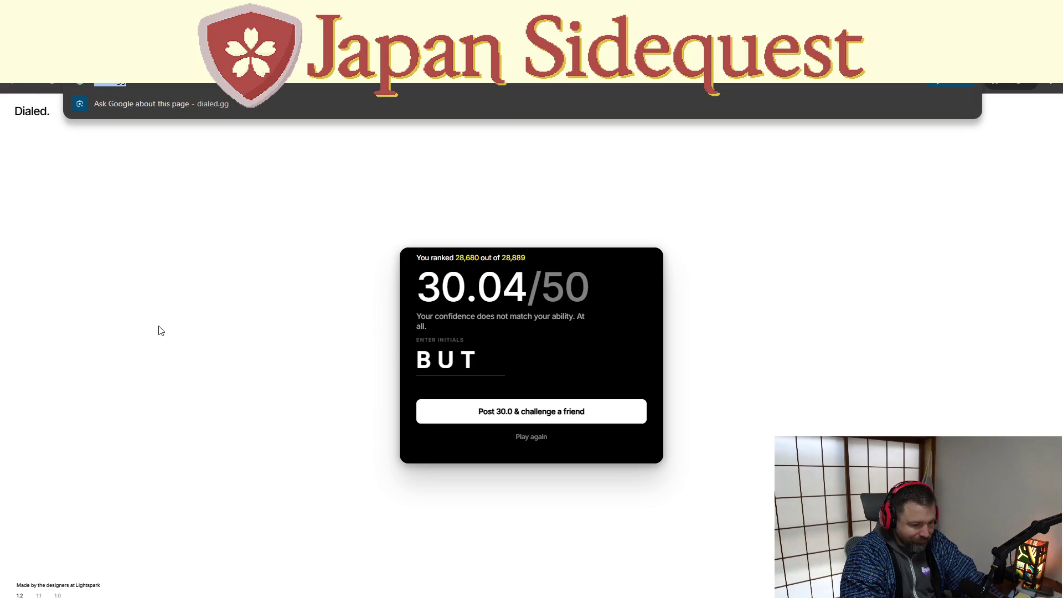
key(Escape)
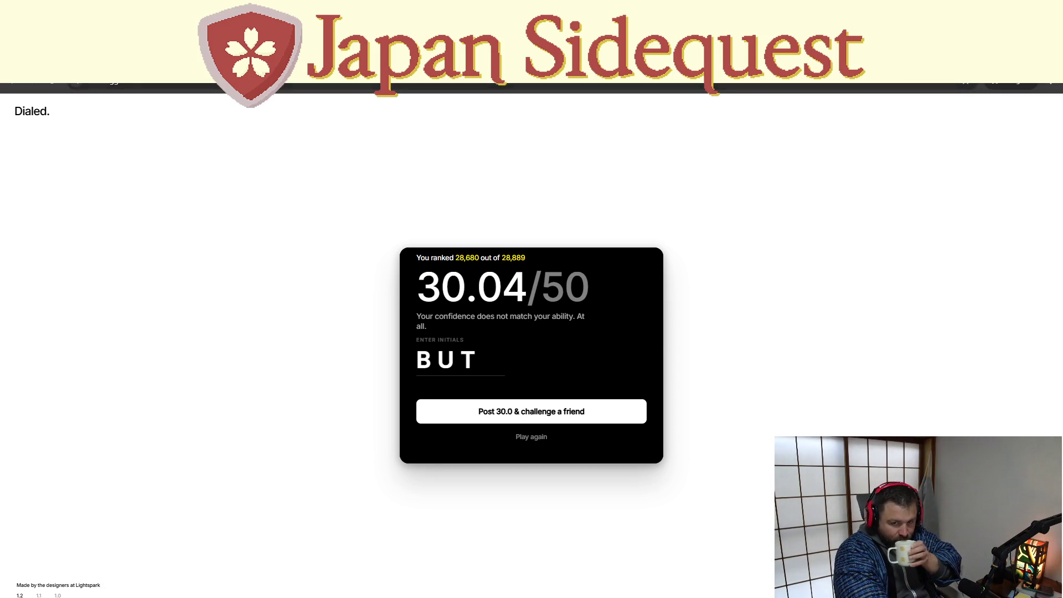
click(589, 88)
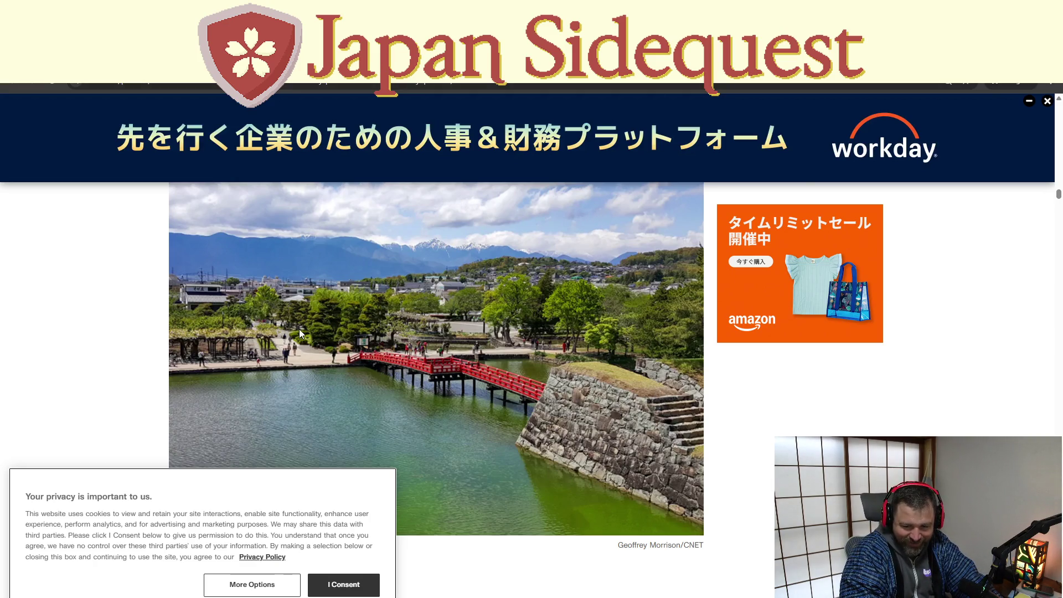
- Scroll the CNET castle gallery to the 'Guns, lots of guns' slide about late-1500s firearms
scroll(302, 334, down, 10)
scroll(302, 334, down, 10)
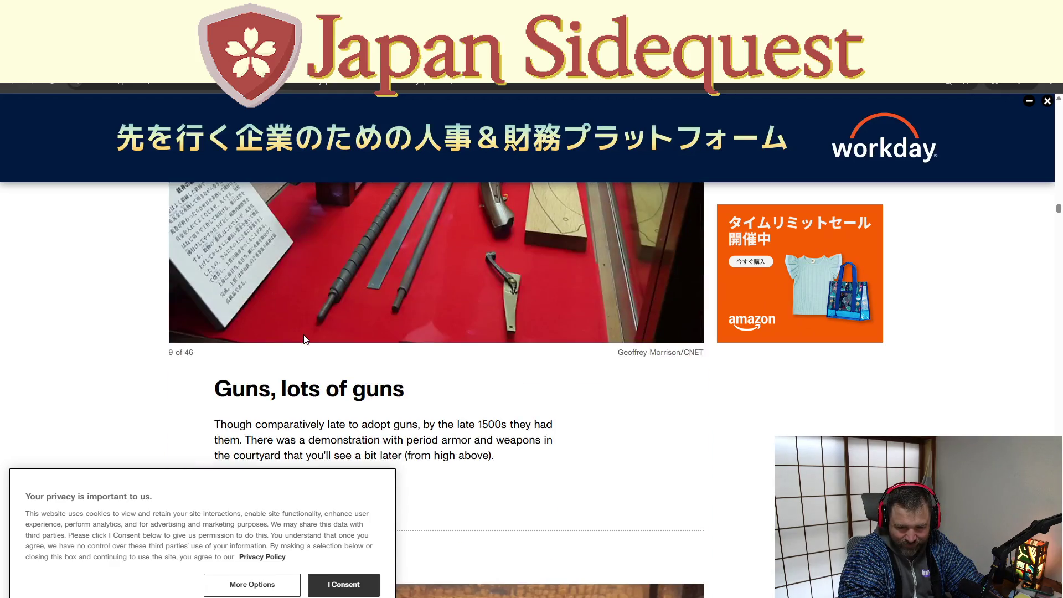
scroll(303, 336, down, 4)
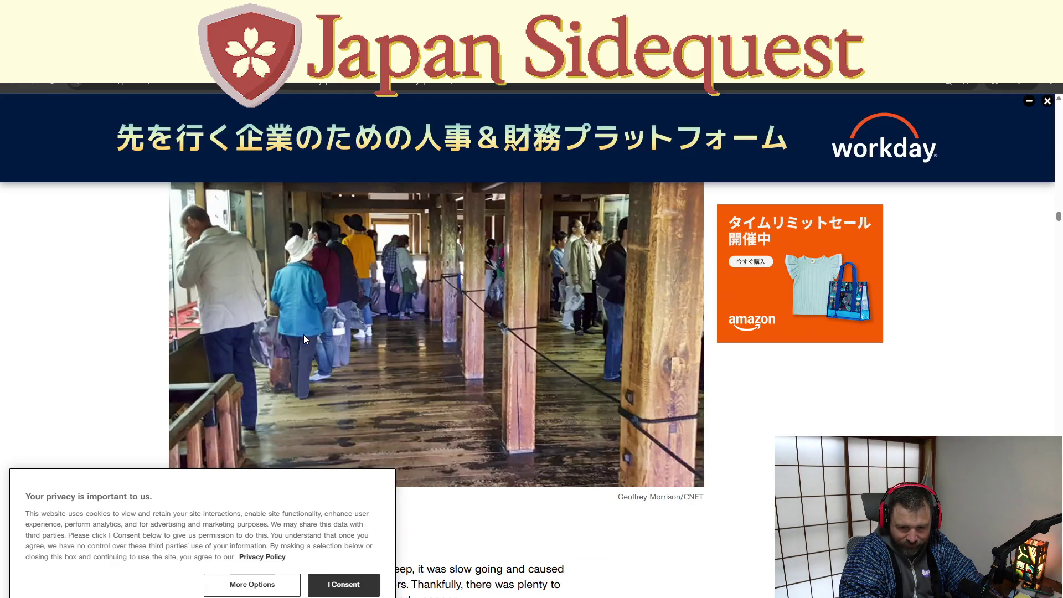
scroll(304, 335, up, 5)
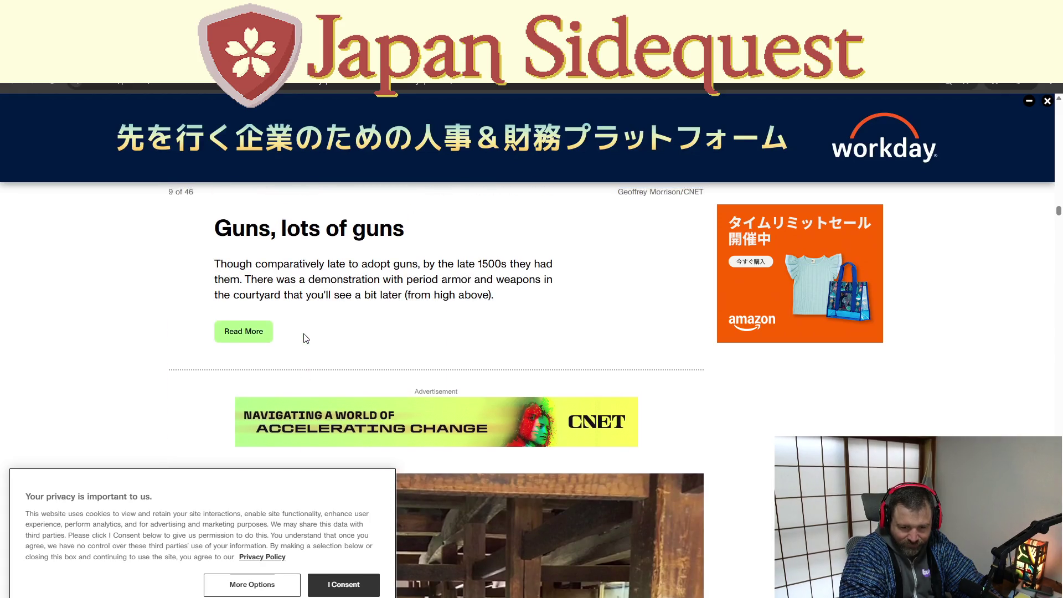
scroll(306, 338, up, 2)
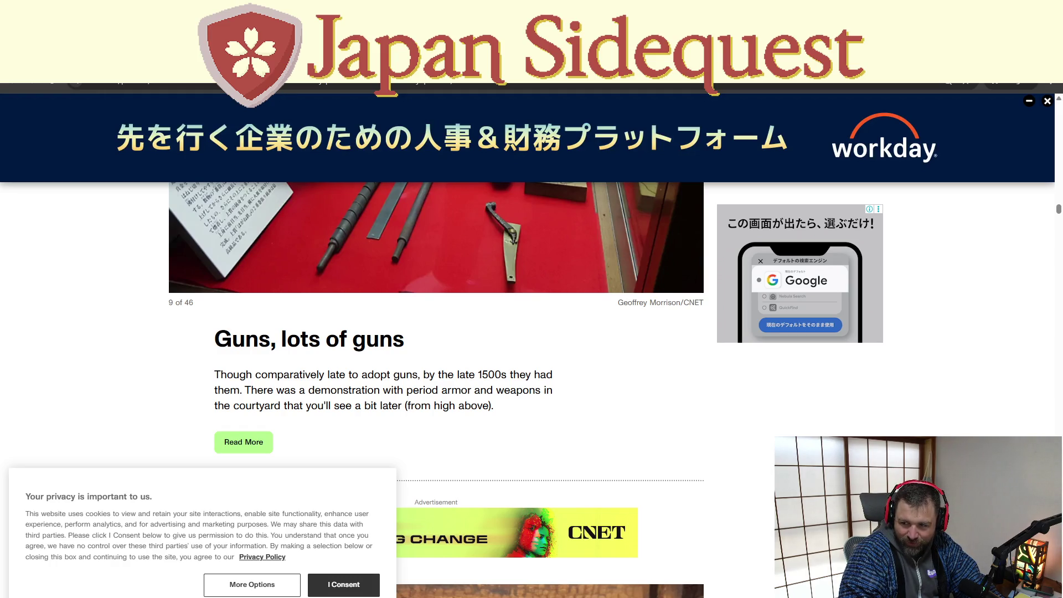
- Search Google for 'brass color code' and scroll through the brass colour results
click(350, 86)
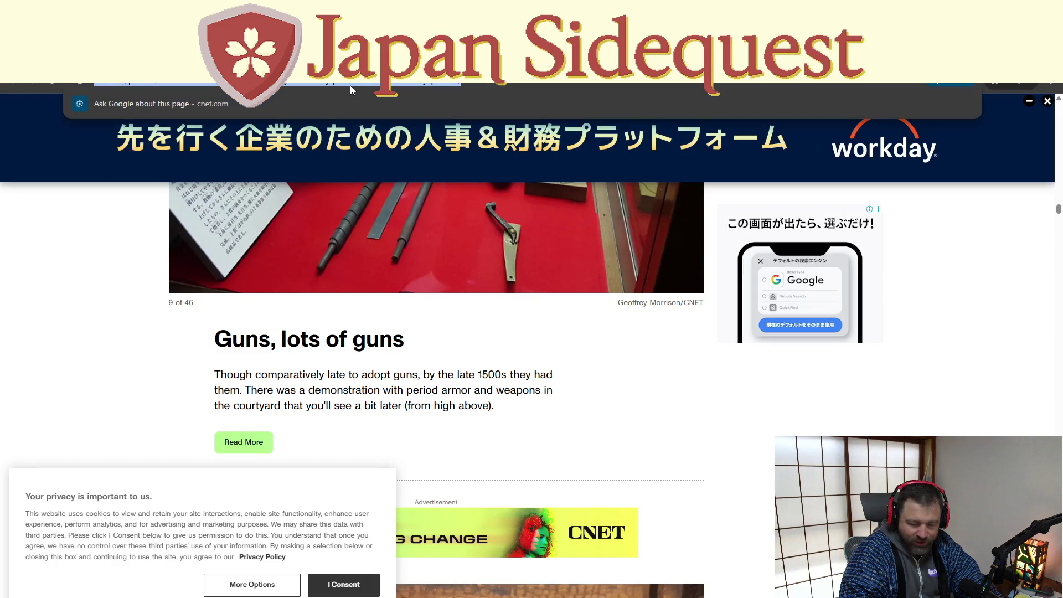
text(ja)
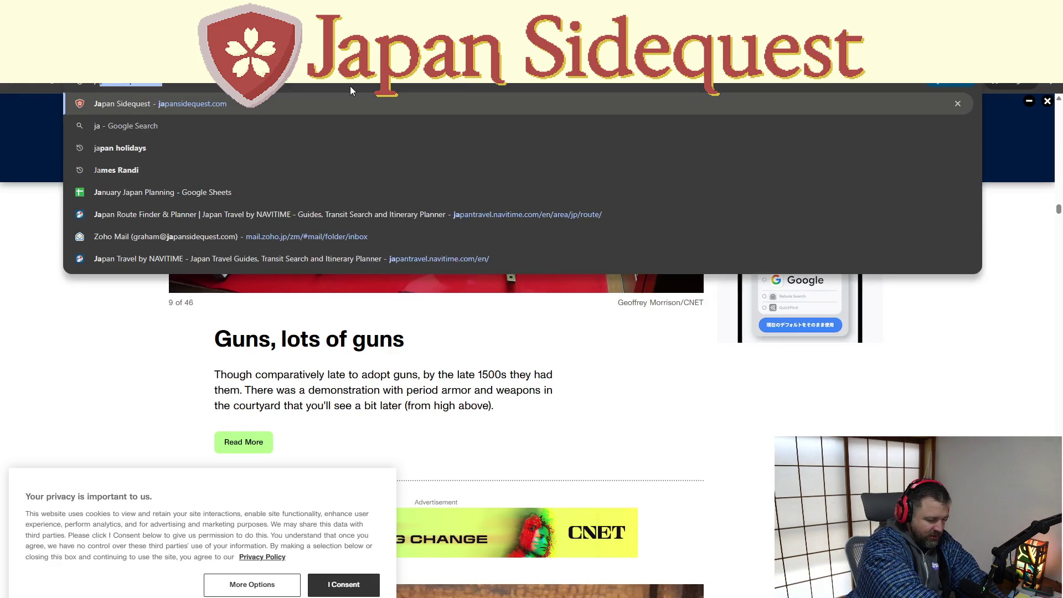
text(panese style bridge)
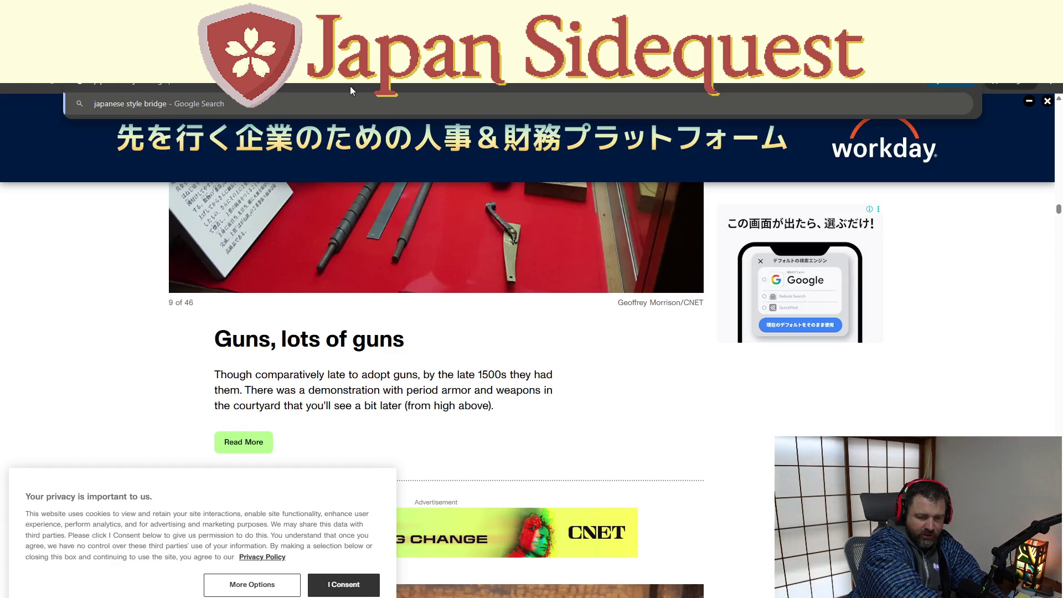
key(BackSpace)
key(BackSpace)
key(BackSpace)
key(BackSpace)
key(BackSpace)
key(BackSpace)
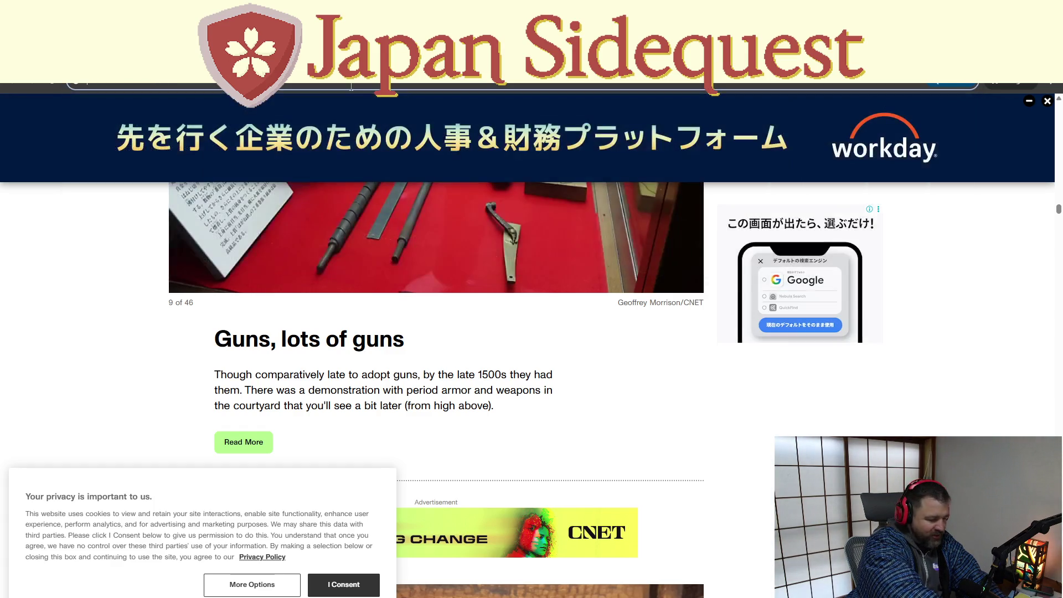
text(brass color cod)
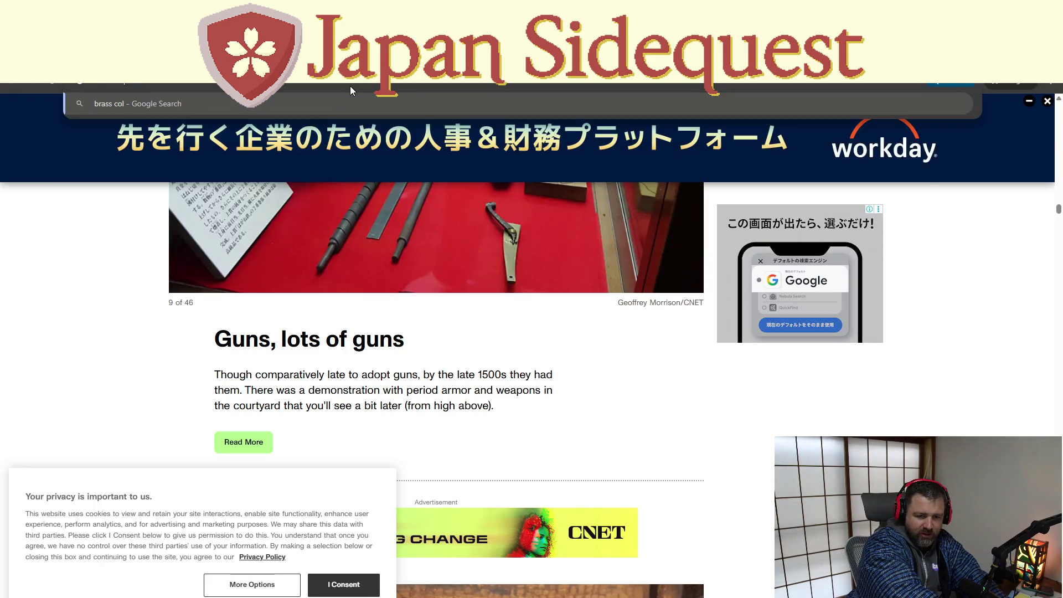
text(e)
key(Return)
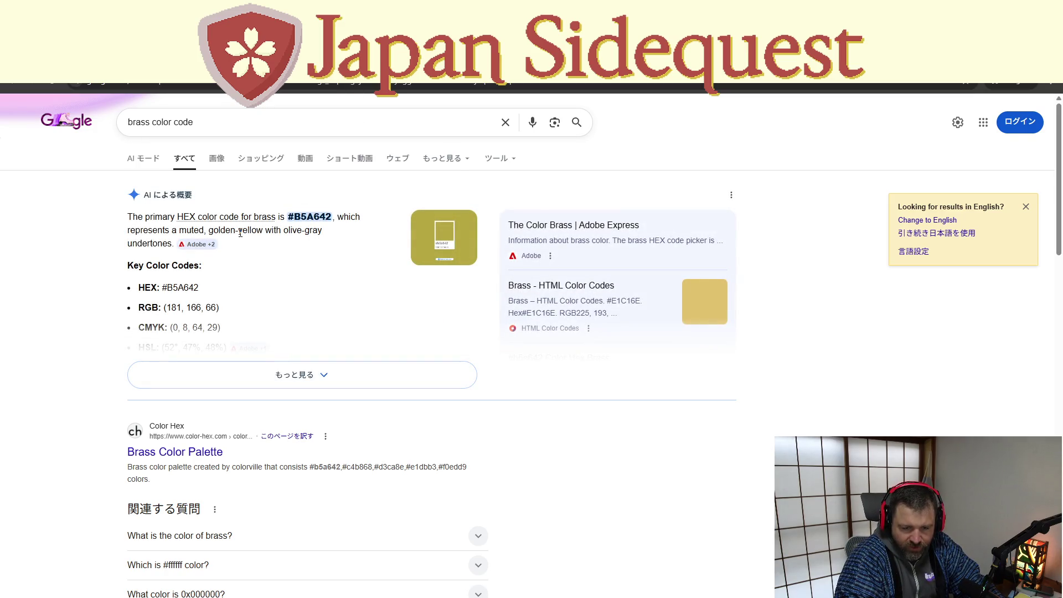
scroll(274, 293, down, 4)
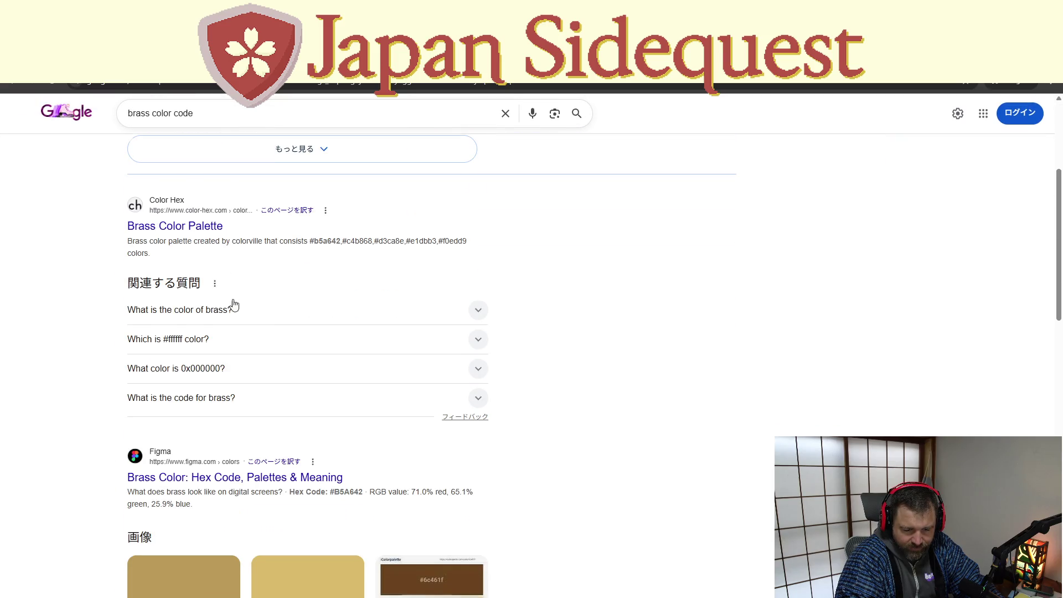
scroll(235, 310, down, 4)
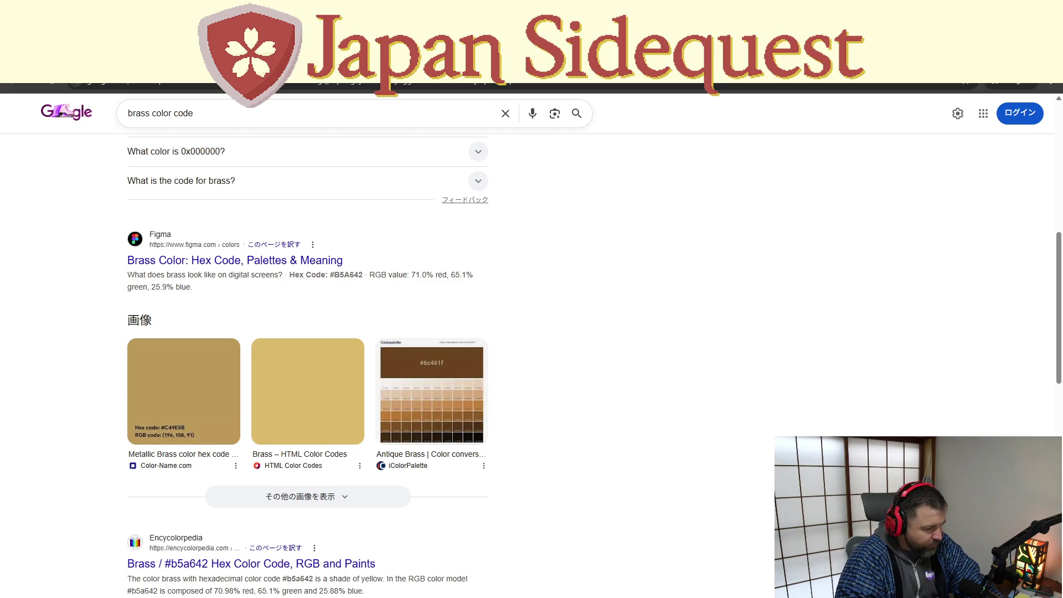
key(alt+Tab)
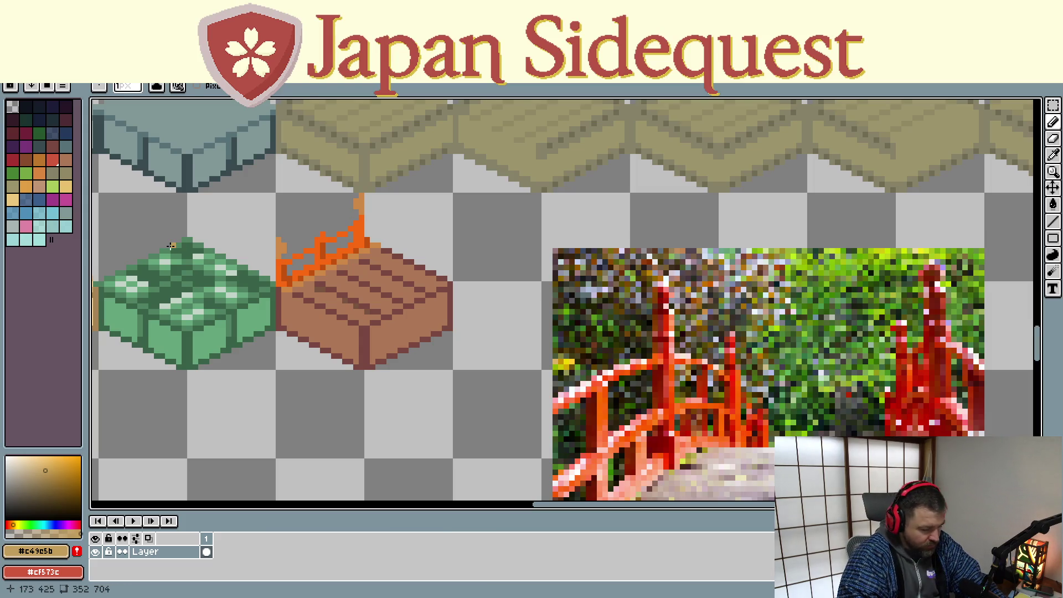
- Fill both railing posts tan and draw a light trim line along the deck edge
key(g)
click(282, 251)
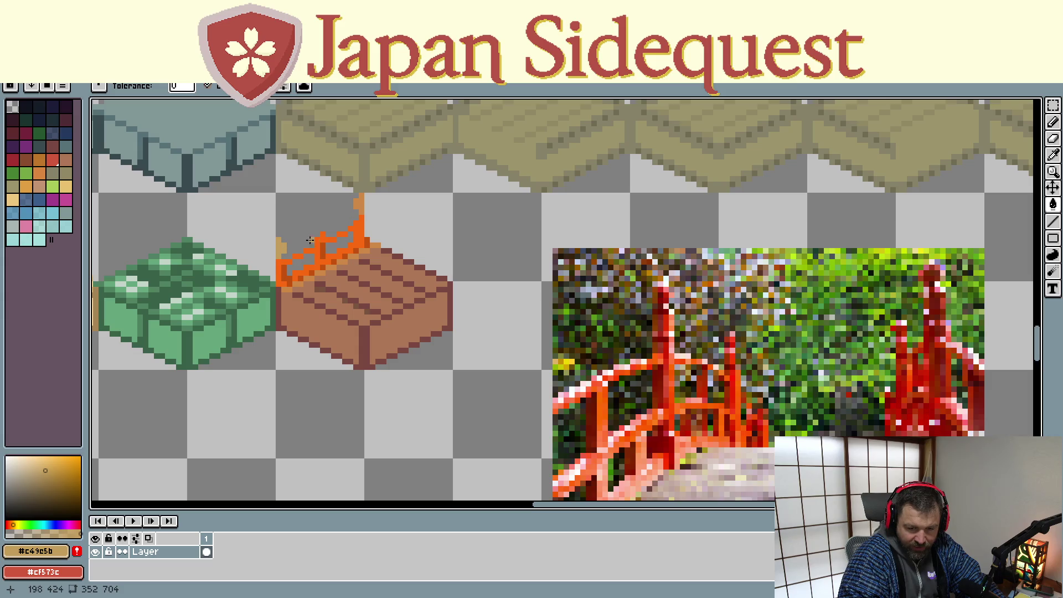
click(359, 204)
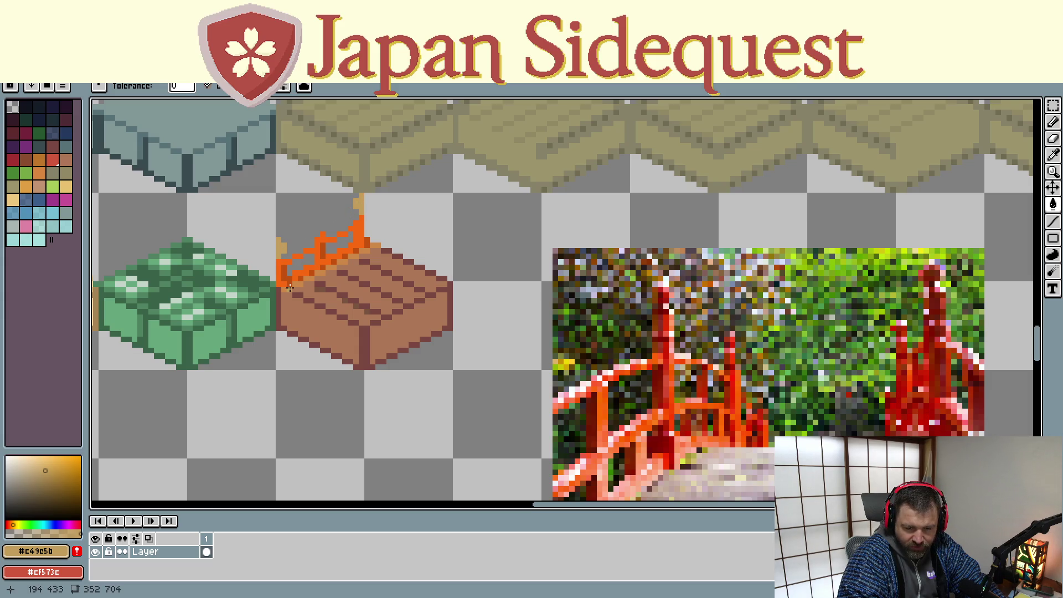
key(b)
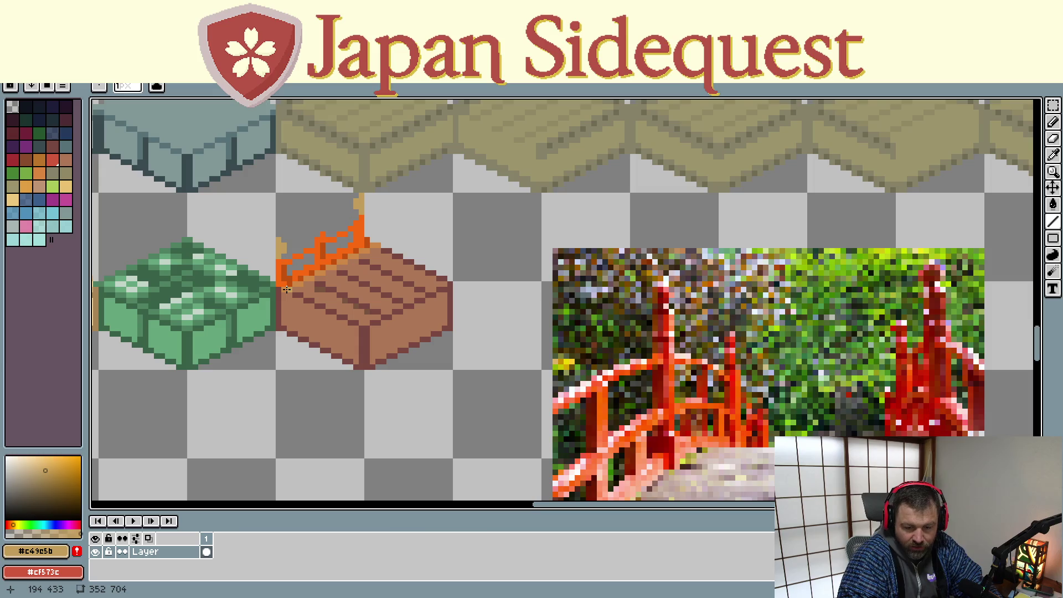
drag(284, 289, 376, 244)
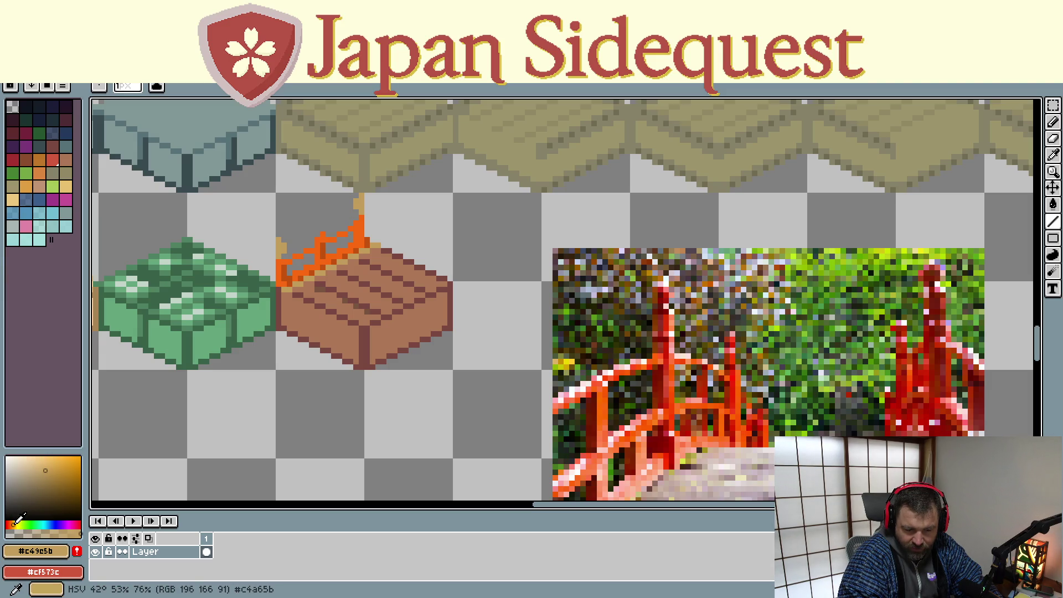
- Shift the drawing colour to a brighter yellow and select the brown bridge tile
drag(15, 524, 16, 524)
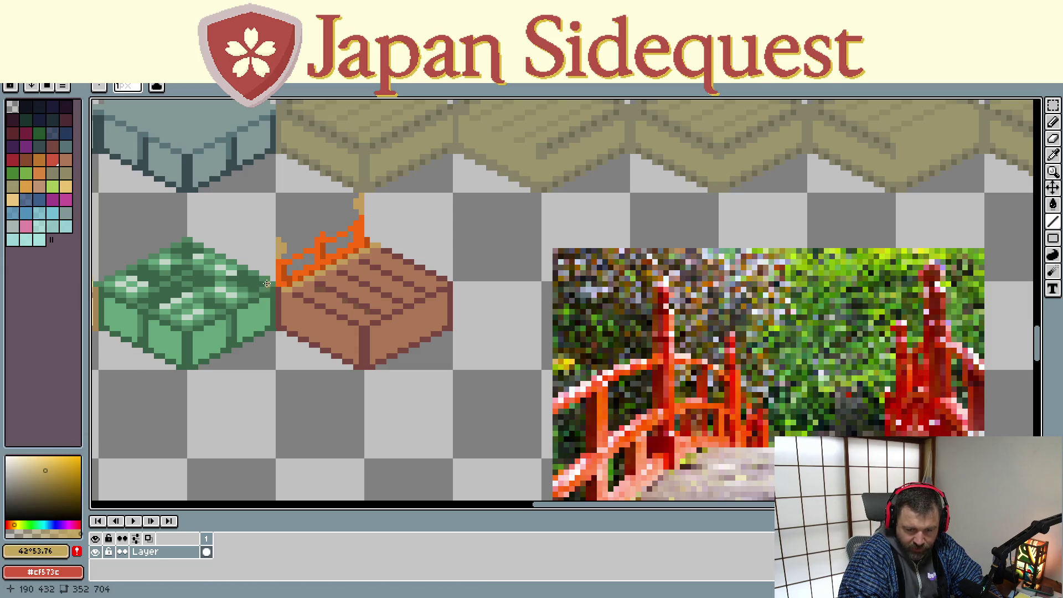
key(g)
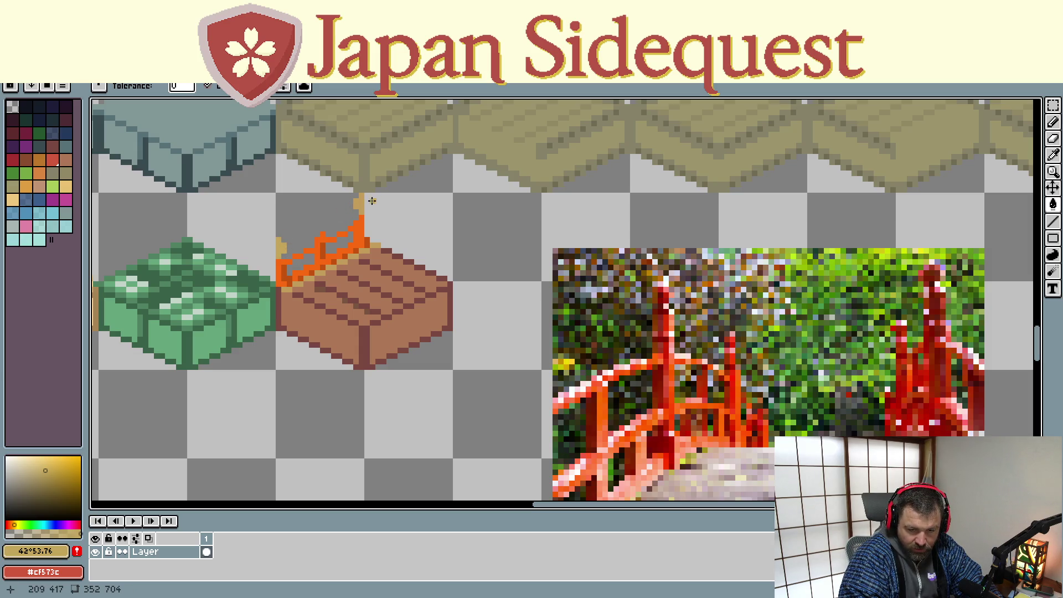
key(b)
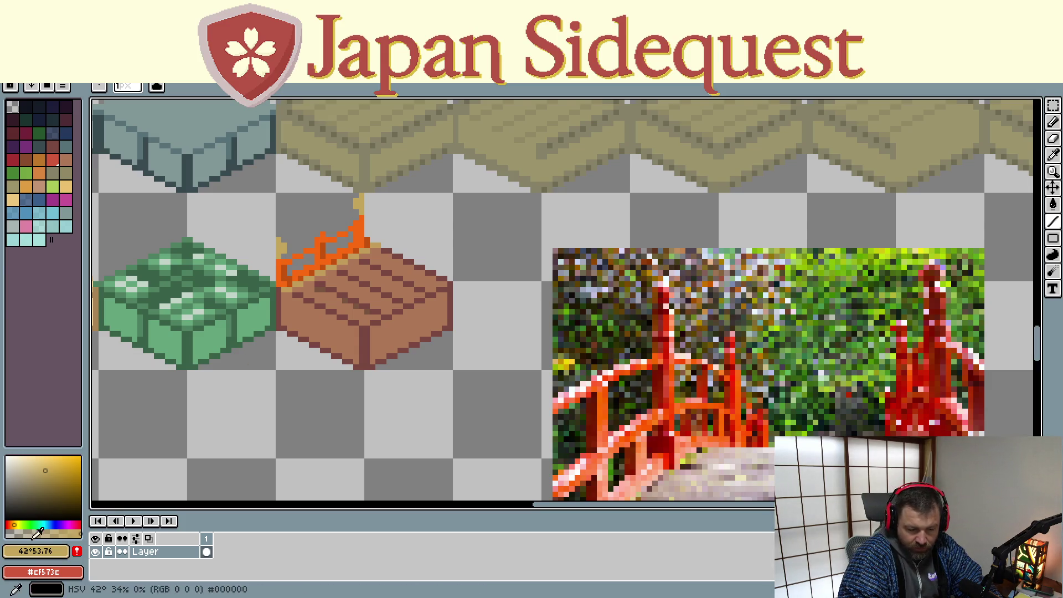
drag(17, 523, 19, 523)
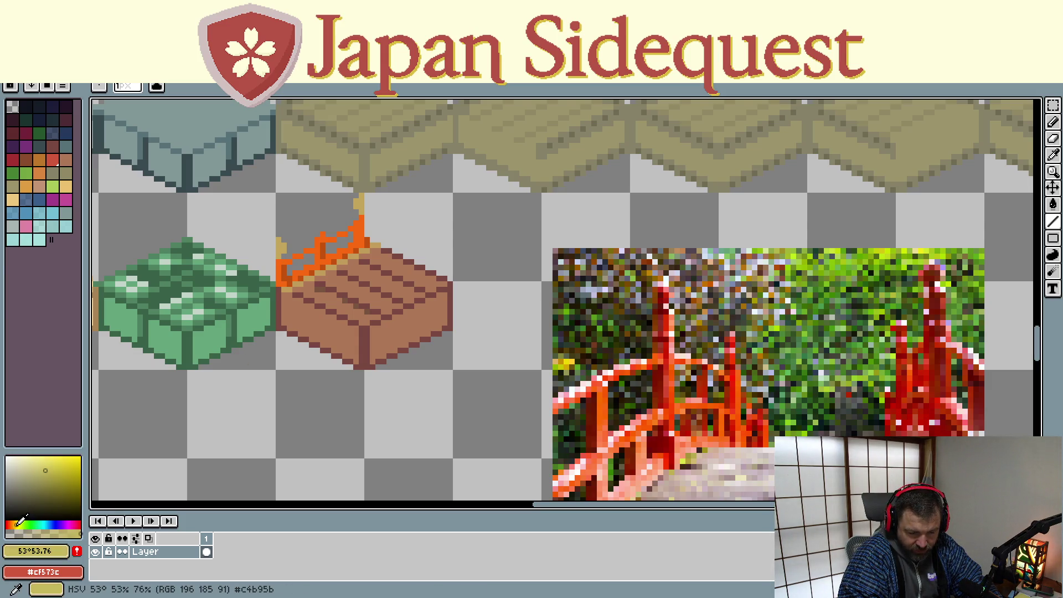
key(g)
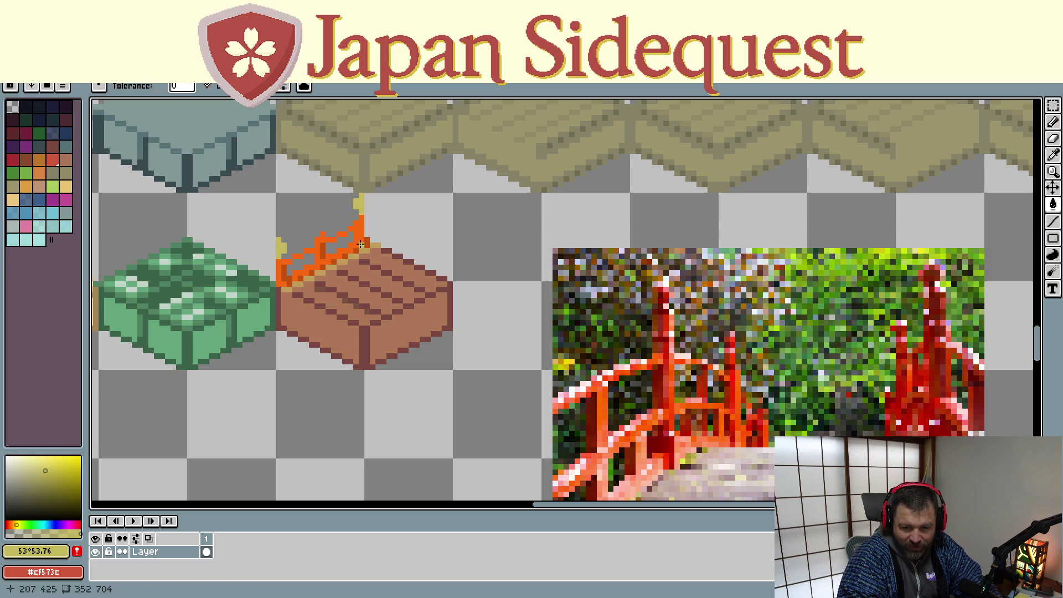
key(b)
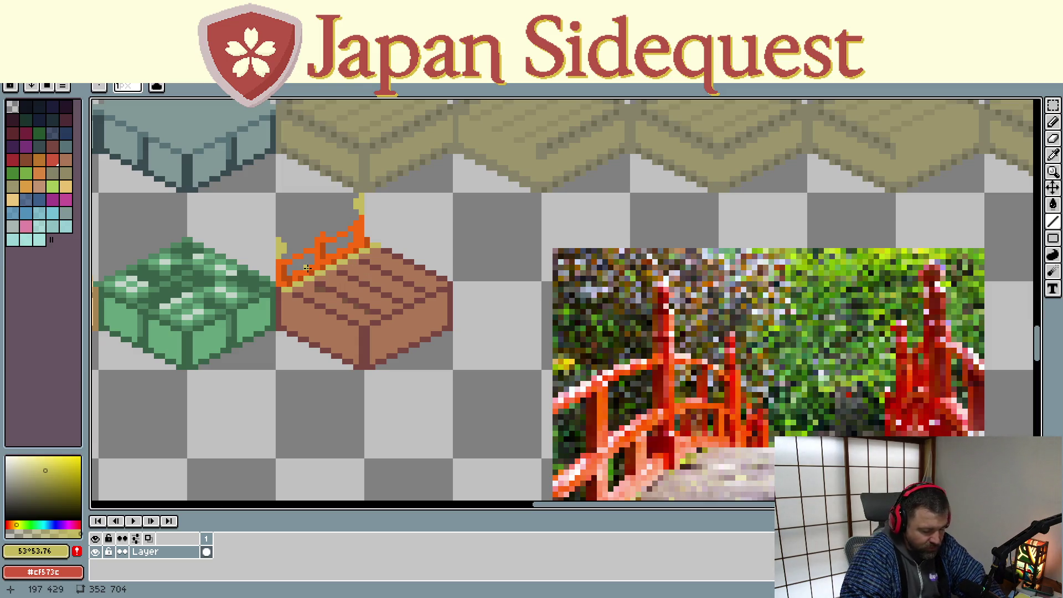
key(b)
mouse_move(278, 196)
mouse_down()
mouse_move(422, 368)
mouse_move(454, 371)
mouse_up()
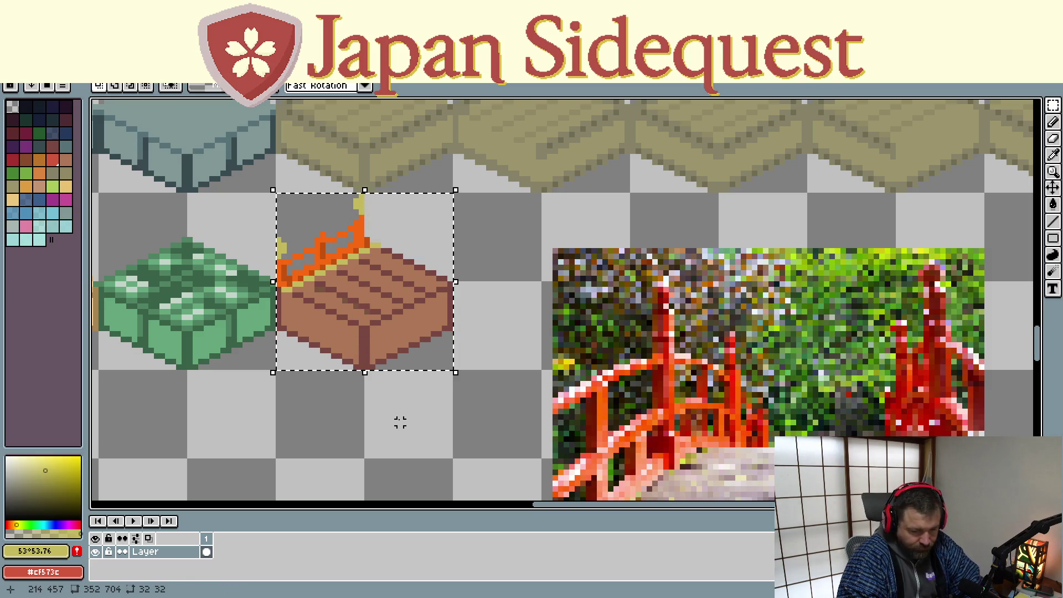
- Try sliding the bridge tile over the green block, then undo the move
key(t)
mouse_move(366, 313)
mouse_down()
mouse_move(249, 380)
mouse_move(275, 353)
mouse_up()
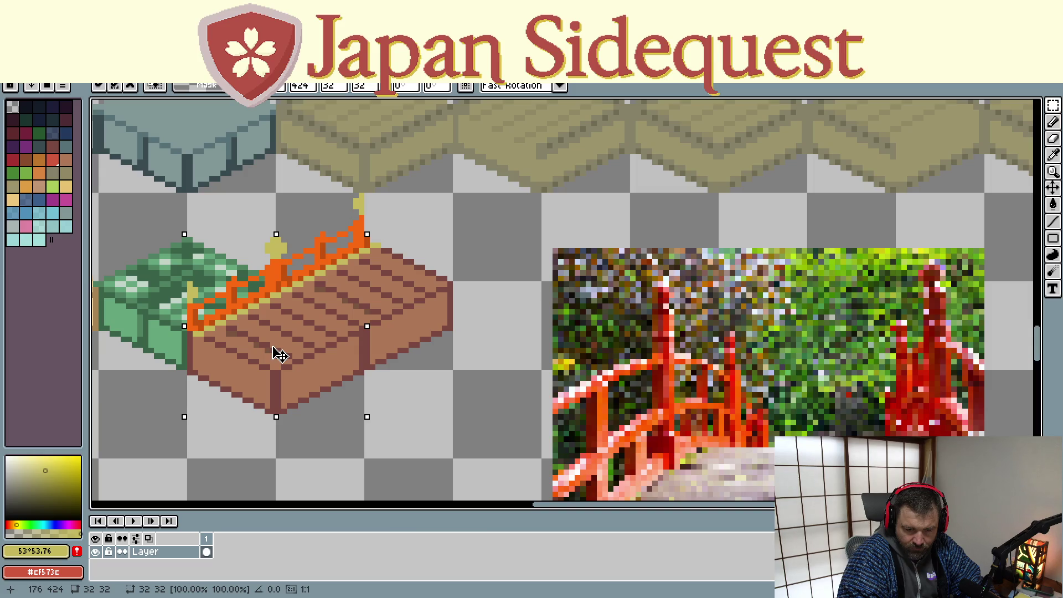
key(Return)
scroll(251, 416, down, 2)
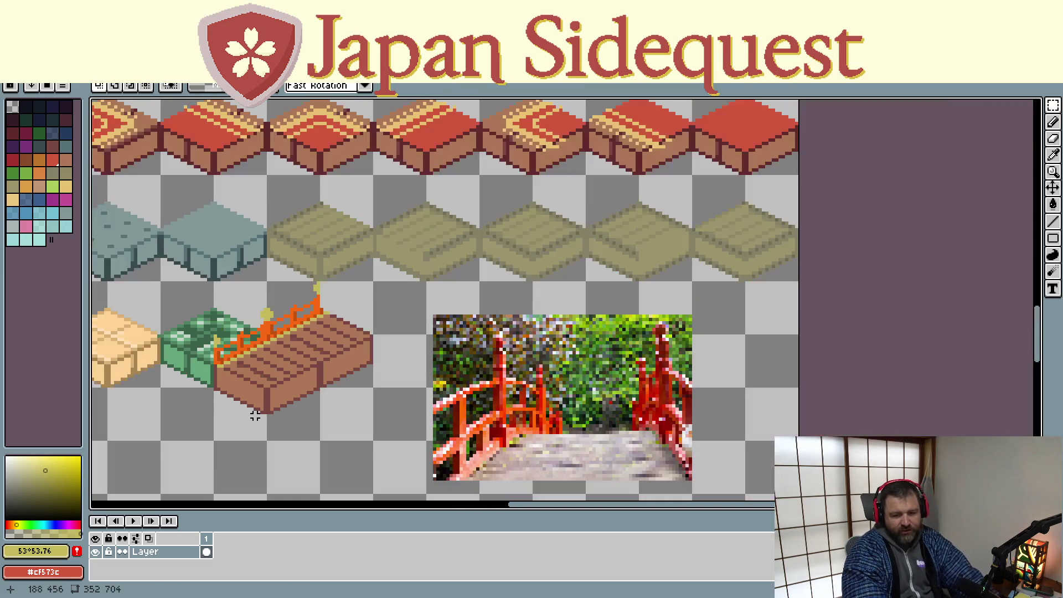
key(ctrl+z)
key(ctrl+z)
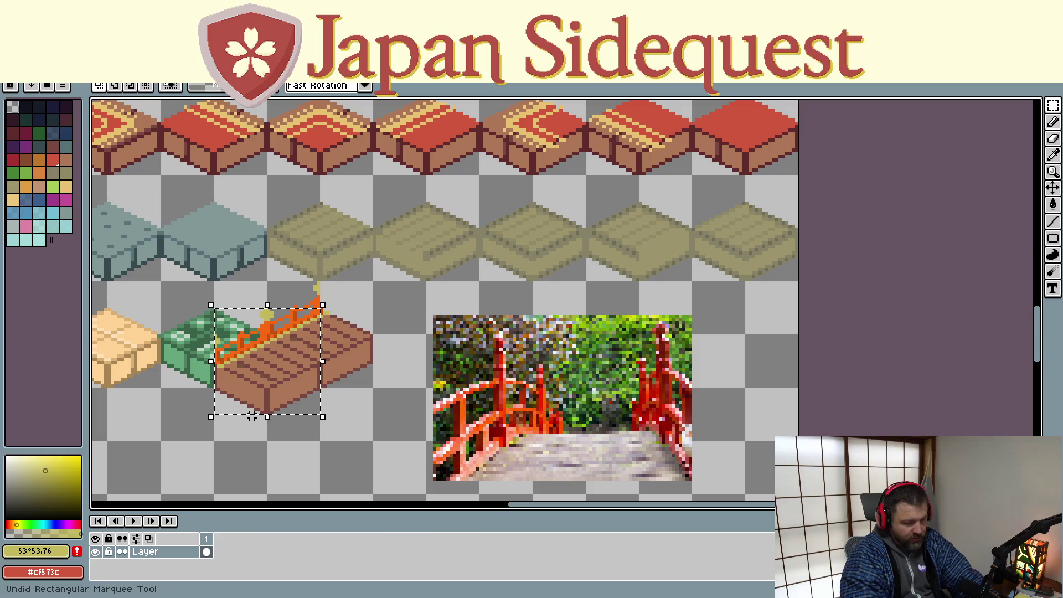
- Select the whole bridge reference photo and delete it from the canvas
click(364, 413)
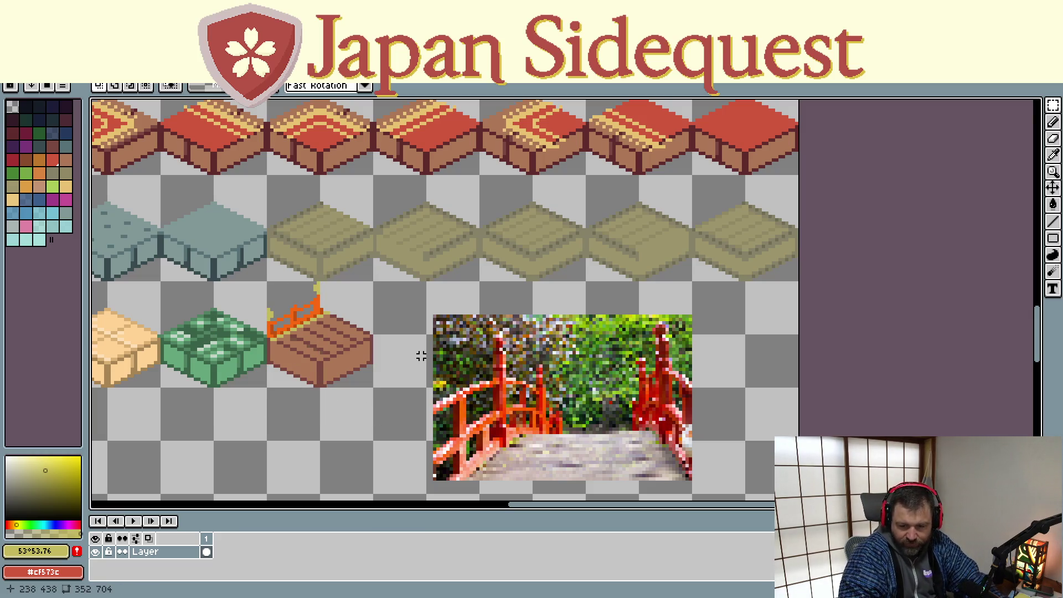
mouse_move(416, 301)
mouse_down()
mouse_move(609, 437)
mouse_move(702, 484)
mouse_up()
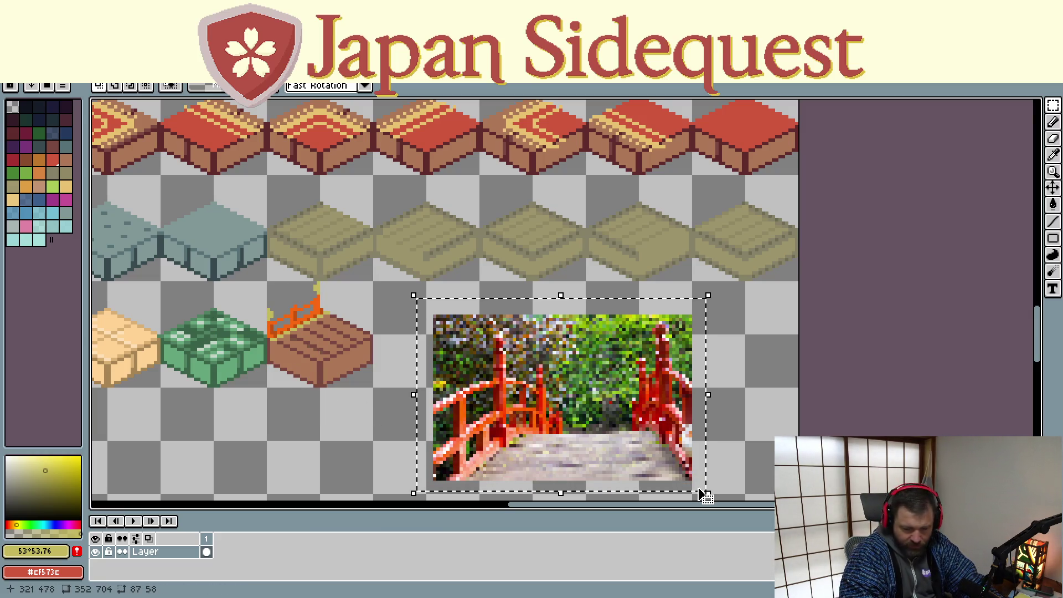
key(Delete)
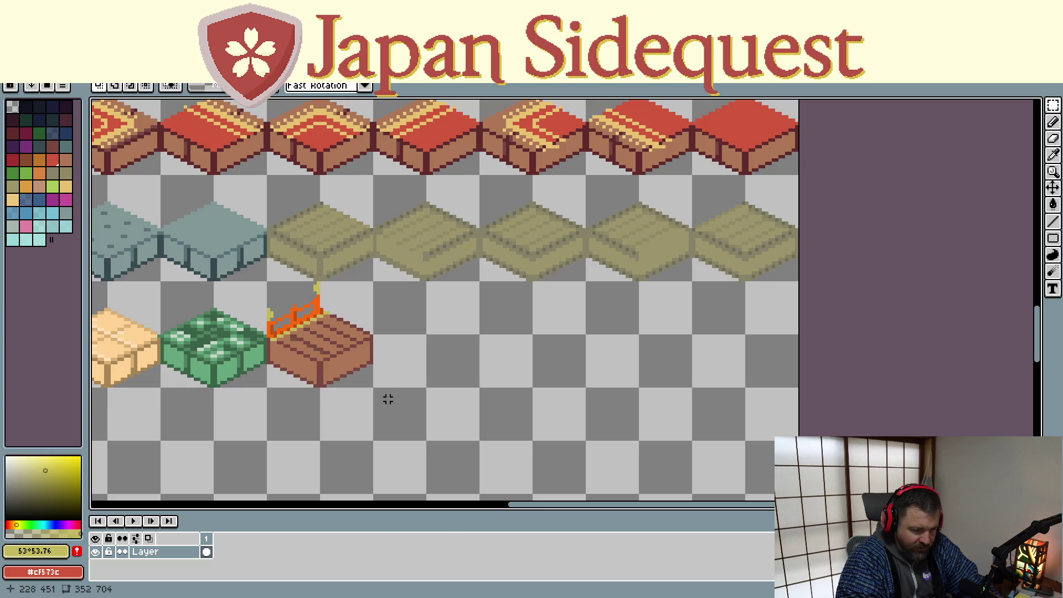
scroll(379, 388, down, 2)
scroll(353, 339, up, 2)
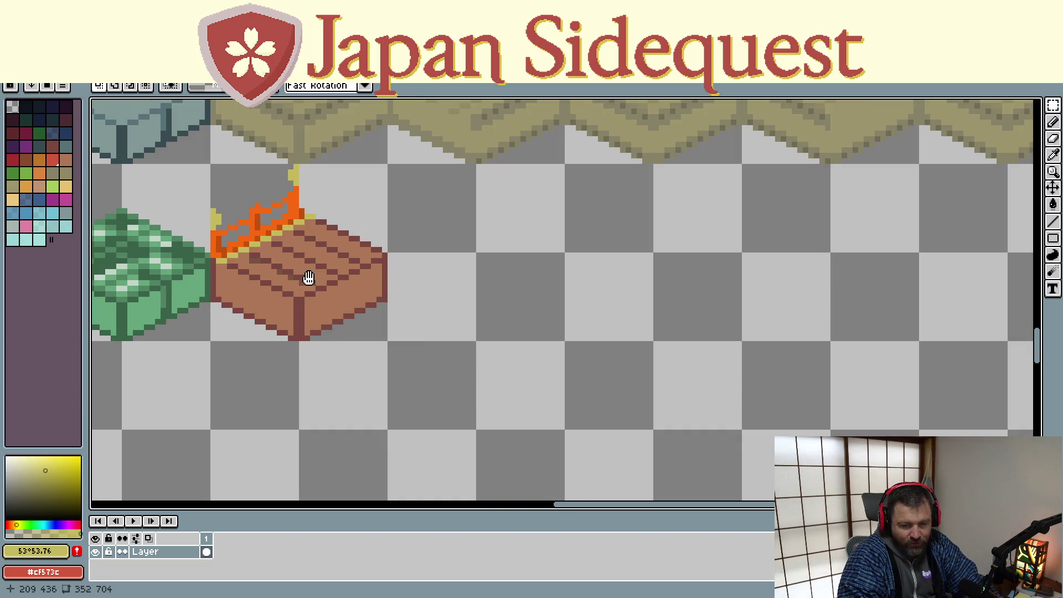
drag(308, 278, 252, 280)
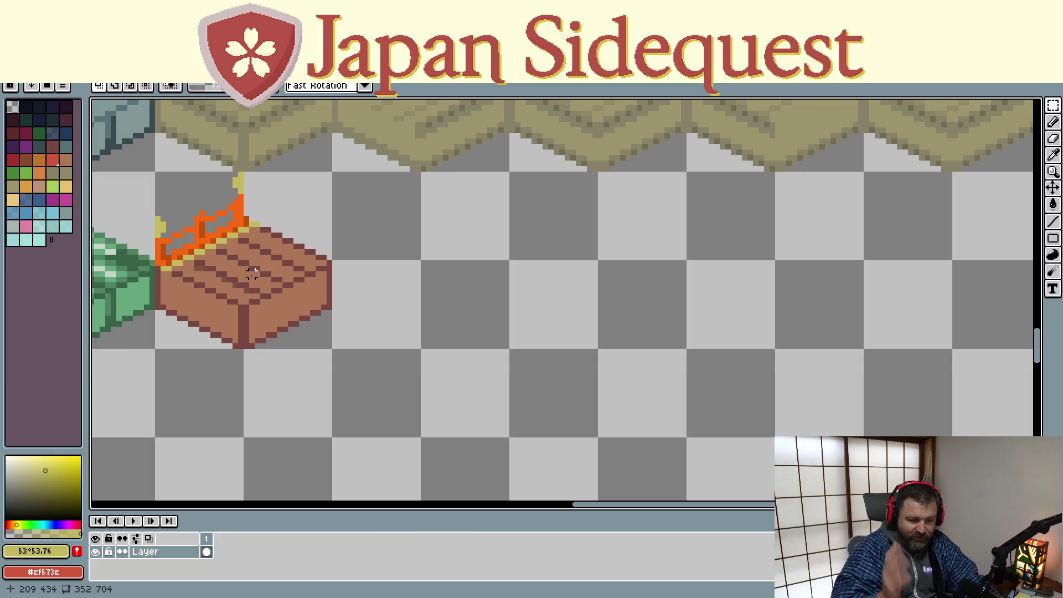
drag(158, 174, 332, 348)
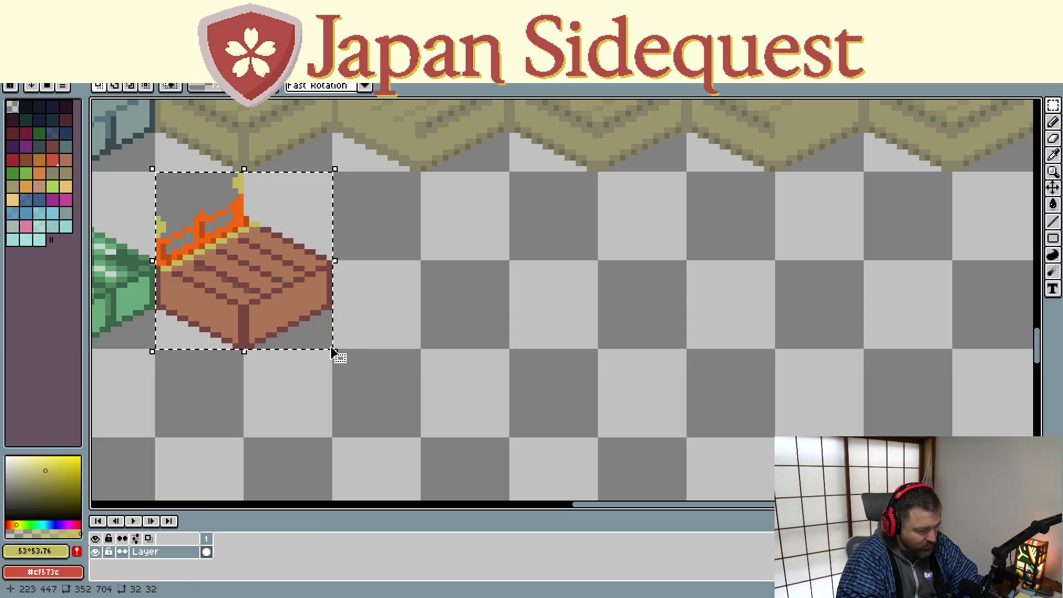
mouse_move(271, 297)
mouse_down()
mouse_move(550, 360)
mouse_move(647, 360)
mouse_move(692, 376)
mouse_up()
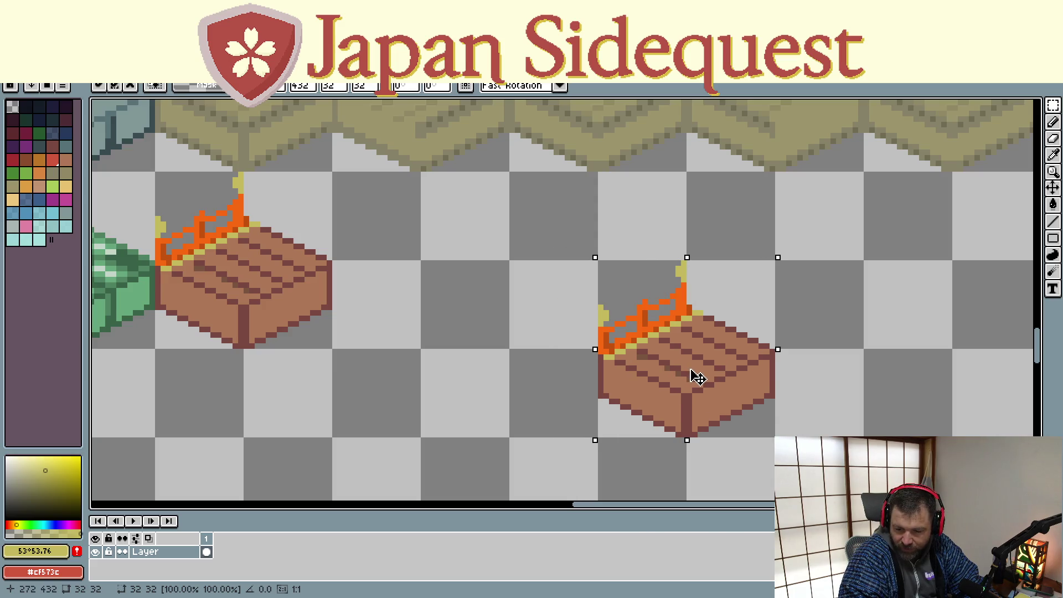
scroll(522, 374, down, 3)
key(ctrl+z)
mouse_move(227, 181)
mouse_down()
mouse_move(537, 314)
mouse_move(578, 313)
mouse_up()
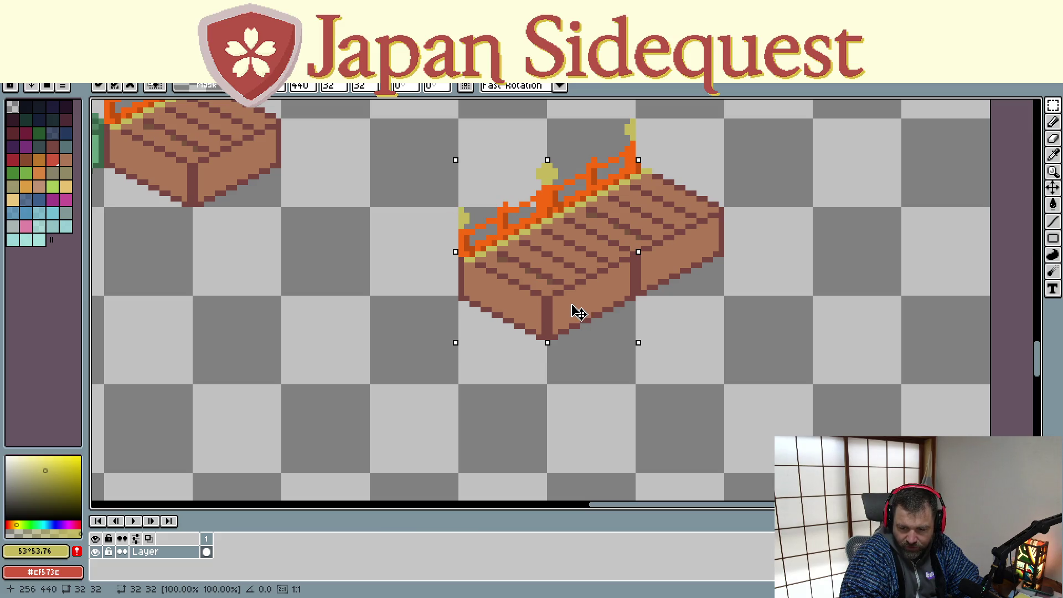
click(474, 357)
scroll(433, 325, down, 1)
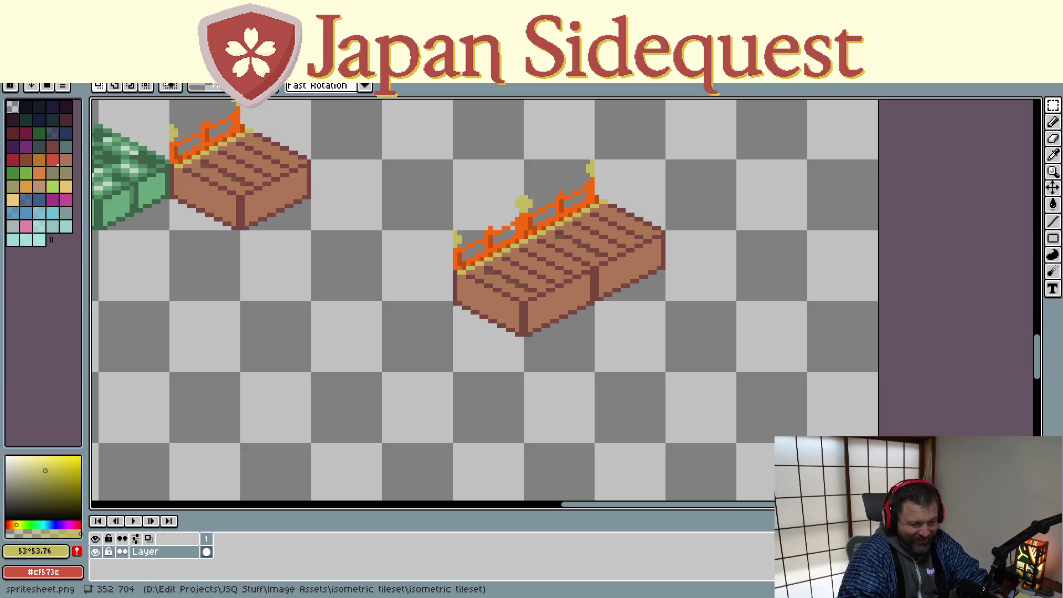
mouse_move(419, 131)
mouse_down()
mouse_move(751, 400)
mouse_move(721, 391)
mouse_up()
key(Delete)
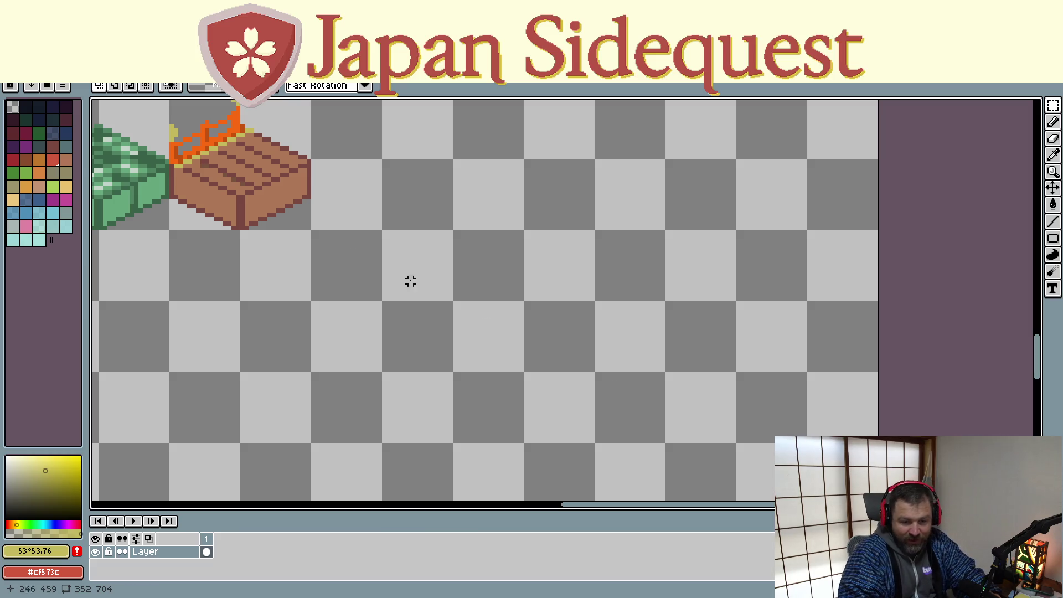
drag(368, 190, 435, 316)
scroll(252, 243, up, 1)
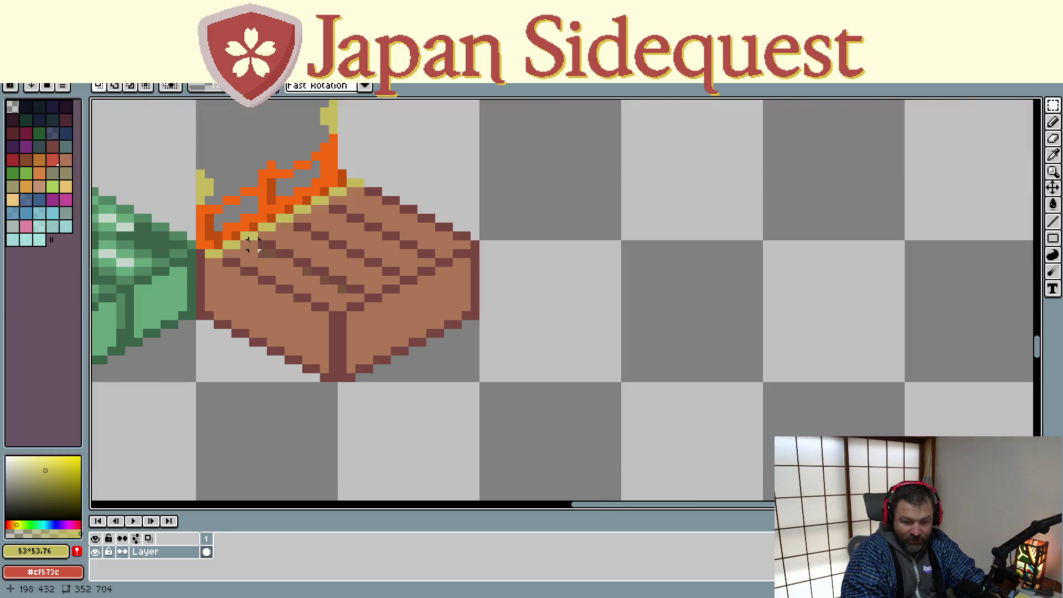
- With the Pencil and deck brown #ad7757, paint over stray dark pixels on the deck
key(b)
alt+click(281, 258)
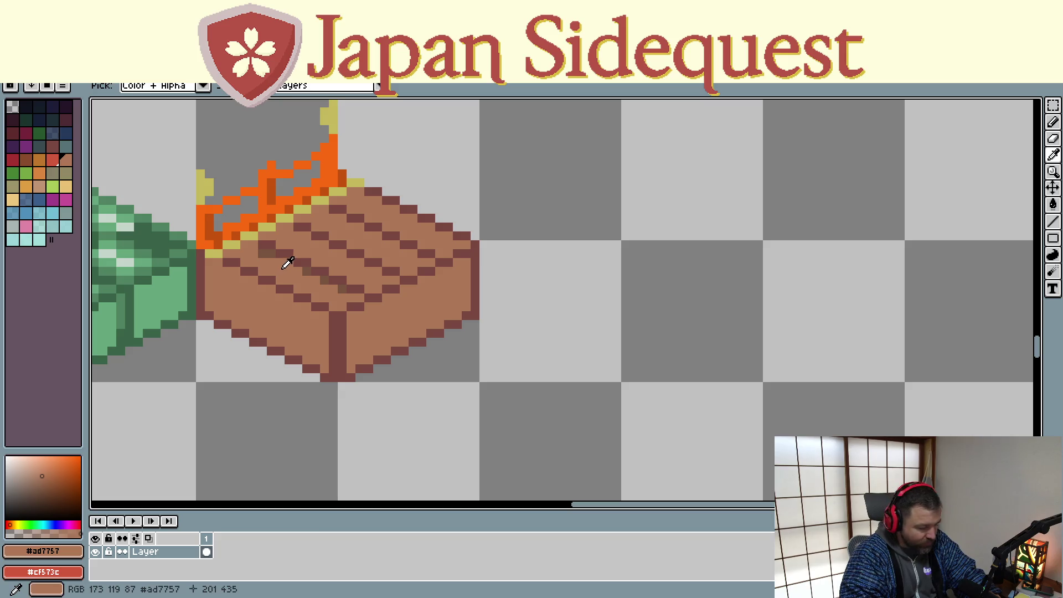
click(267, 254)
click(306, 271)
click(323, 280)
click(325, 281)
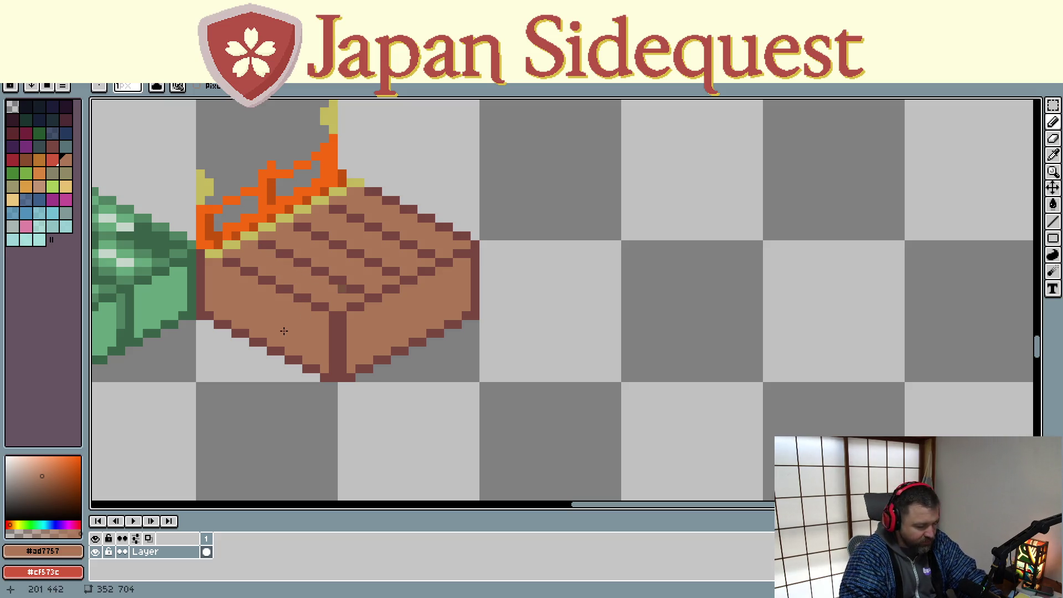
- Sample the plank brown and lighten it to a light tan highlight colour
alt+click(342, 288)
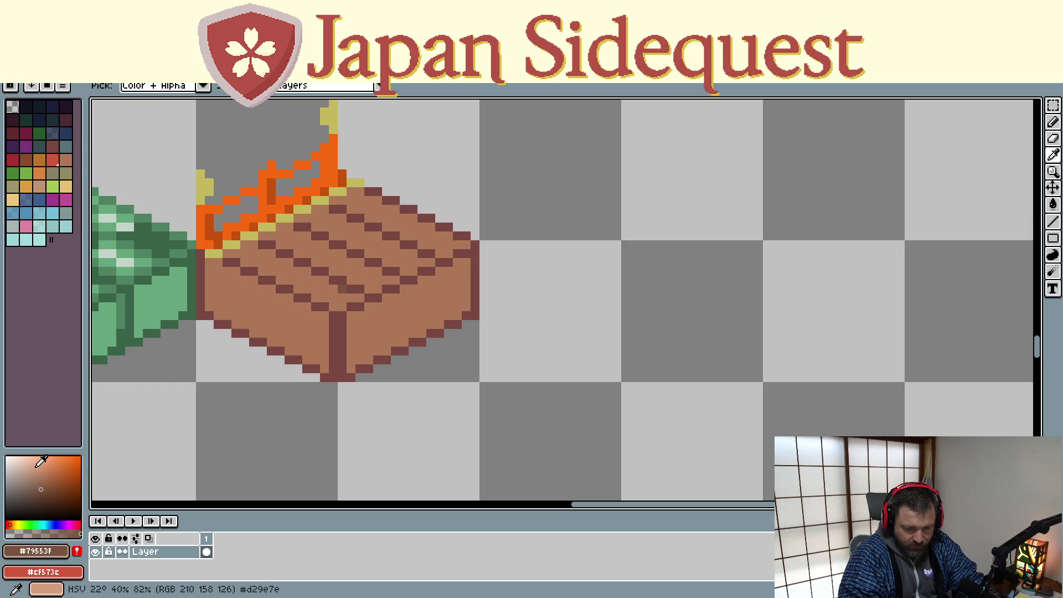
click(48, 474)
drag(48, 474, 47, 474)
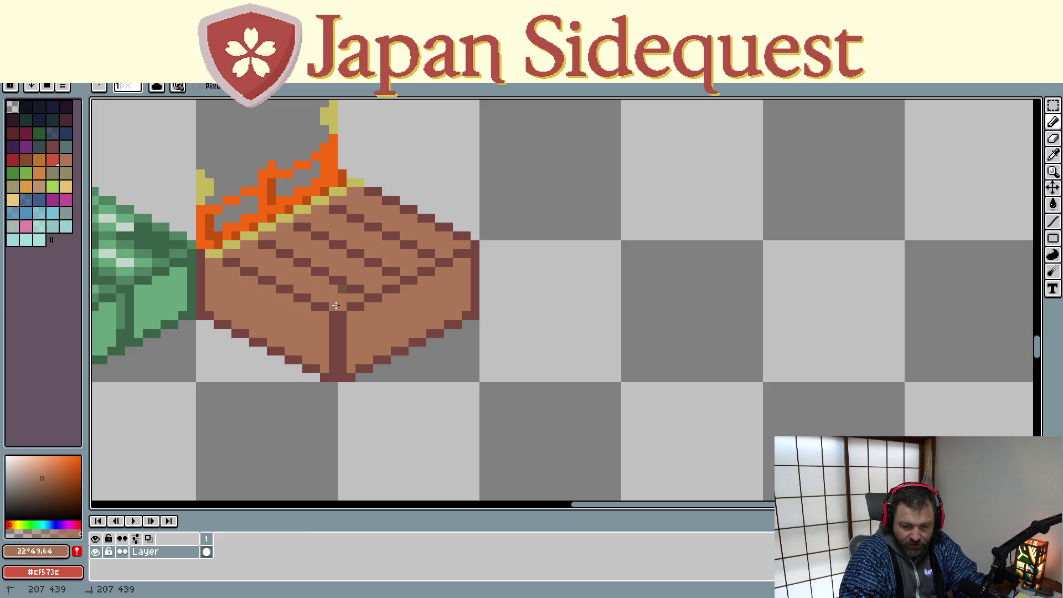
click(47, 464)
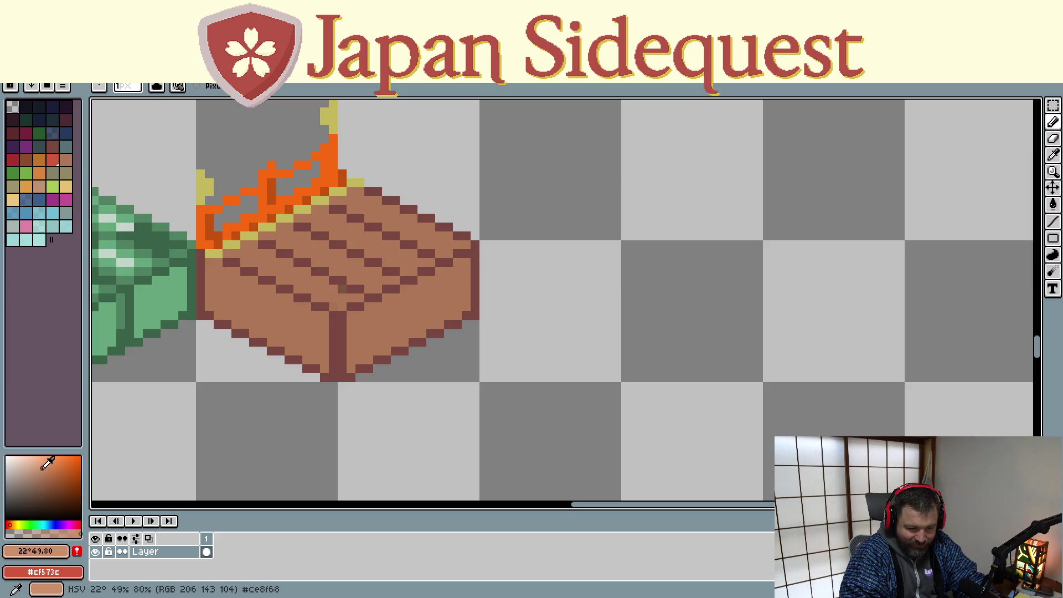
- Add a row of light tan highlight pixels along the front plank edge
click(330, 305)
click(316, 297)
click(298, 288)
click(280, 280)
click(262, 271)
click(244, 262)
click(226, 252)
- Add light tan highlights along the second plank row and the planks' right end
click(262, 235)
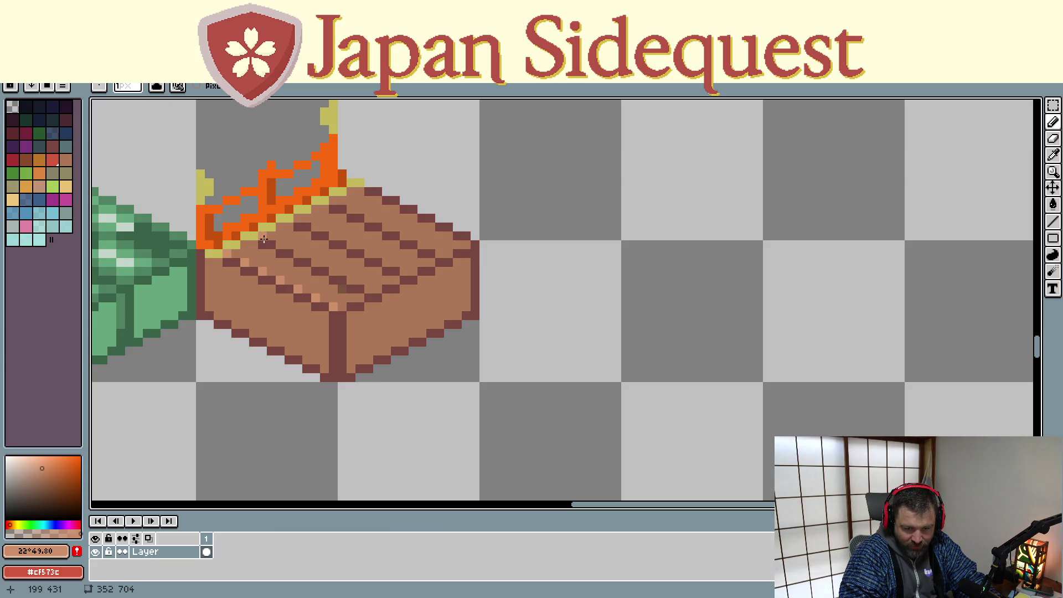
click(280, 245)
click(298, 253)
click(316, 261)
click(333, 271)
click(351, 279)
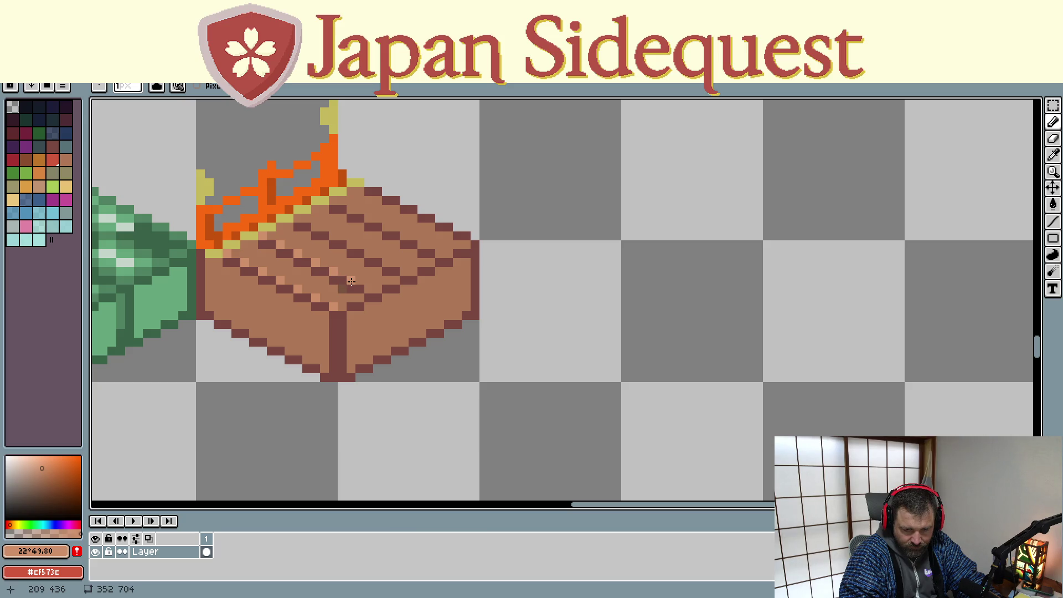
click(387, 262)
click(404, 270)
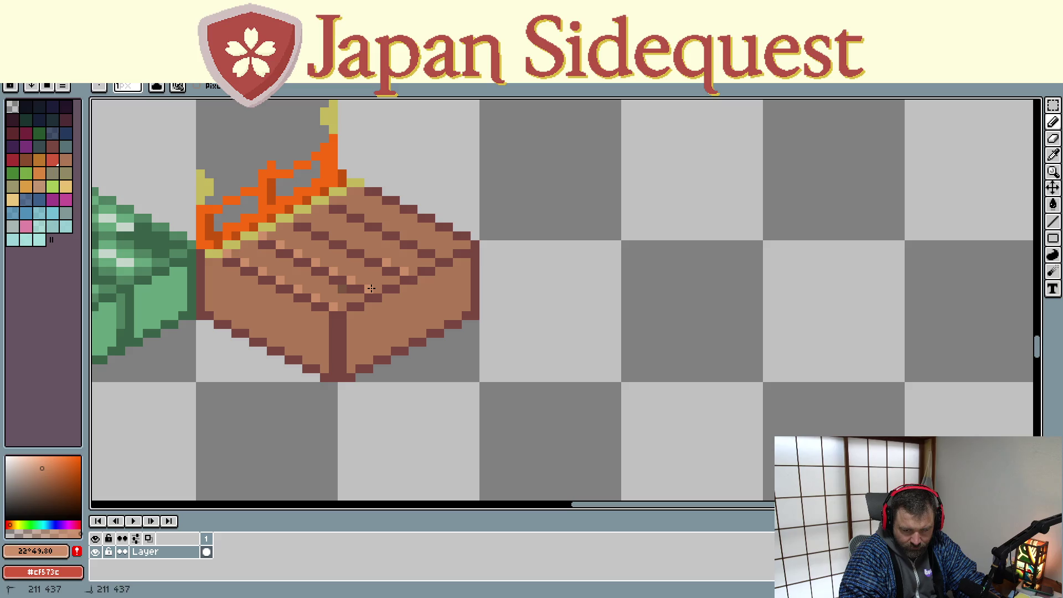
- Add light tan highlights along another diagonal plank row and the back plank row
click(351, 244)
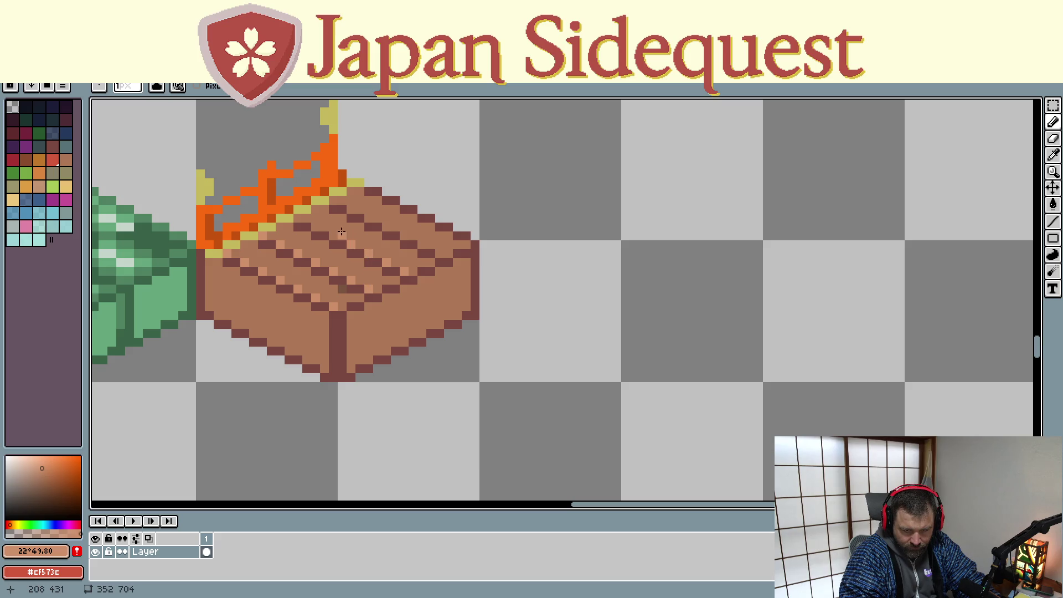
click(332, 235)
click(316, 226)
click(298, 217)
click(365, 218)
click(384, 227)
click(403, 236)
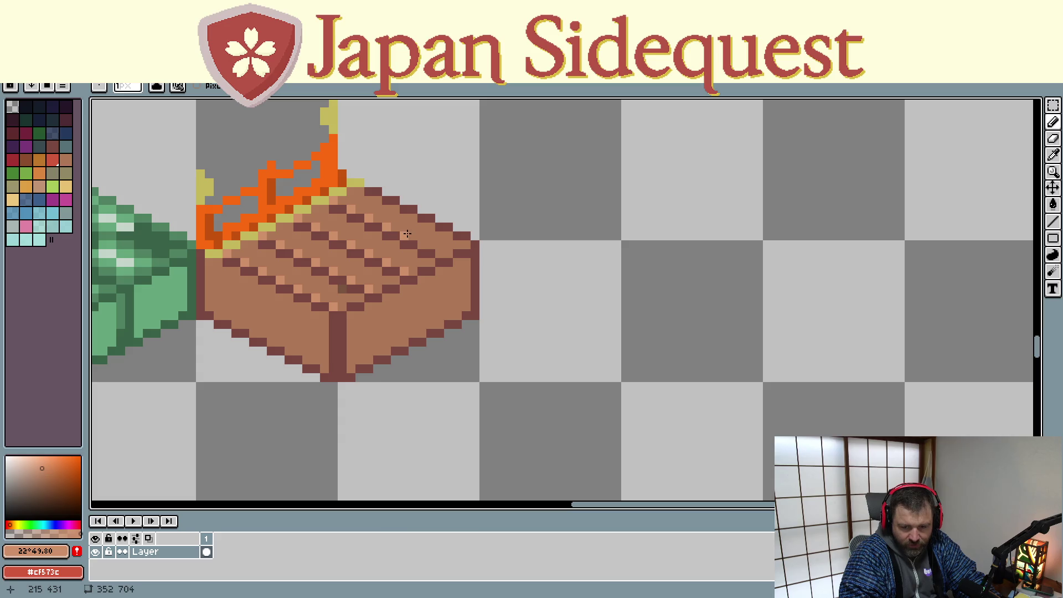
click(422, 245)
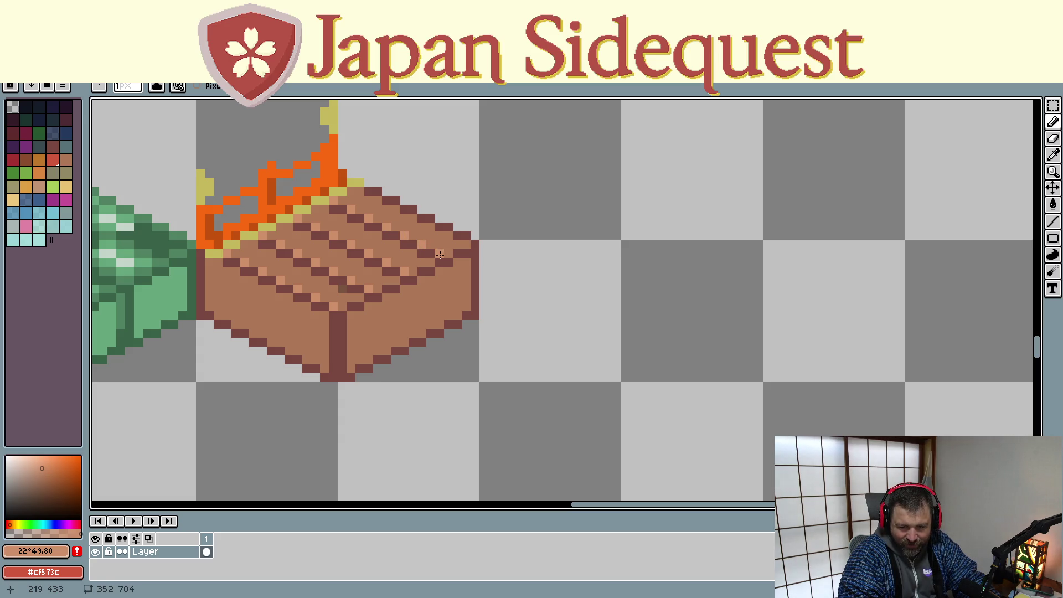
- Pick the plank's base brown and cover a stray highlight pixel with it
drag(366, 259, 308, 301)
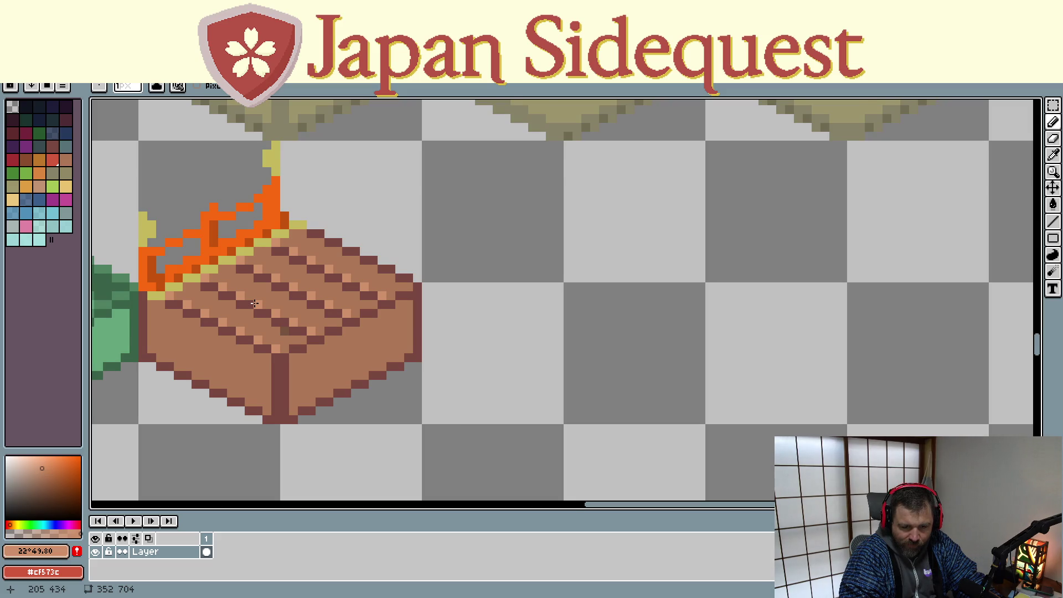
scroll(254, 303, down, 1)
scroll(254, 302, up, 2)
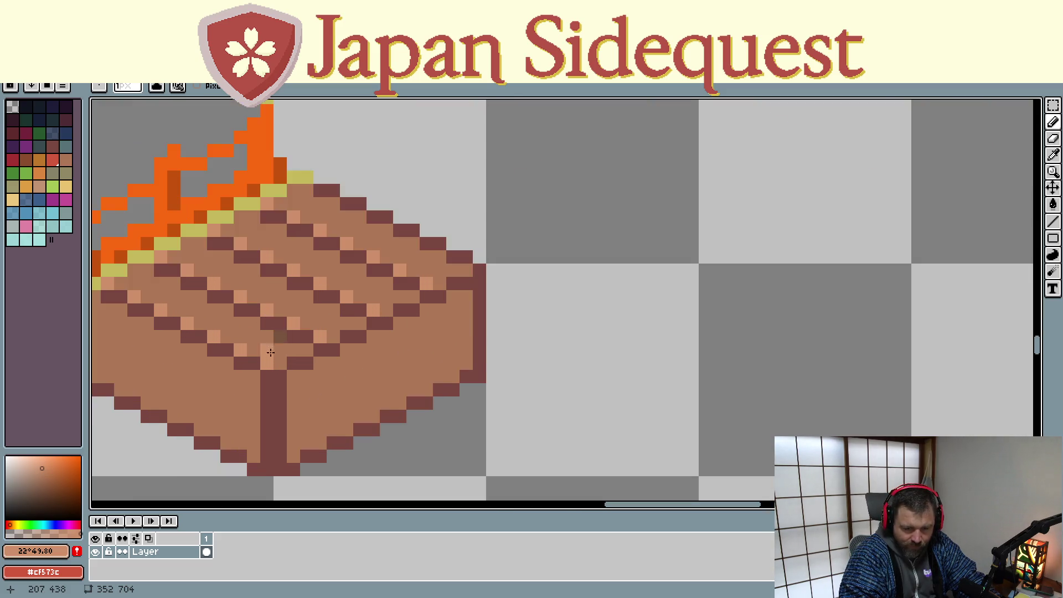
key(i)
click(256, 339)
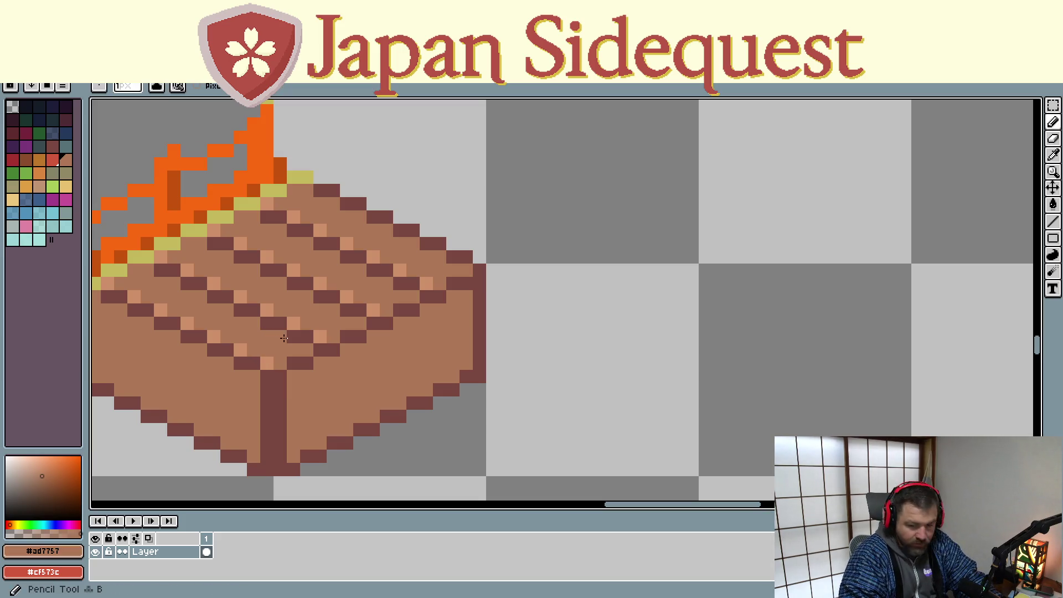
click(244, 347)
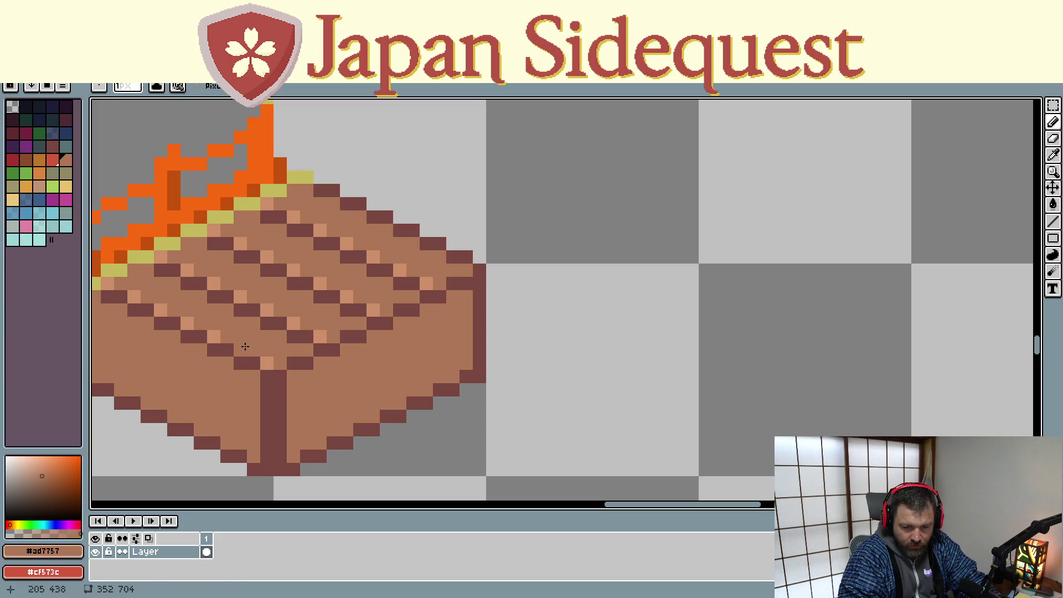
scroll(268, 342, down, 1)
key(m)
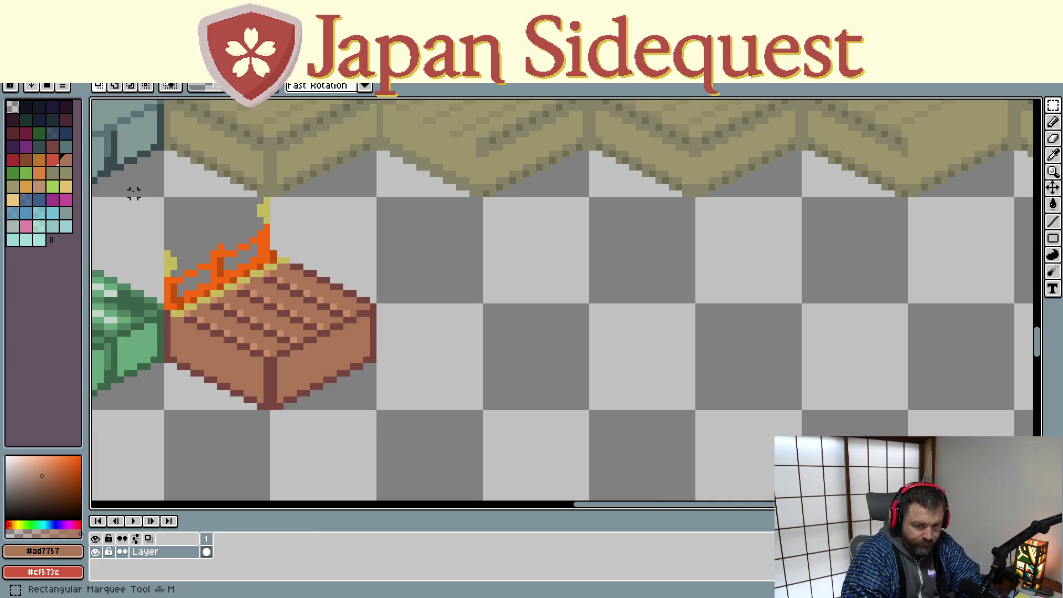
drag(319, 352, 368, 406)
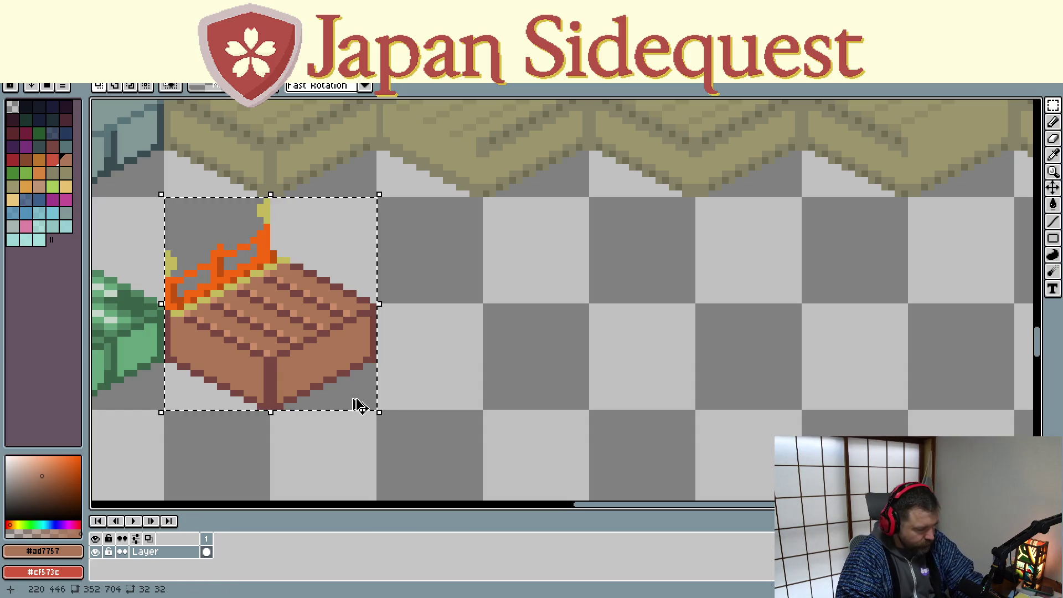
click(248, 299)
mouse_move(244, 298)
mouse_down()
mouse_move(133, 391)
mouse_move(138, 347)
mouse_move(285, 316)
mouse_up()
key(Escape)
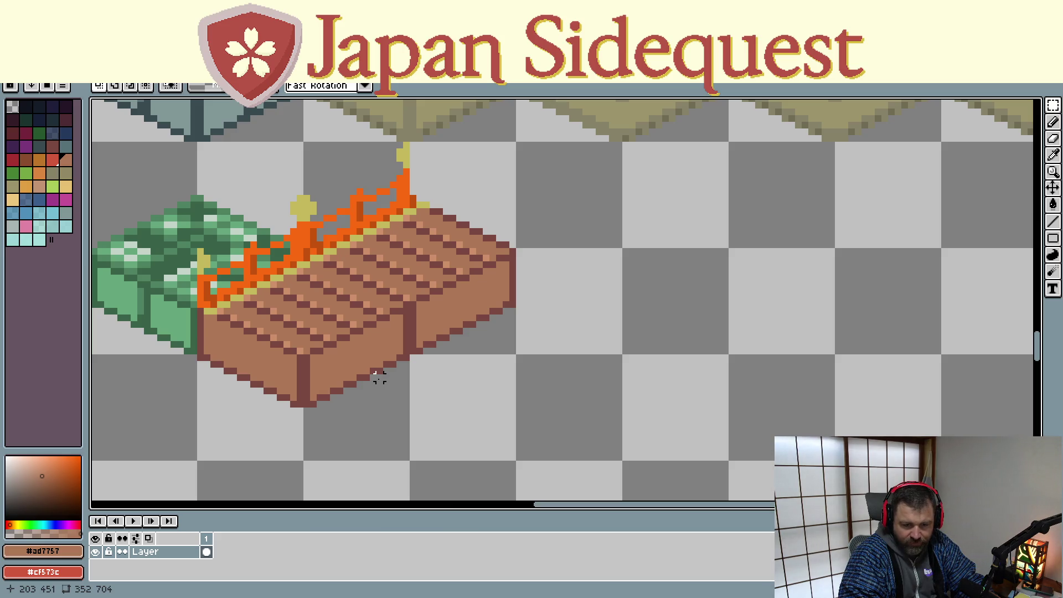
key(ctrl+z)
key(Escape)
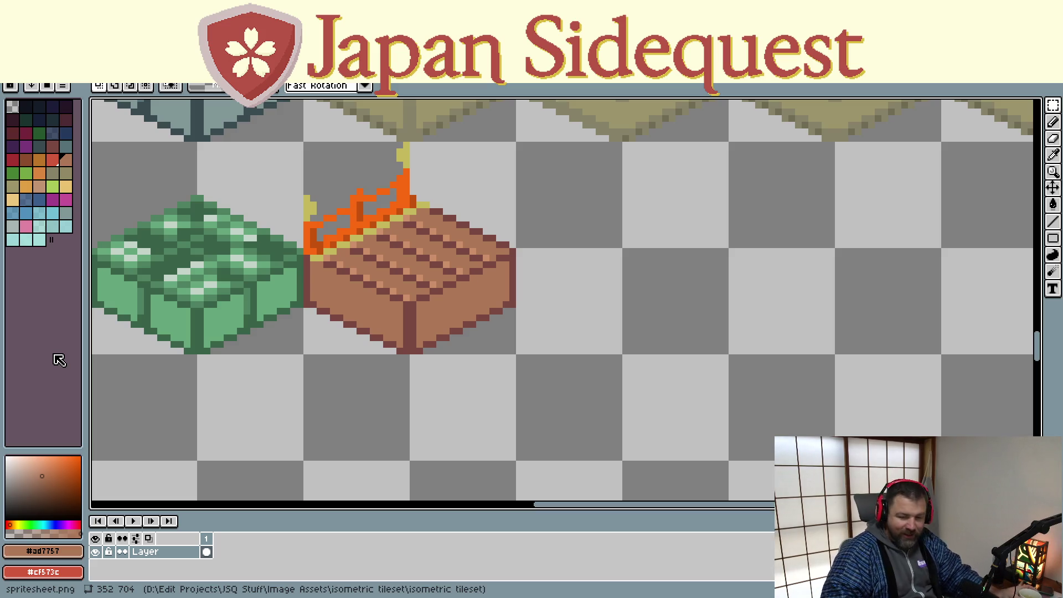
- Bring the railed plank tile into view, select it and copy it
scroll(447, 335, down, 3)
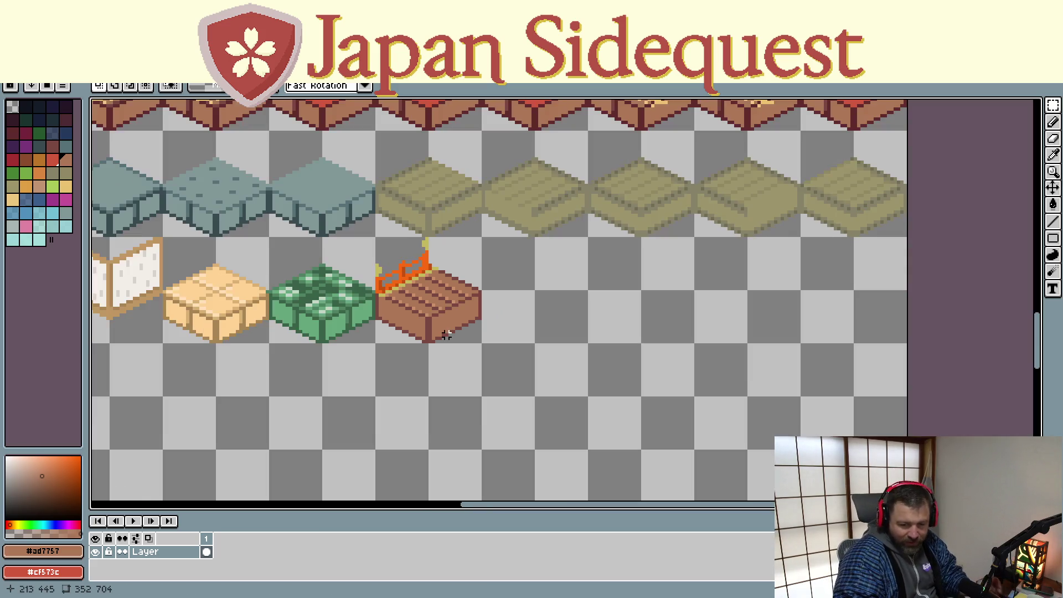
scroll(446, 335, down, 1)
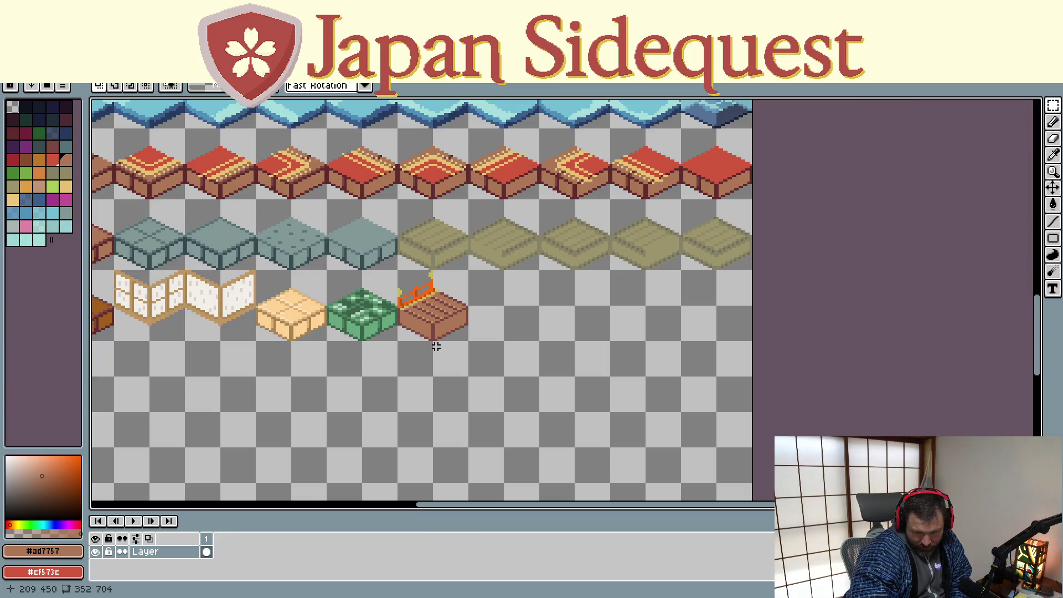
scroll(436, 345, up, 1)
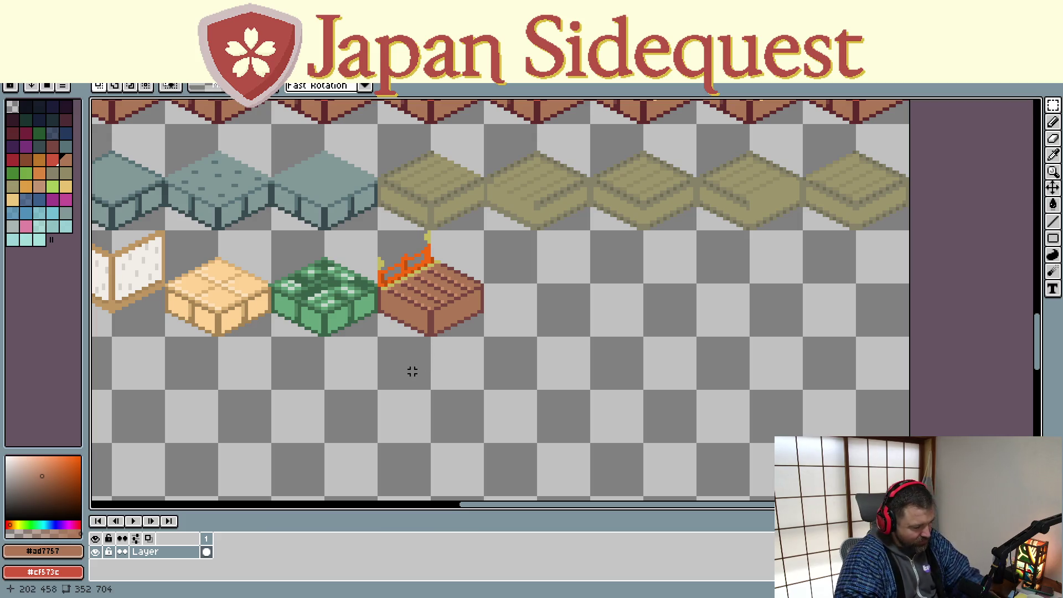
scroll(413, 329, up, 2)
mouse_move(414, 329)
mouse_down()
mouse_move(451, 487)
mouse_move(422, 427)
mouse_up()
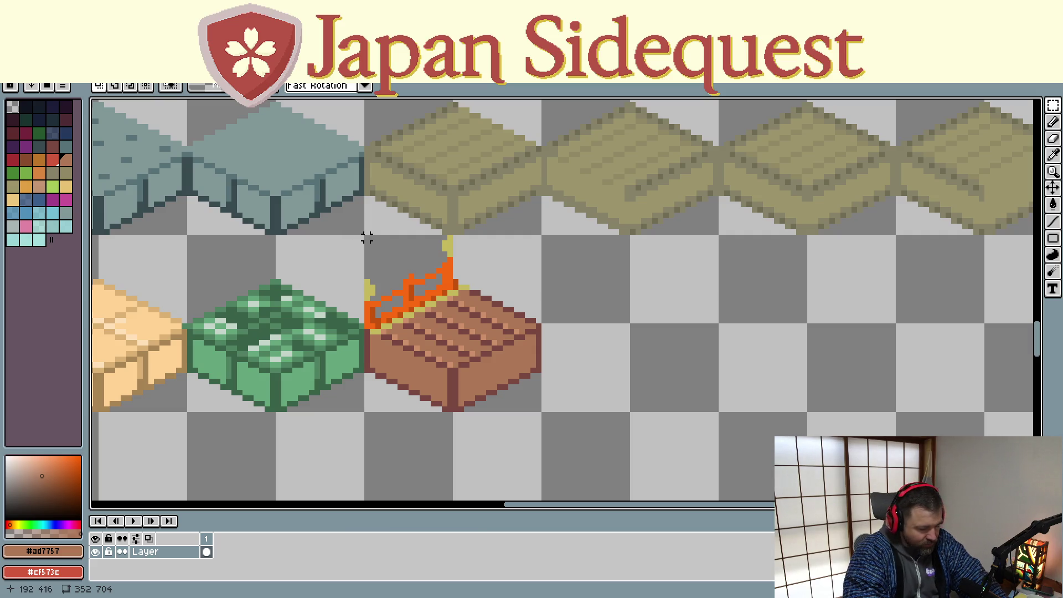
scroll(351, 274, down, 2)
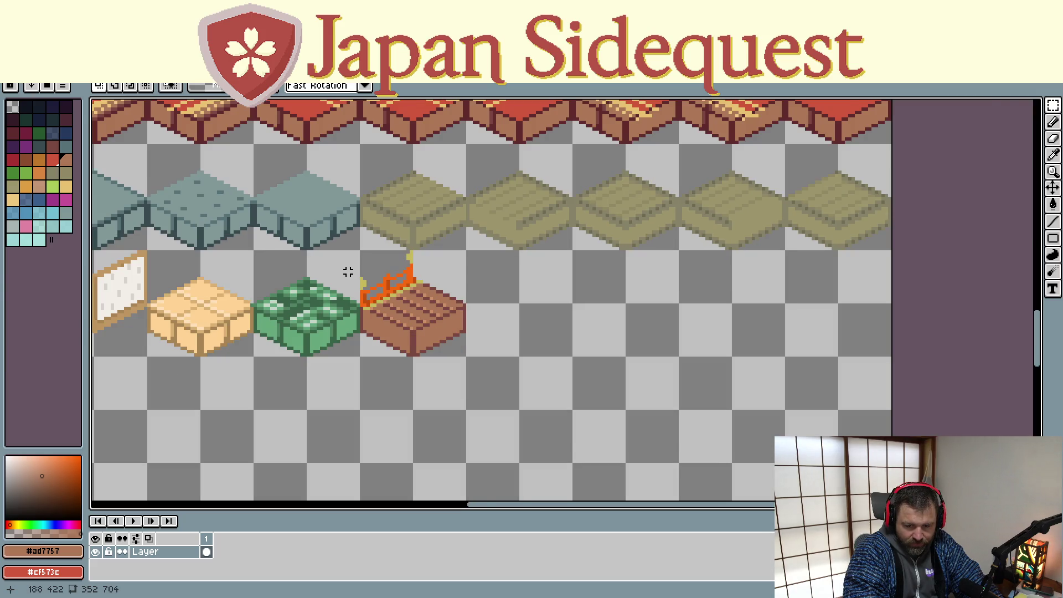
scroll(347, 271, up, 2)
drag(367, 243, 545, 421)
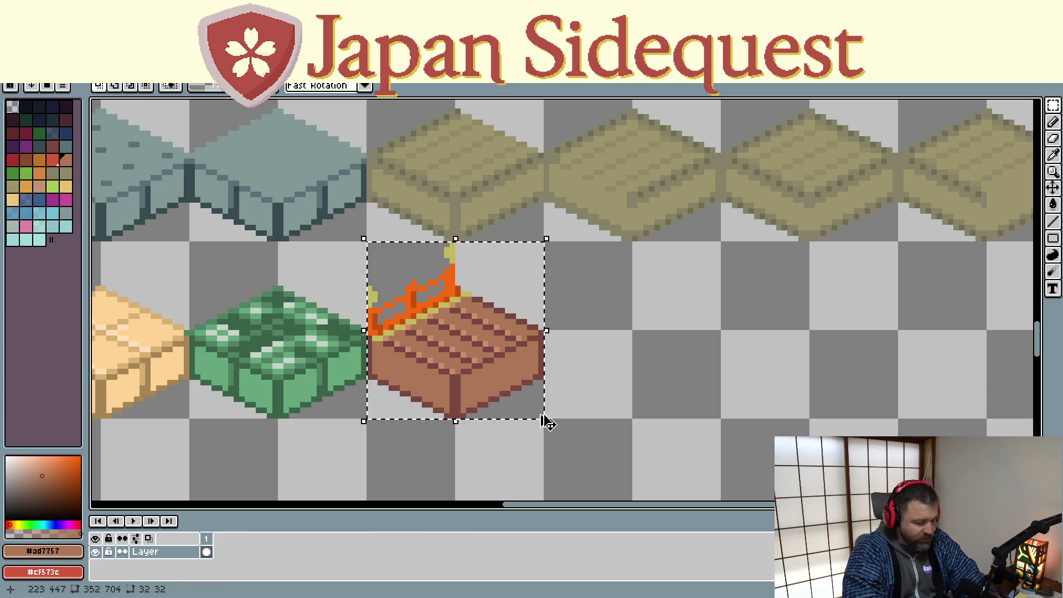
key(ctrl+c)
- Paste the copy directly right of the original tile, deselect, and pick transparent as the colour
key(ctrl+v)
mouse_move(473, 346)
mouse_down()
mouse_move(611, 352)
mouse_move(573, 429)
mouse_move(561, 392)
mouse_up()
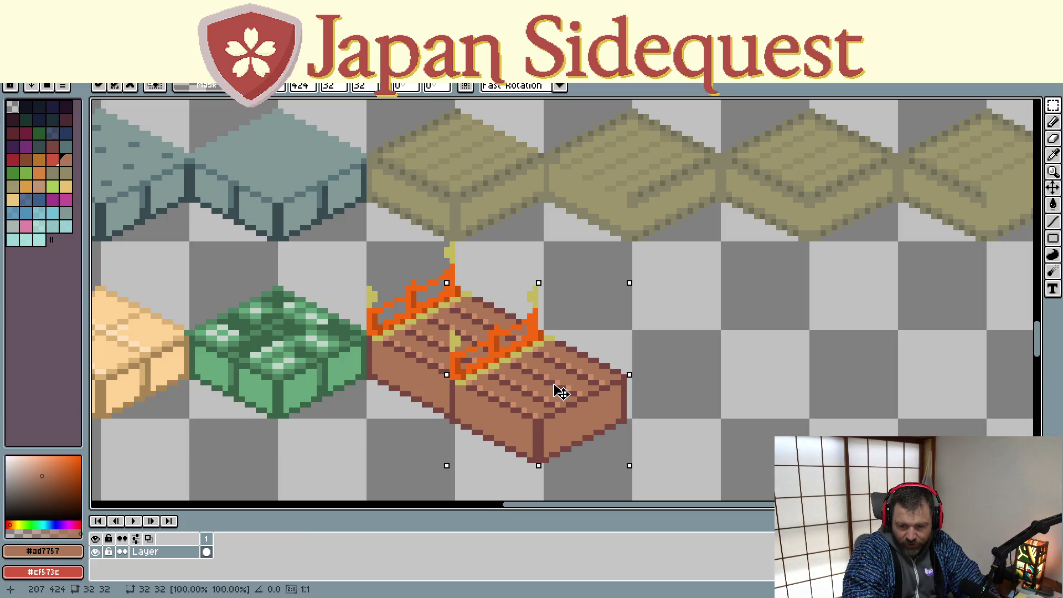
drag(561, 391, 652, 344)
key(Return)
mouse_move(766, 315)
mouse_down()
mouse_move(754, 332)
mouse_move(671, 351)
mouse_up()
click(671, 350)
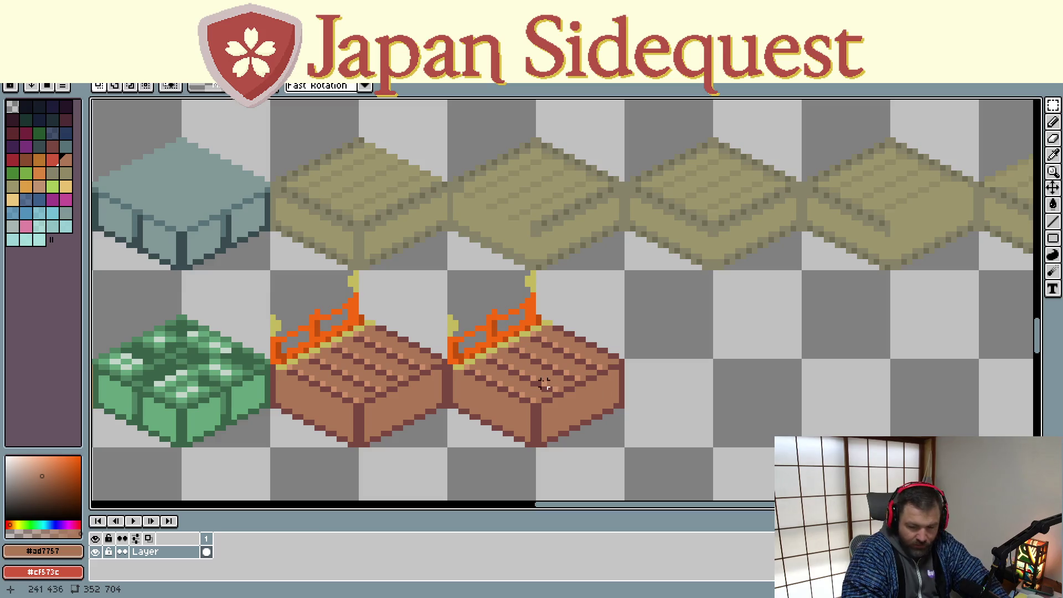
key(k)
click(553, 297)
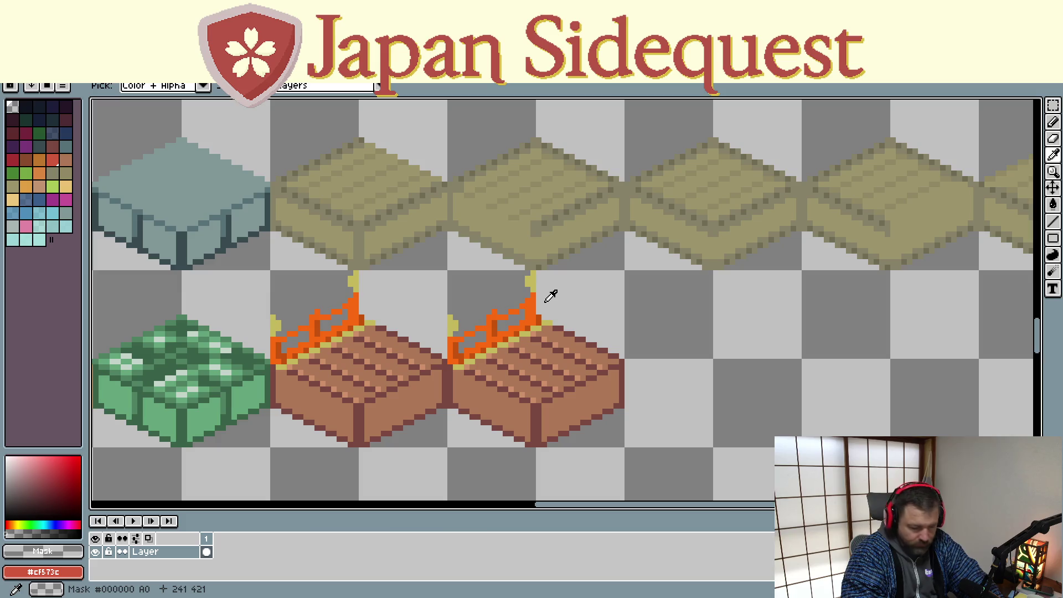
- Draw transparent lines over the copied tile's yellow post and orange railing sections
key(l)
mouse_move(532, 280)
mouse_down()
mouse_move(536, 319)
mouse_move(528, 301)
mouse_move(451, 345)
mouse_up()
drag(517, 312, 483, 328)
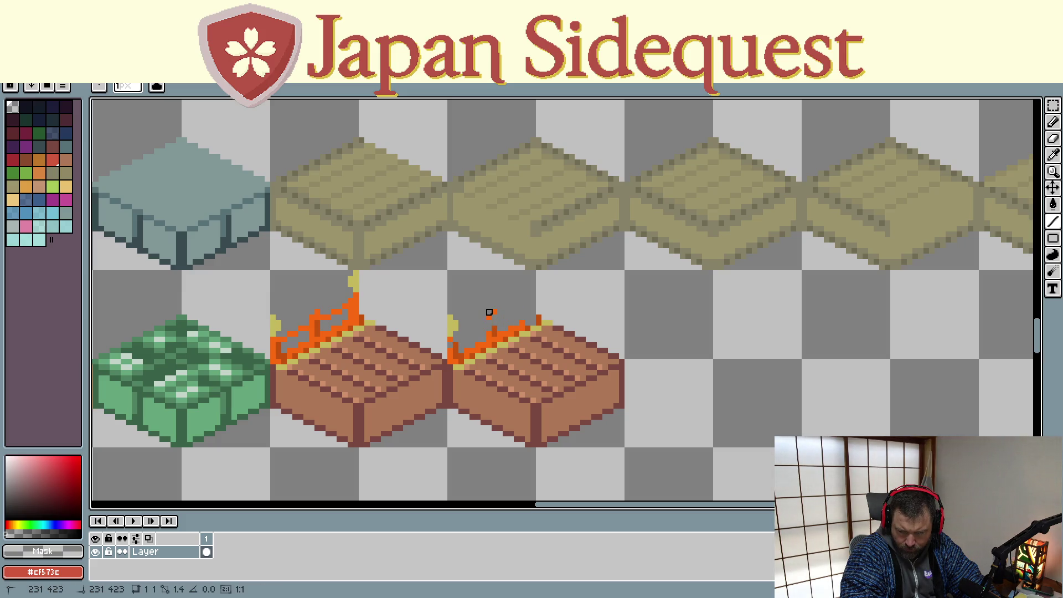
mouse_move(450, 317)
mouse_down()
mouse_move(451, 345)
mouse_move(522, 323)
mouse_up()
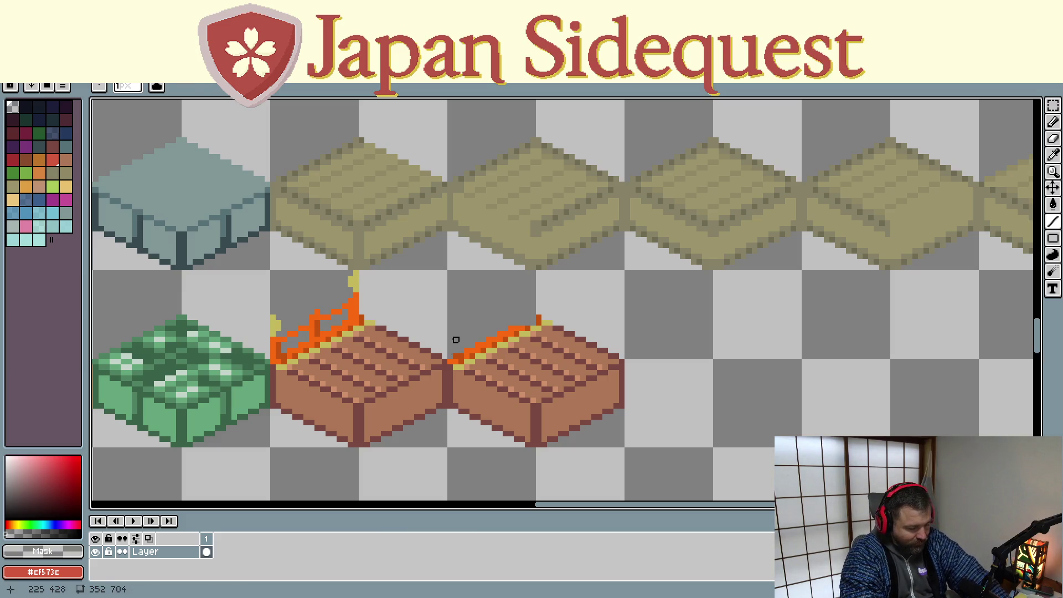
- Draw a dark brown outline along the copied tile's back edge
key(alt)
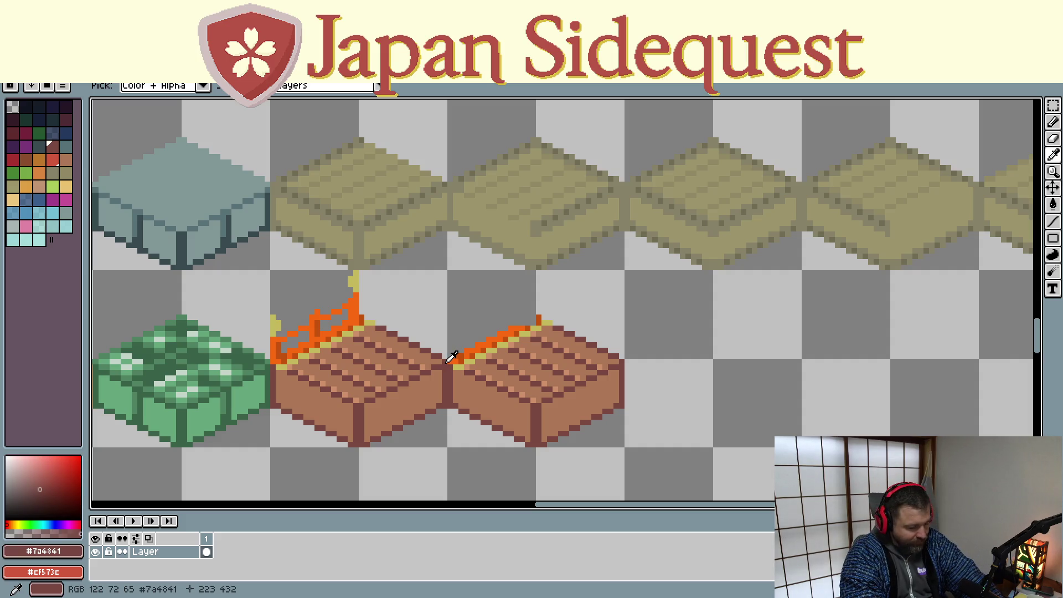
alt+click(451, 357)
drag(453, 360, 534, 321)
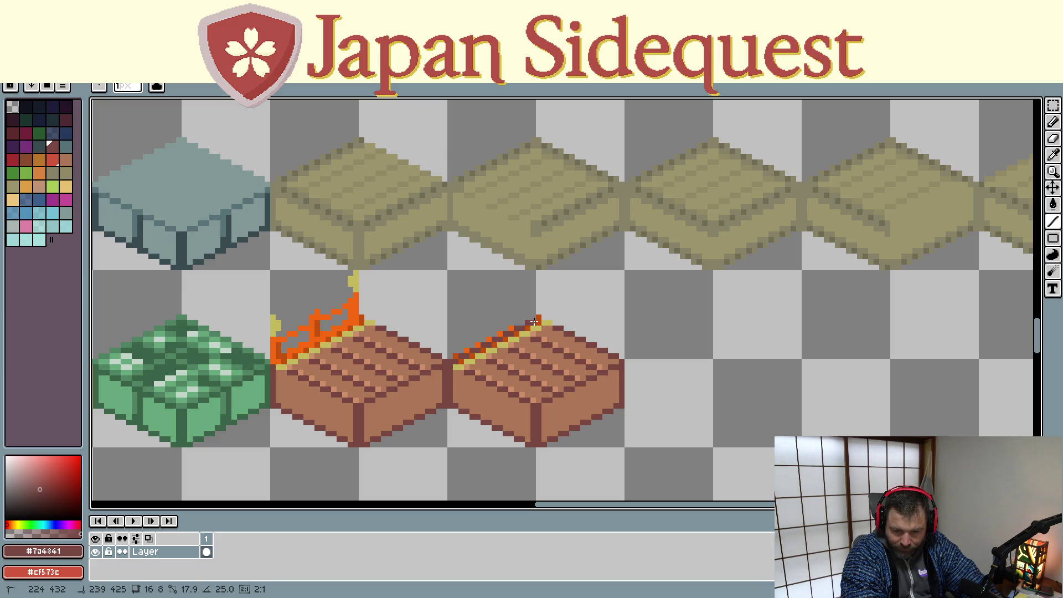
- Pick transparent from empty canvas and erase the orange railing pixels on the right tile
key(alt)
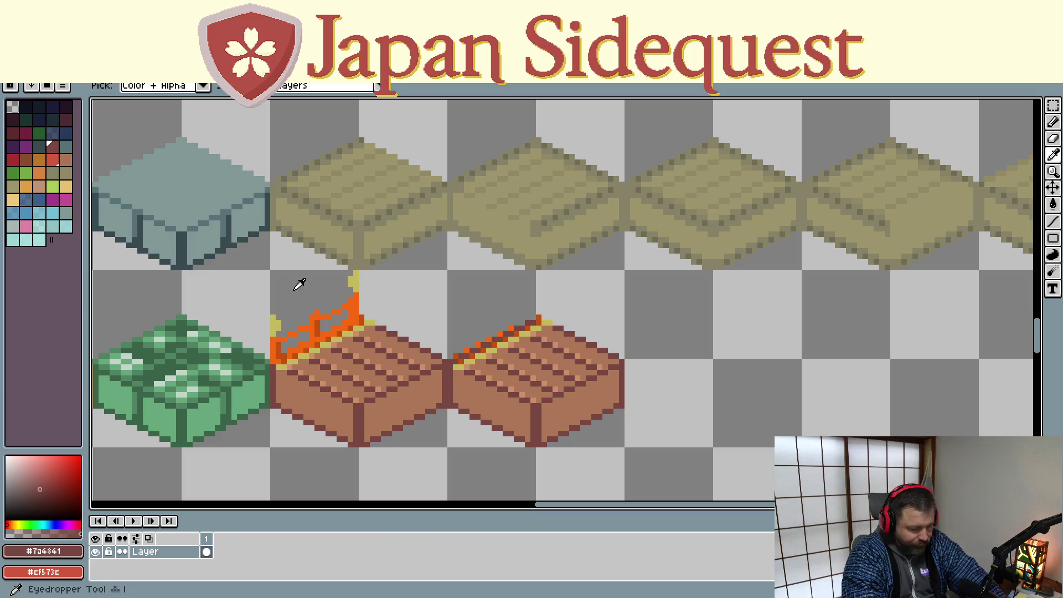
click(484, 305)
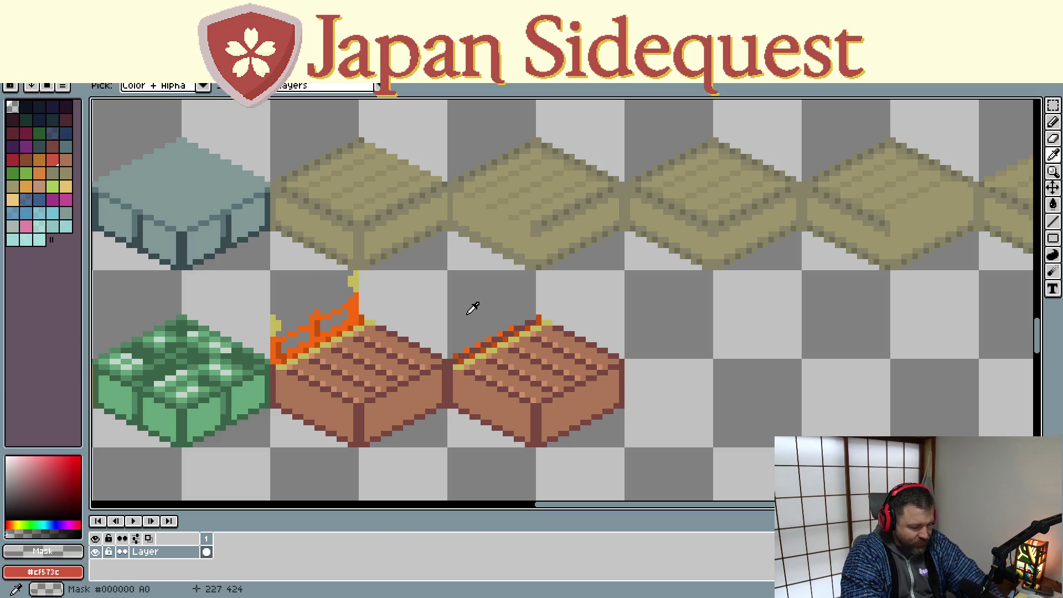
click(455, 356)
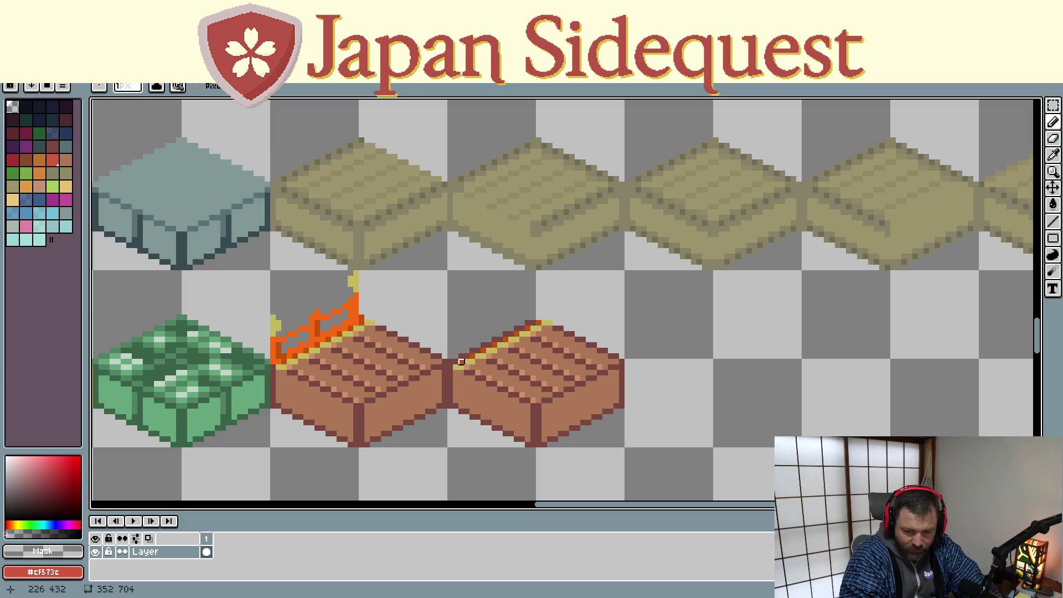
- Draw a dark brown #7a4441 line along the right tile's top-left edge
key(l)
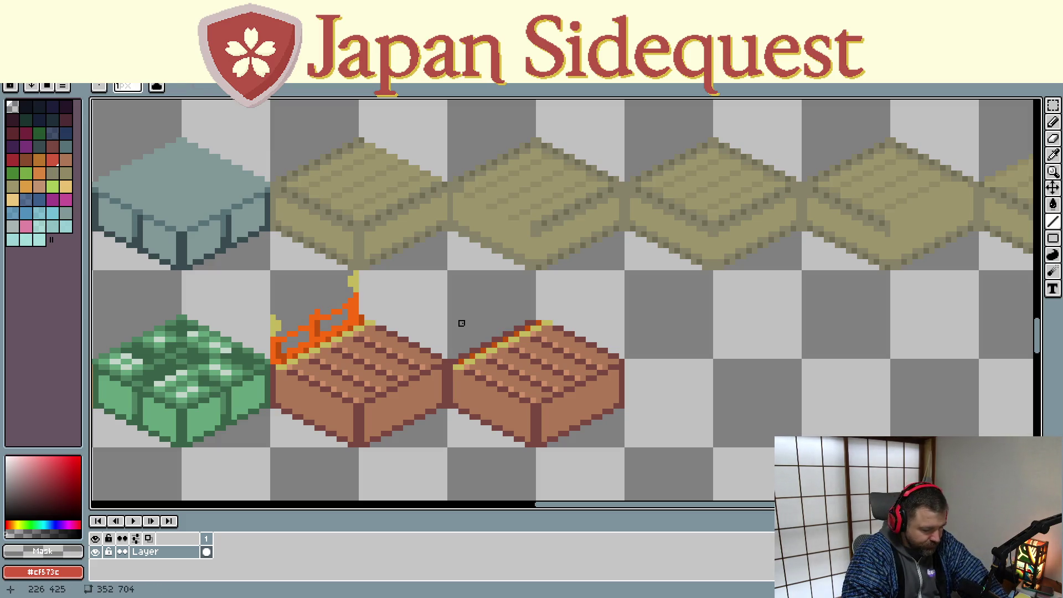
drag(456, 362, 533, 323)
key(i)
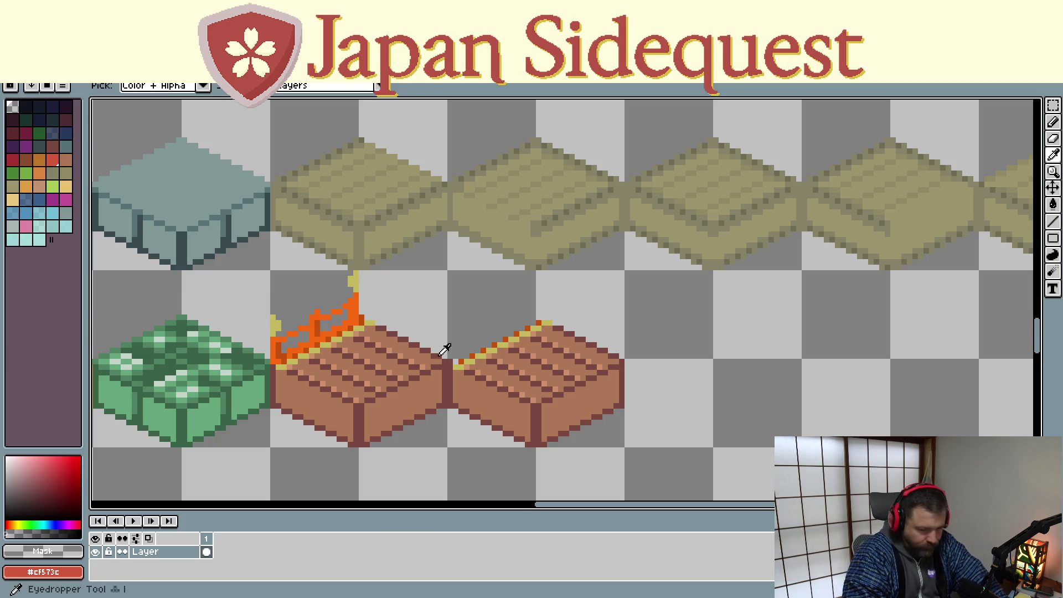
click(453, 366)
click(460, 359)
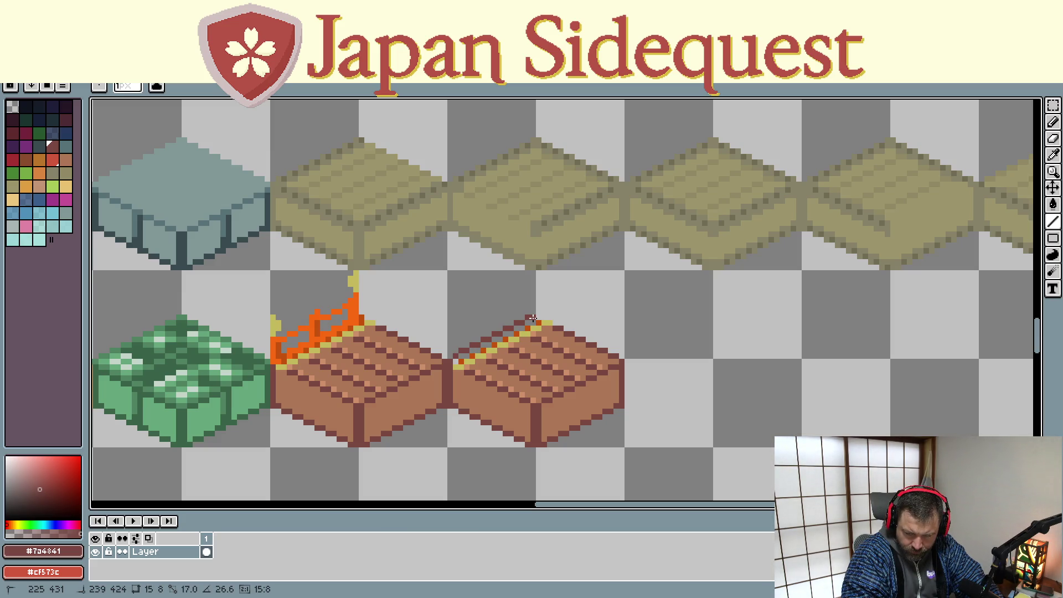
click(538, 319)
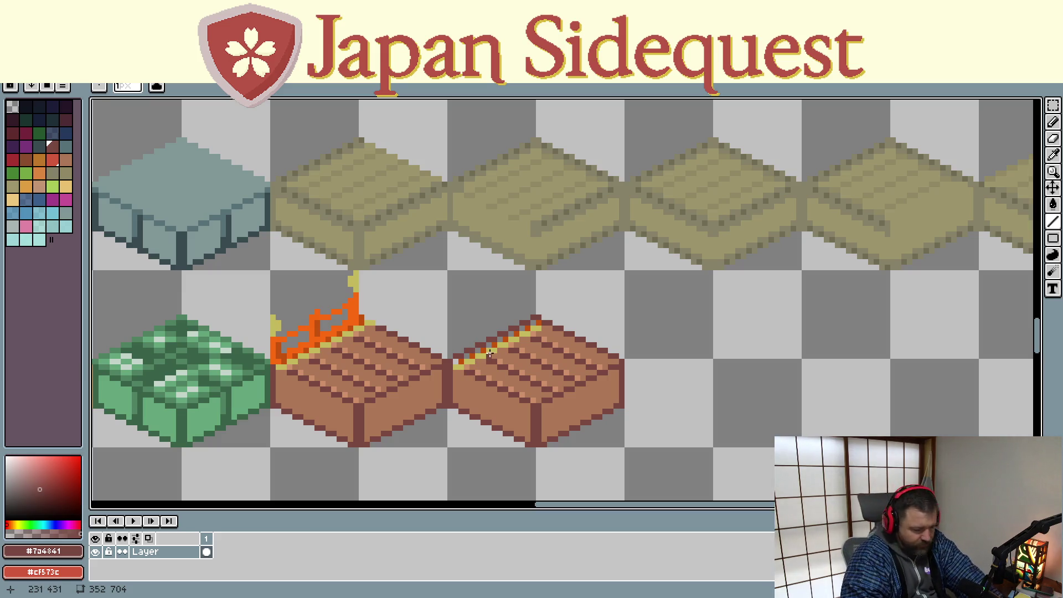
- Pick the tile's base brown #ad7757 from the canvas
key(i)
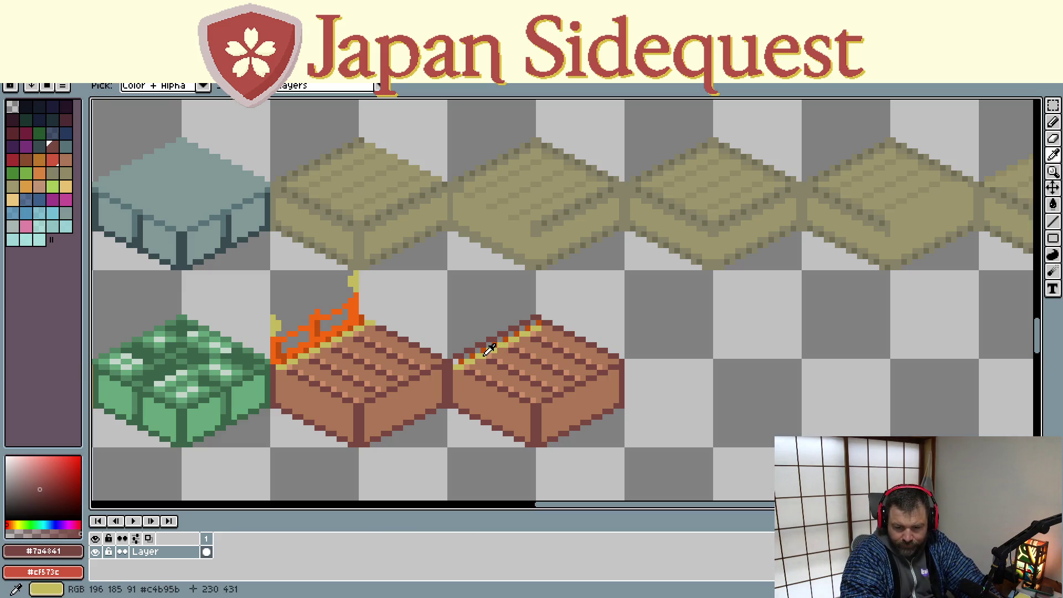
key(d)
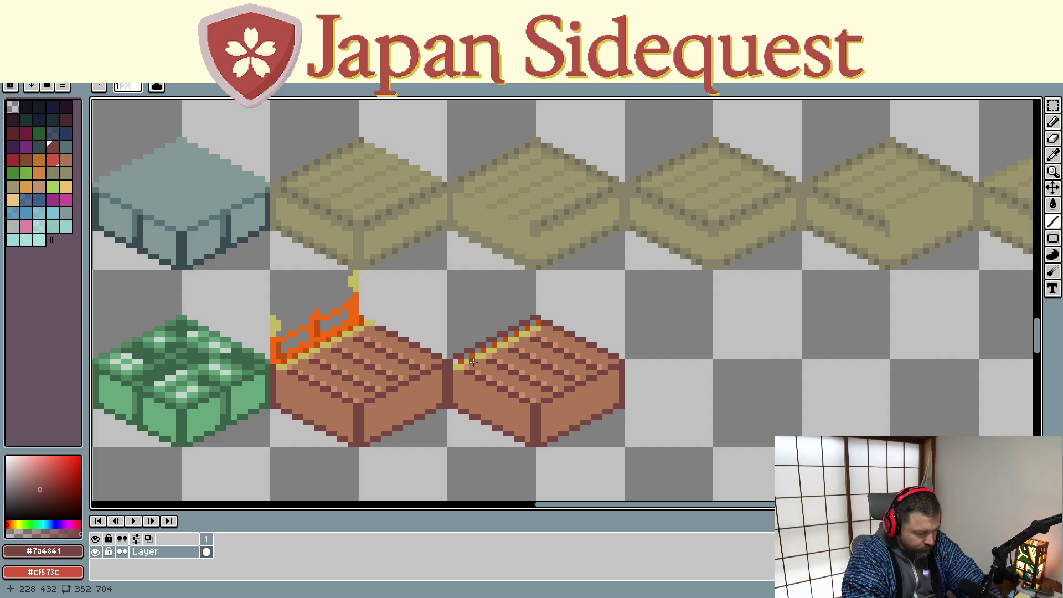
key(f)
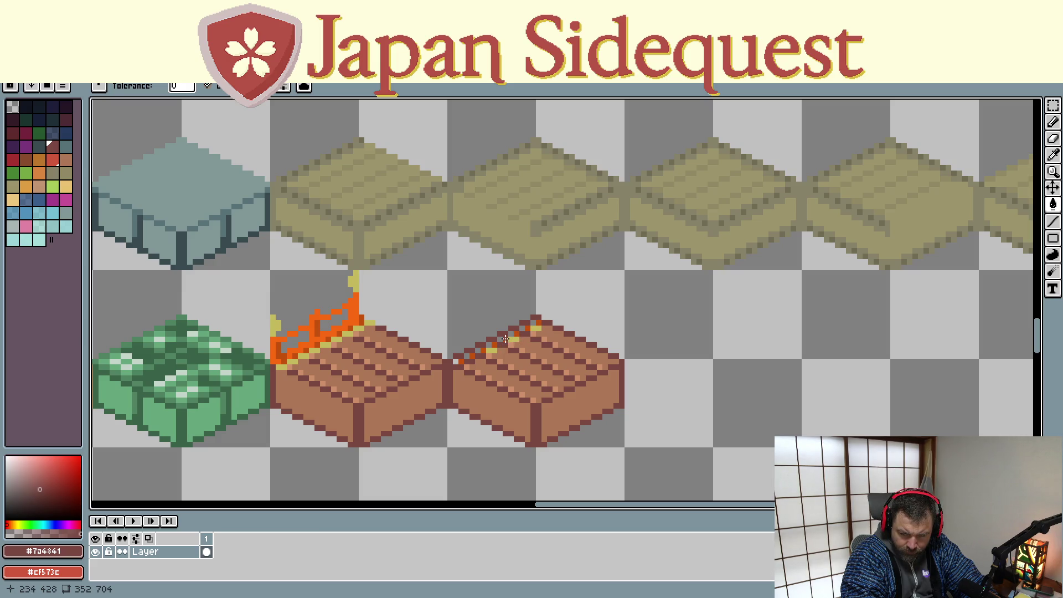
key(comma)
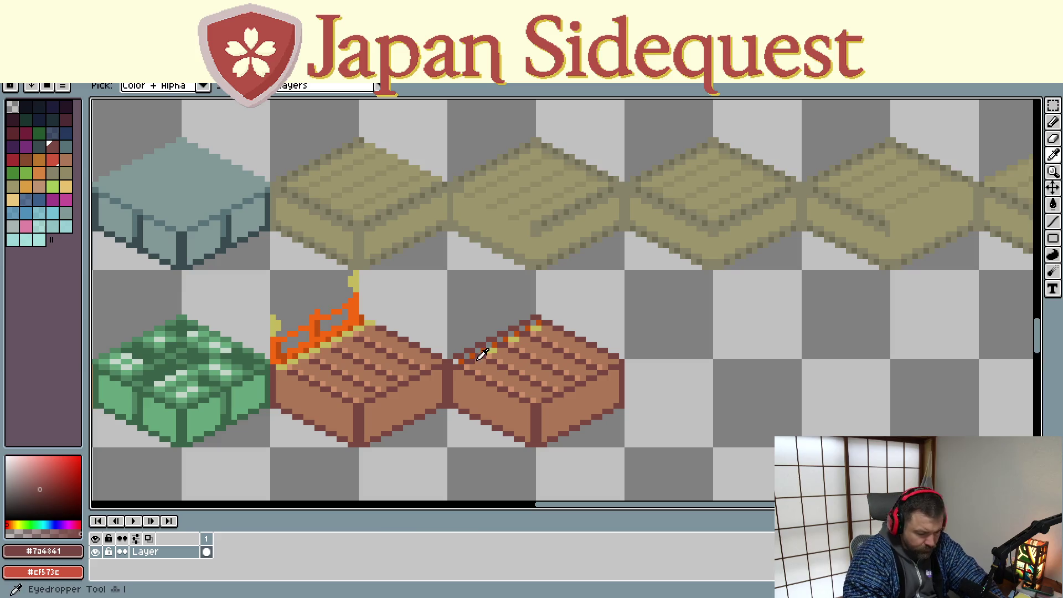
click(476, 363)
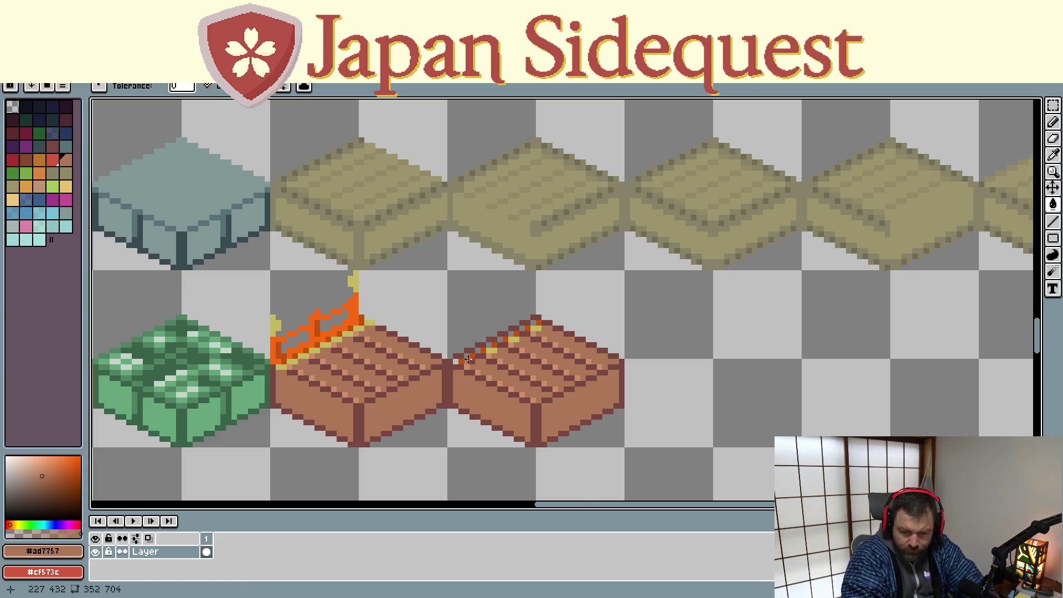
scroll(464, 361, up, 1)
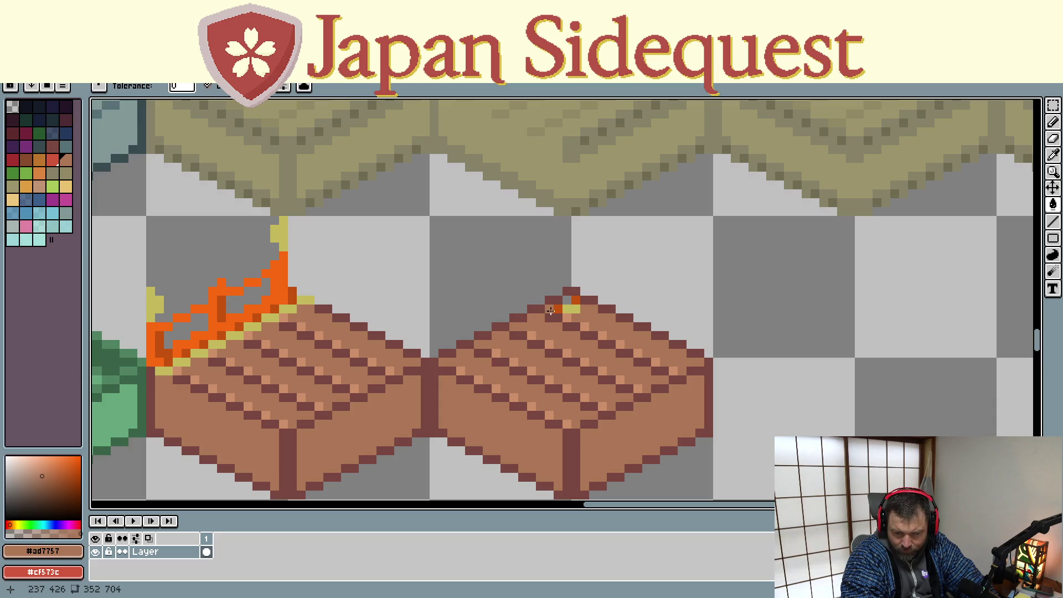
- Paint over the leftover orange and yellow accent pixels in brown and sample the tile's colours
drag(551, 310, 575, 301)
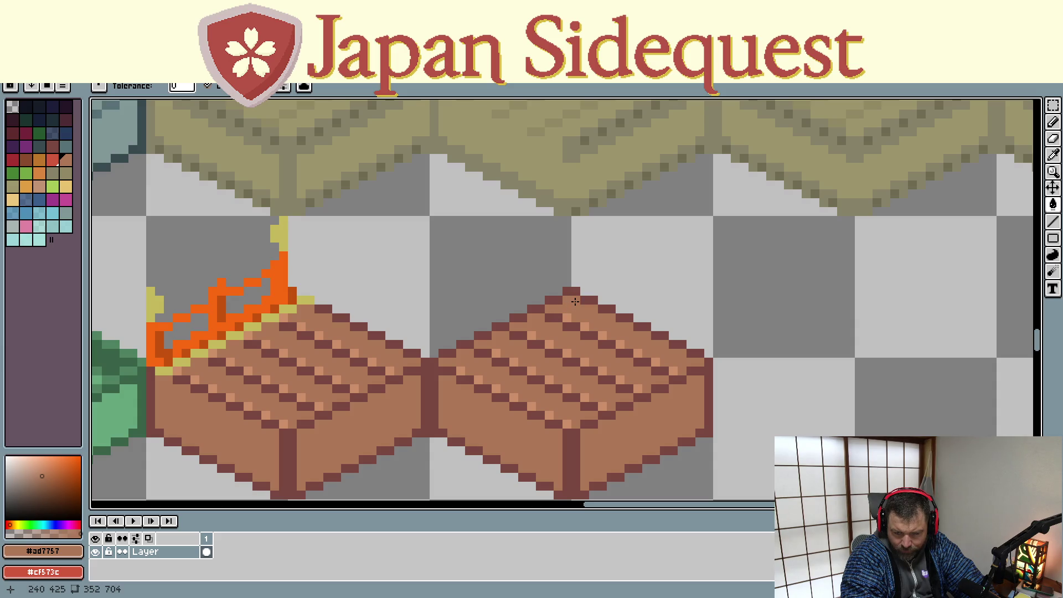
scroll(520, 424, down, 1)
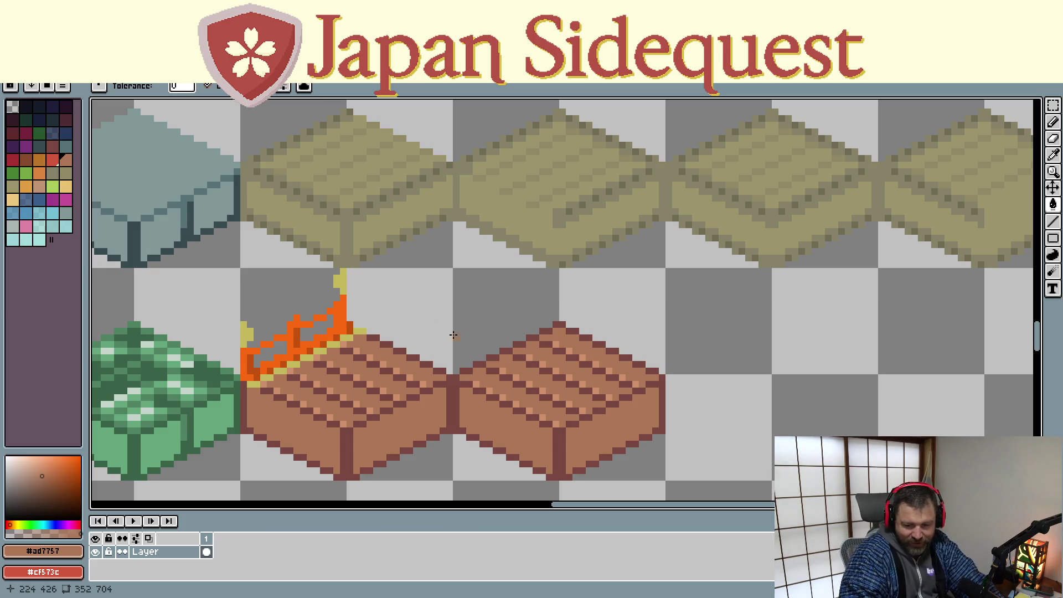
key(i)
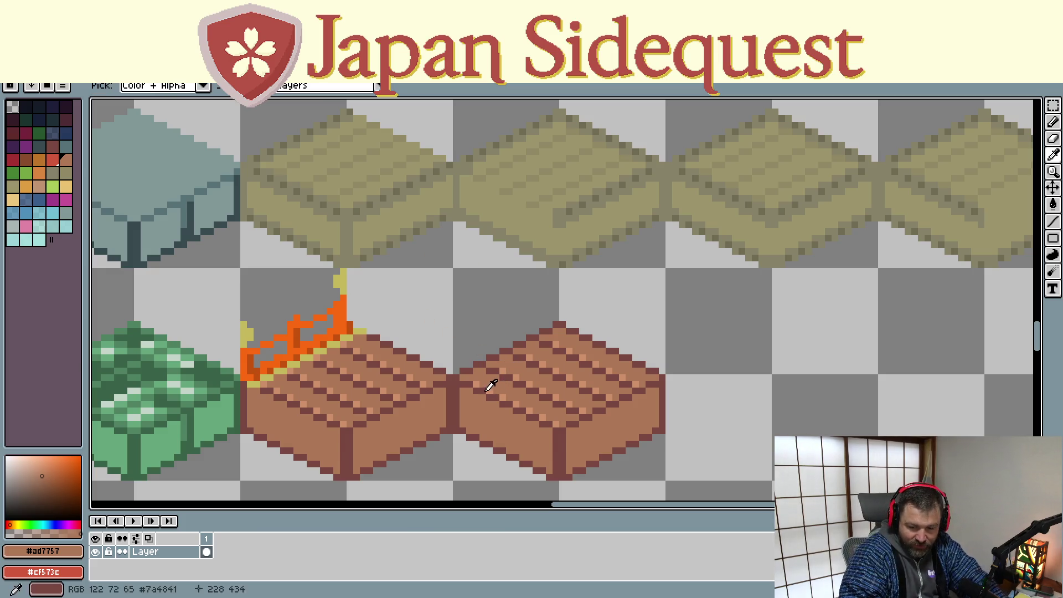
click(480, 379)
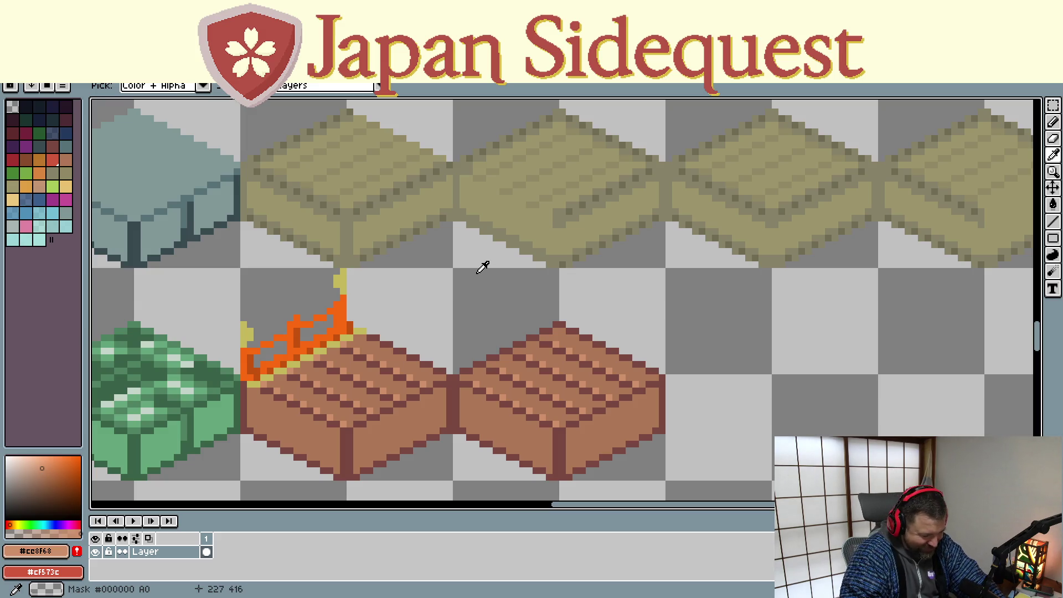
key(b)
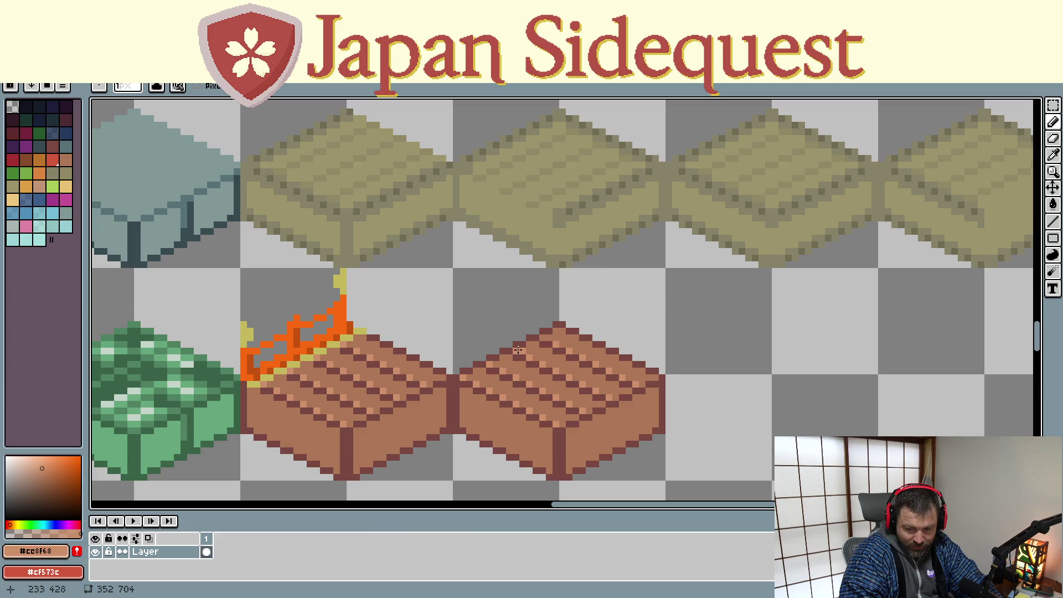
alt+click(532, 350)
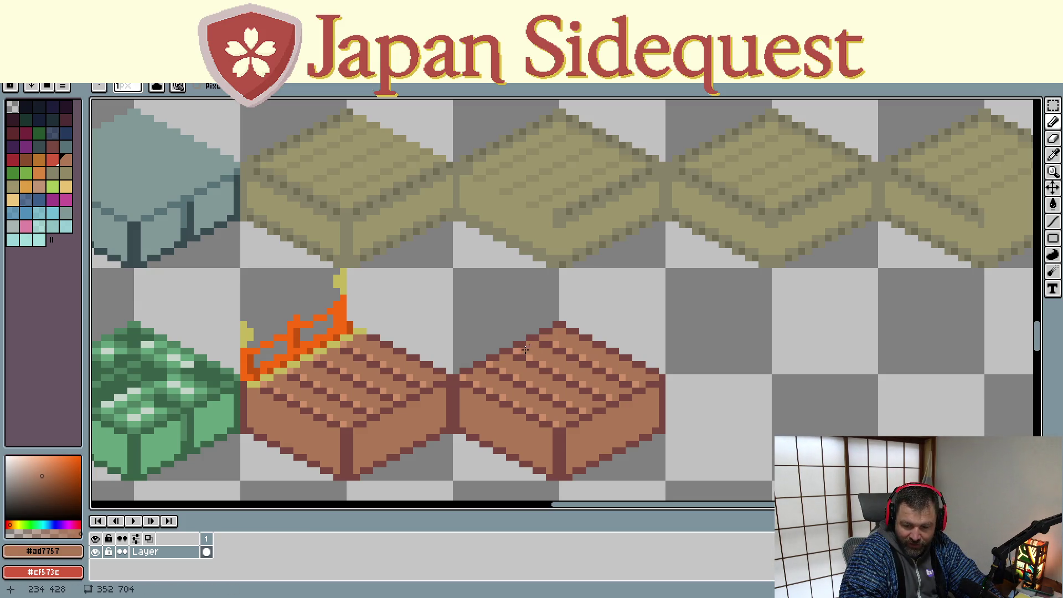
alt+click(557, 335)
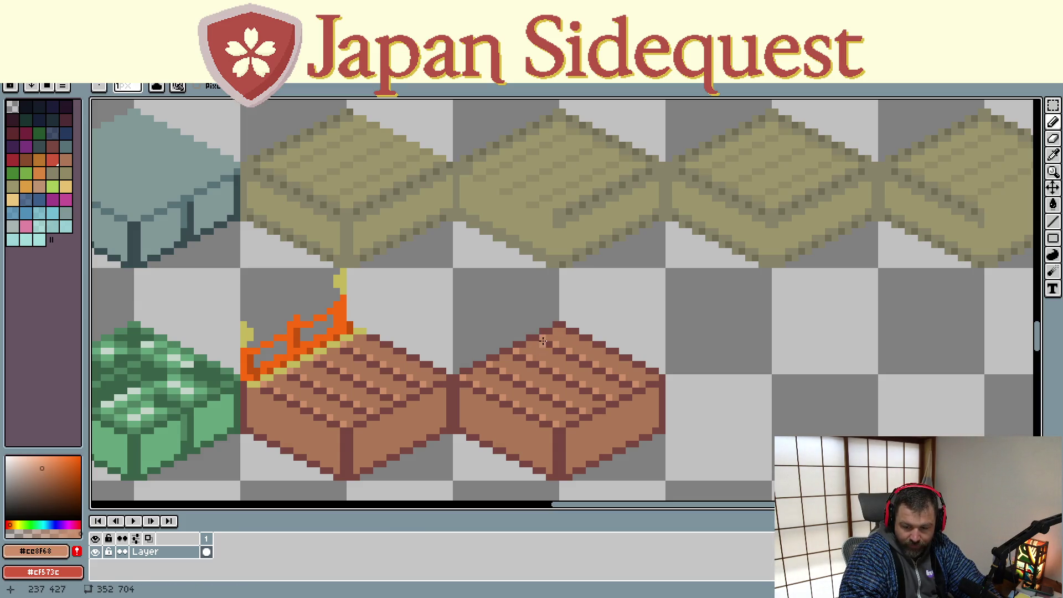
- Select the right tile, try shifting it down-left over its neighbour, and release the selection
drag(548, 356, 534, 286)
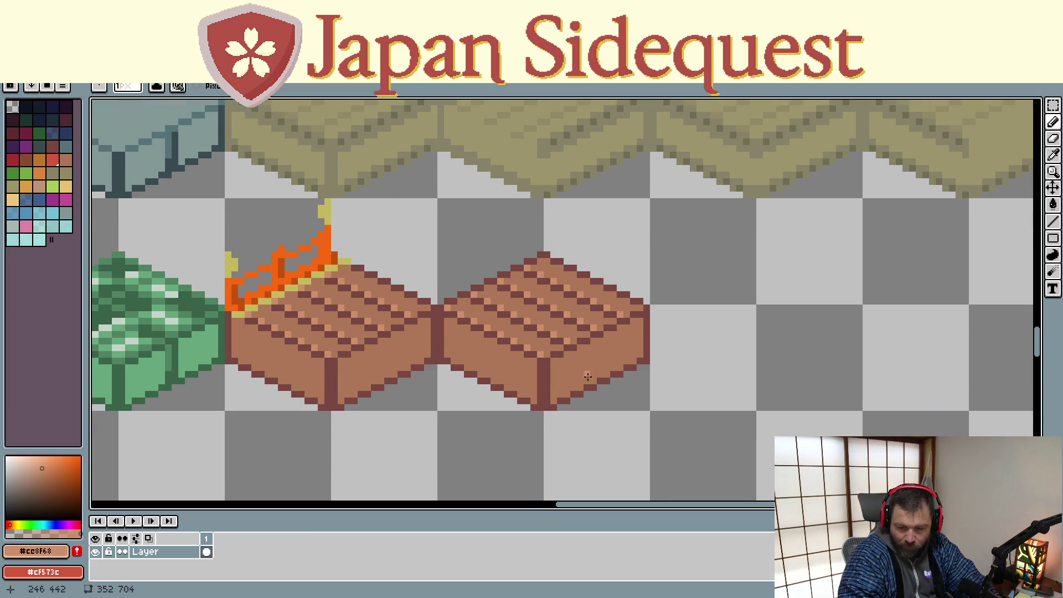
scroll(598, 371, down, 1)
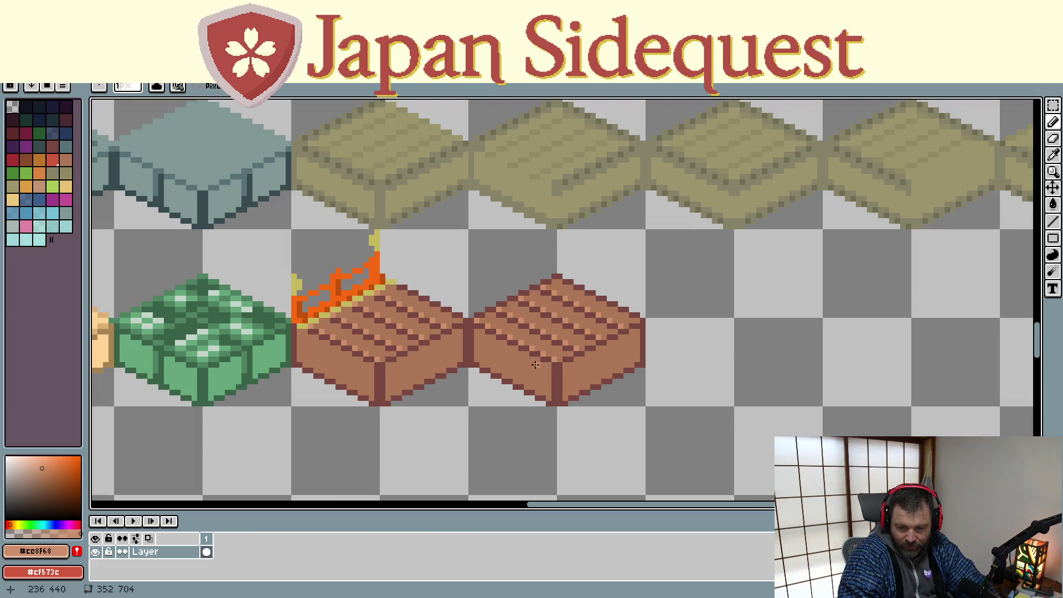
key(b)
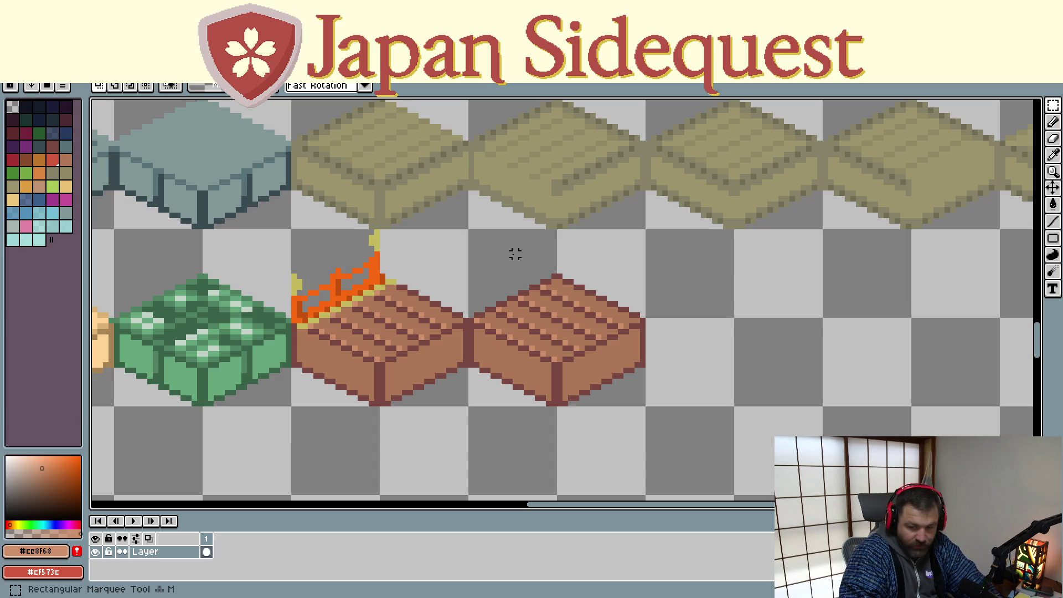
drag(470, 231, 647, 408)
mouse_move(576, 338)
mouse_down()
mouse_move(497, 369)
mouse_move(487, 361)
mouse_move(487, 373)
mouse_move(489, 360)
mouse_move(413, 355)
mouse_move(446, 325)
mouse_move(471, 339)
mouse_up()
key(ctrl+d)
scroll(550, 311, up, 4)
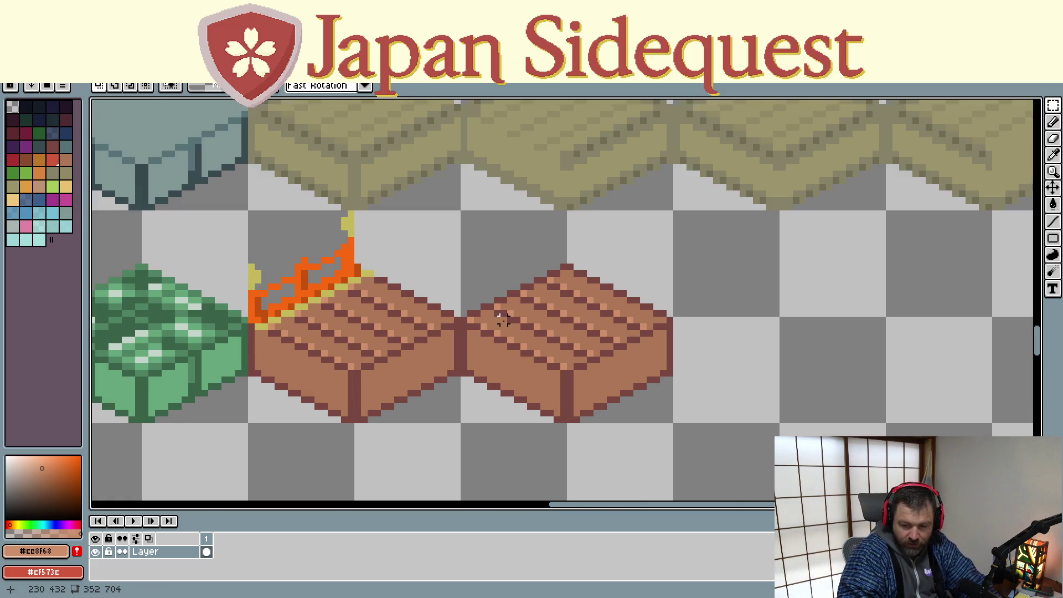
- Paint Bucket fill the three dark edge pixels with the brick base brown
key(i)
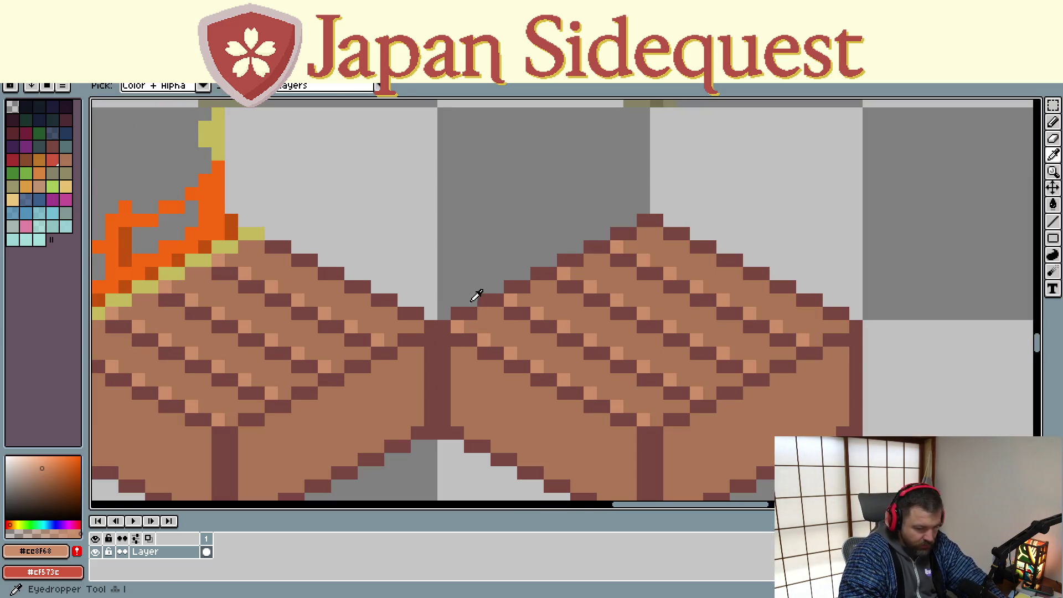
click(501, 316)
key(g)
click(458, 314)
click(516, 287)
click(535, 274)
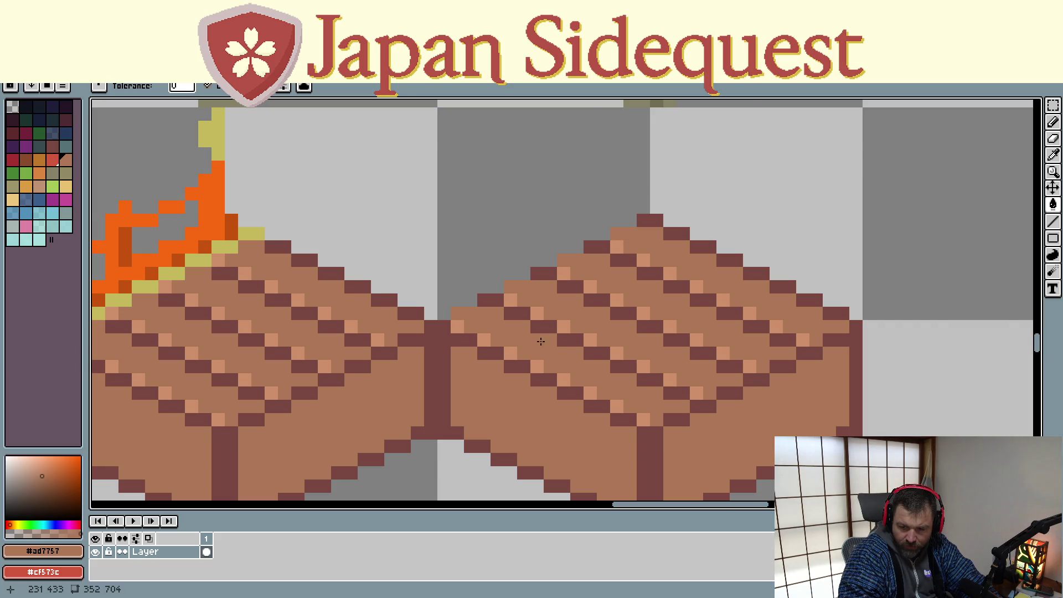
key(minus)
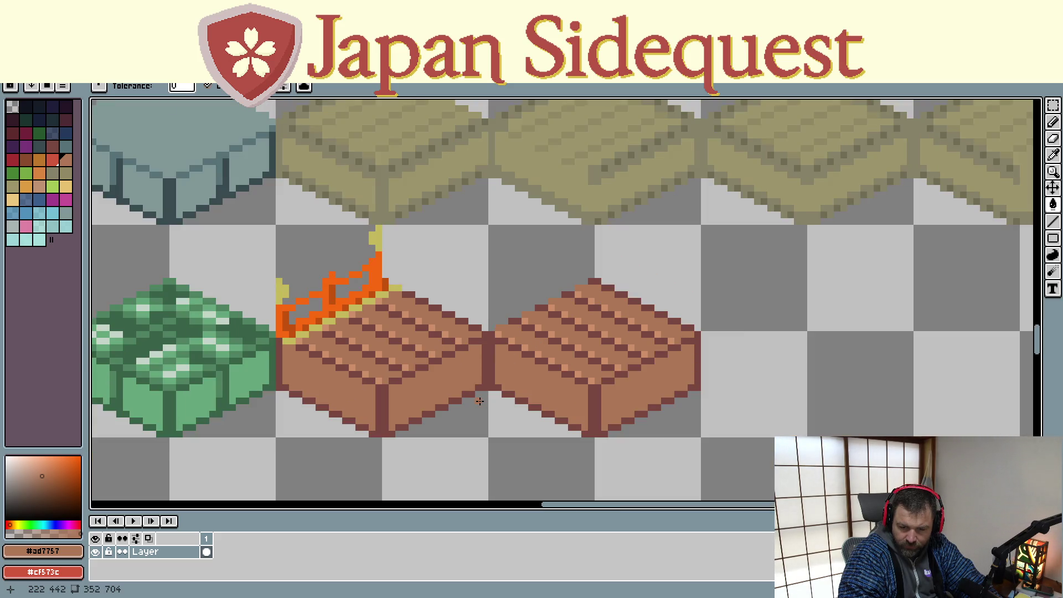
- Try moving the selected right tile down-left, then undo it and deselect
key(m)
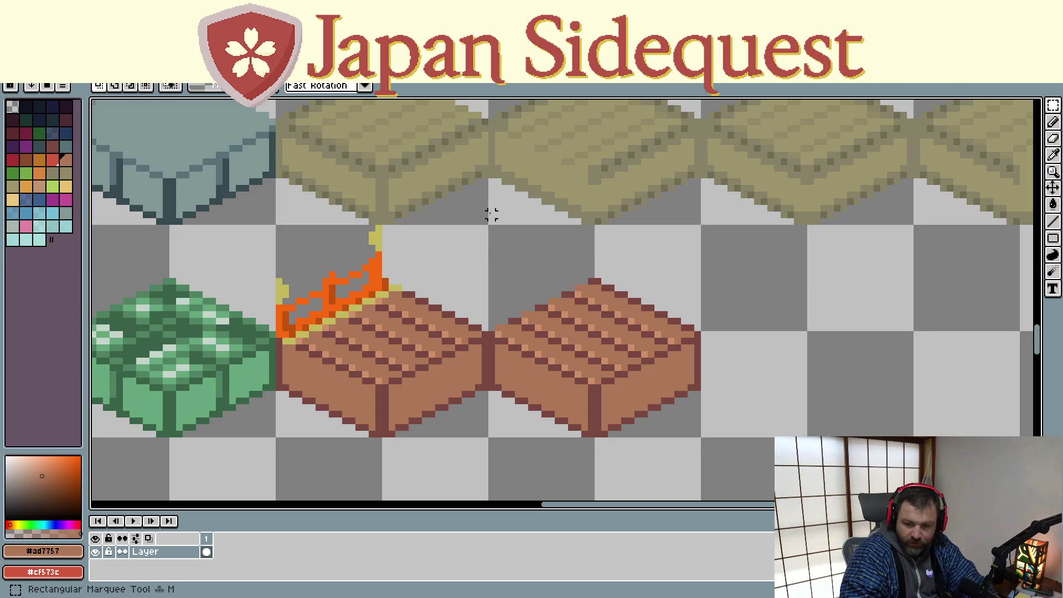
mouse_move(495, 231)
mouse_down()
mouse_move(509, 266)
mouse_move(579, 349)
mouse_move(701, 440)
mouse_up()
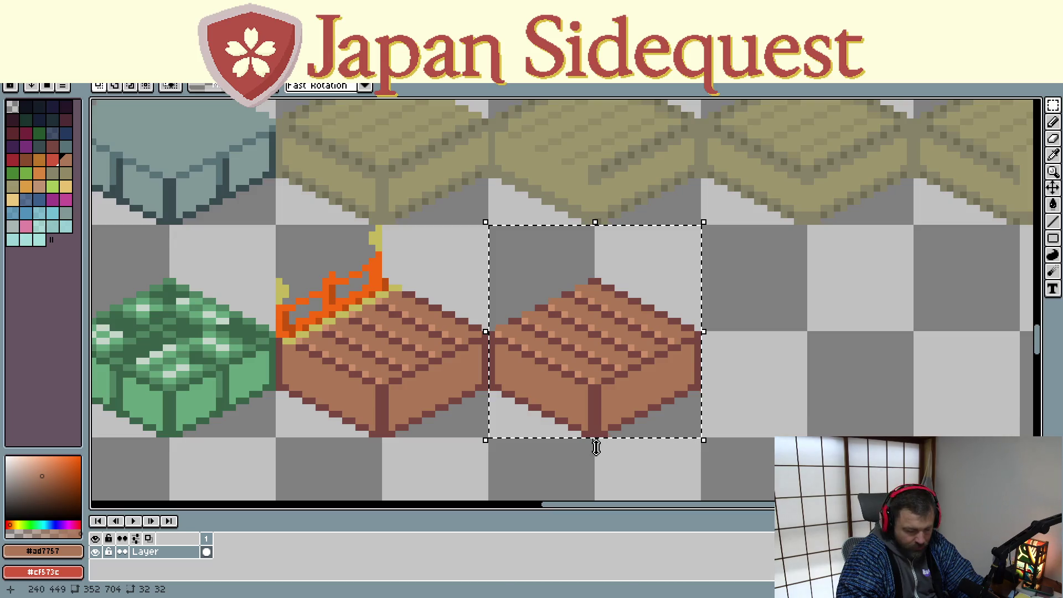
mouse_move(567, 380)
mouse_down()
mouse_move(496, 439)
mouse_move(460, 439)
mouse_move(459, 427)
mouse_up()
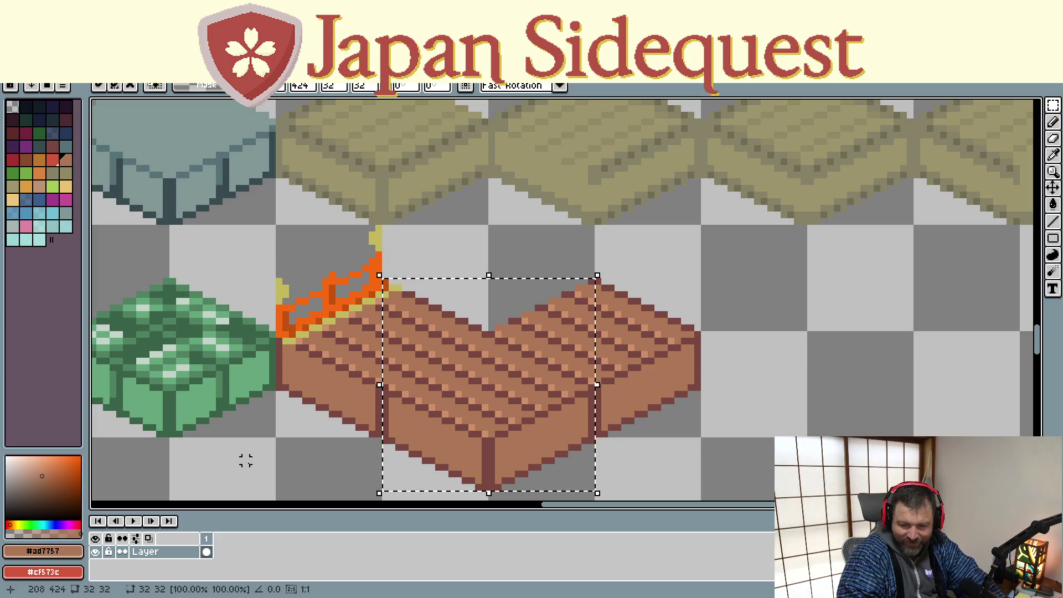
key(ctrl+d)
key(ctrl+z)
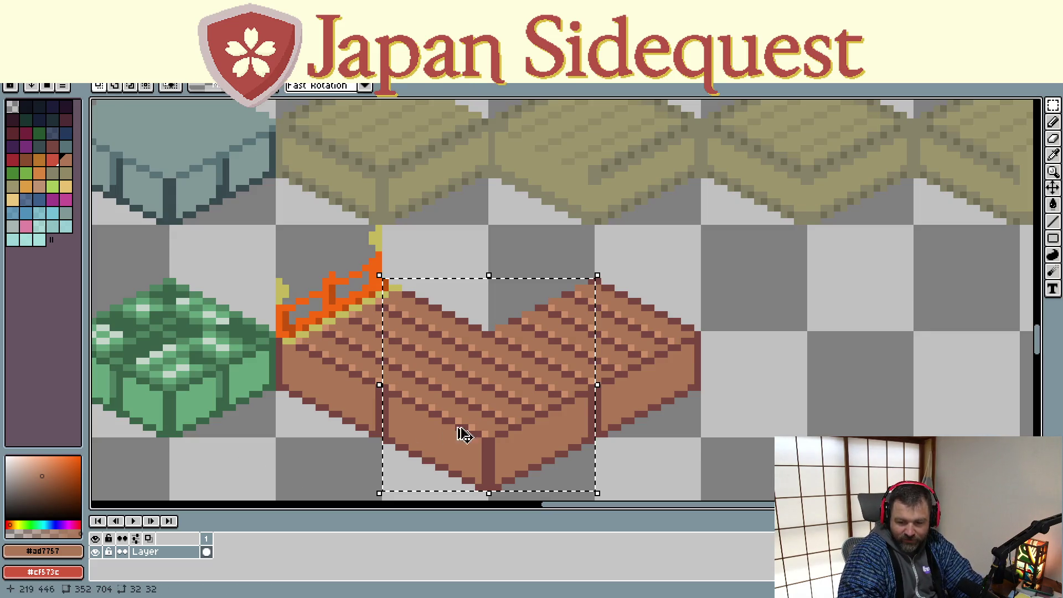
key(ctrl+z)
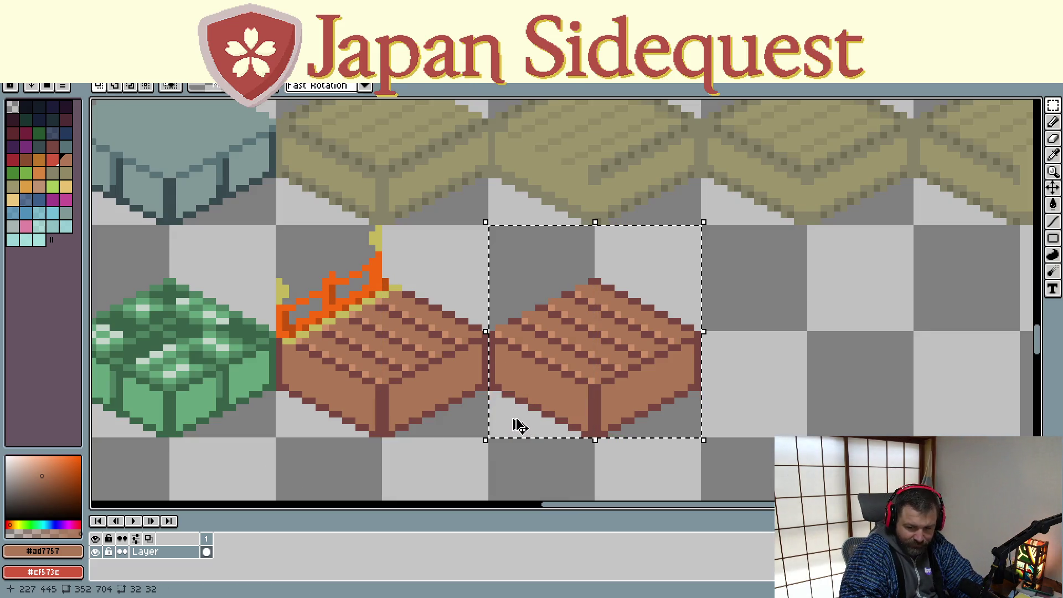
key(ctrl+d)
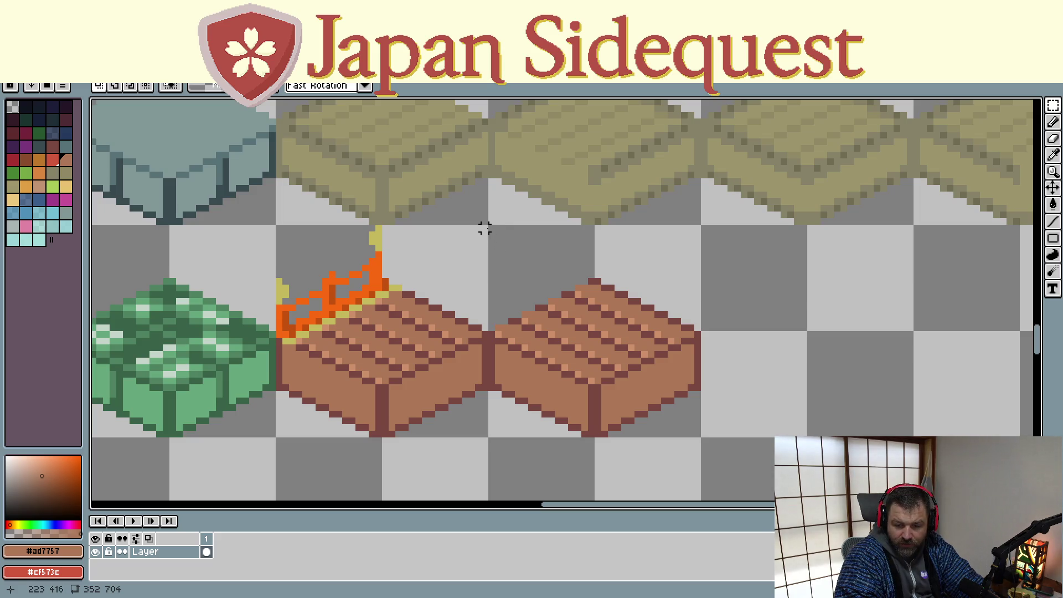
- Ctrl+drag the selected plank tile one space right to create the third tile
mouse_move(487, 226)
mouse_down()
mouse_move(657, 441)
mouse_move(700, 441)
mouse_up()
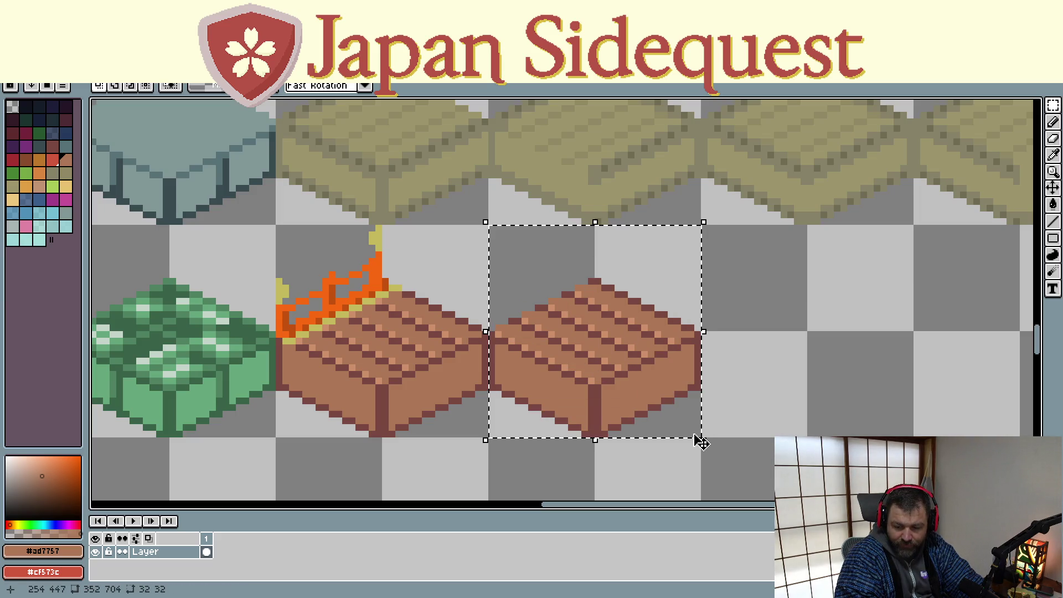
mouse_move(636, 423)
mouse_down()
mouse_move(707, 393)
mouse_move(855, 390)
mouse_move(657, 402)
mouse_move(629, 381)
mouse_up()
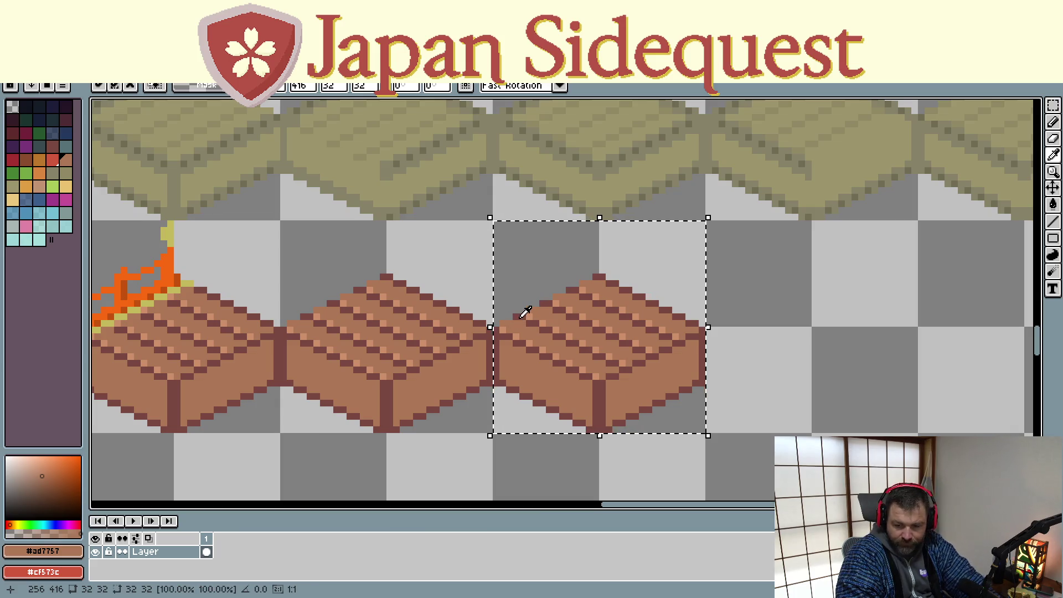
click(525, 311)
key(b)
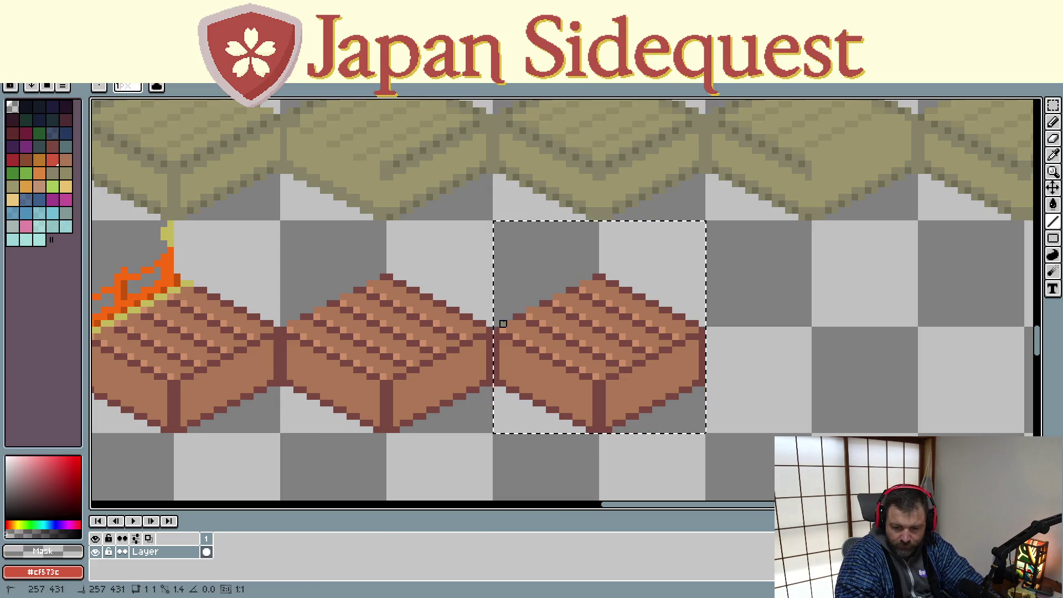
- Sample the dark brown outline colour and return to the Pencil
key(Escape)
key(i)
click(518, 316)
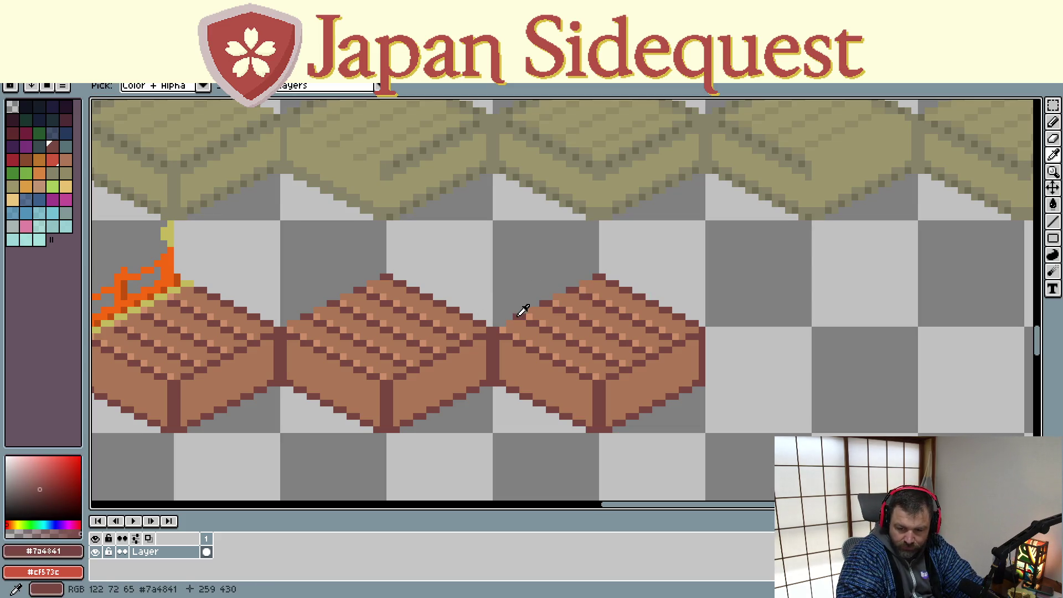
key(b)
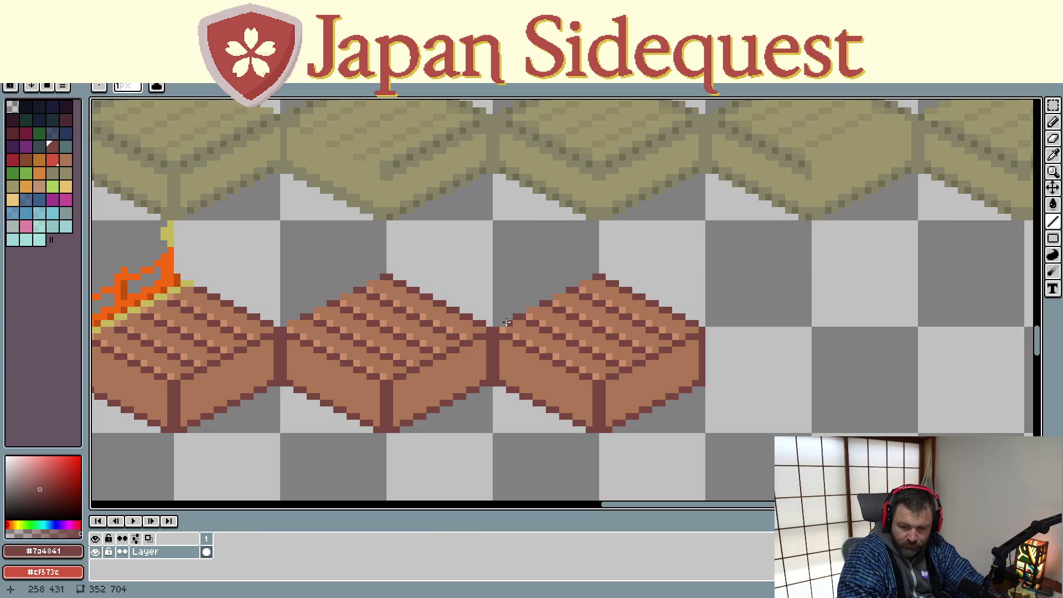
key(shift)
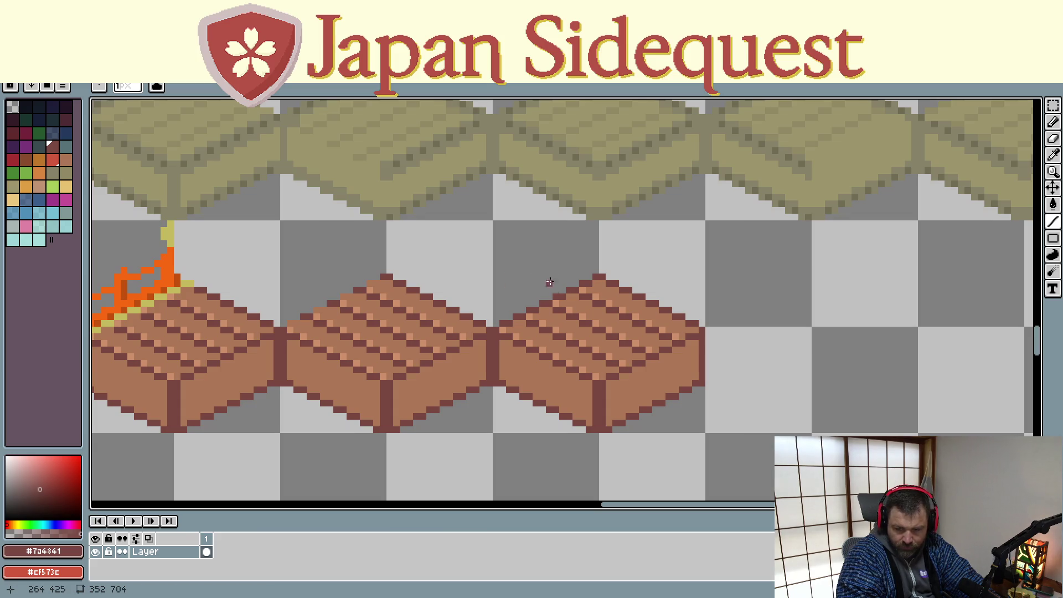
scroll(481, 256, left, 3)
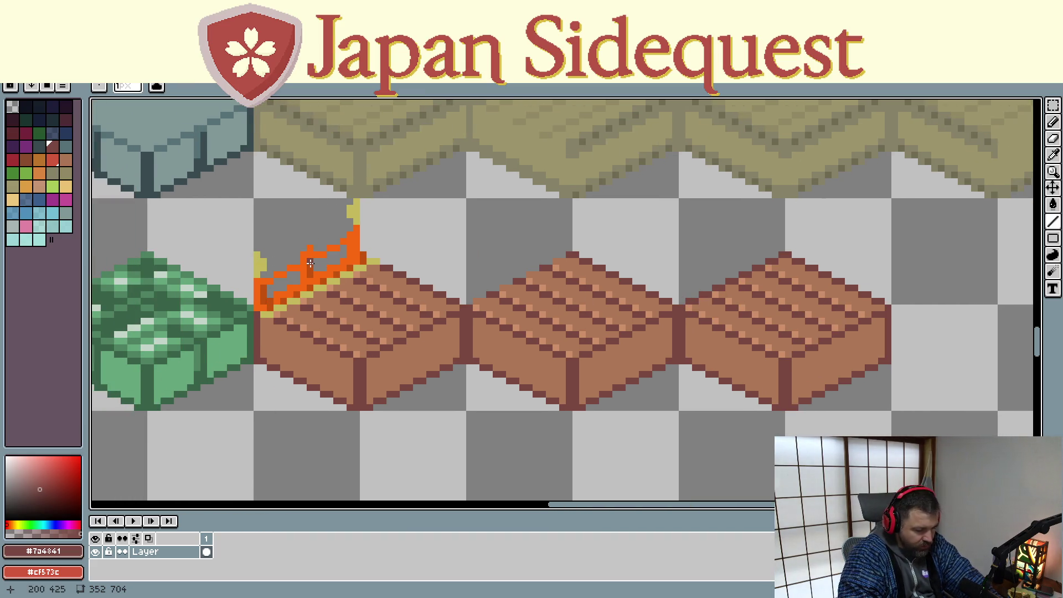
- Sample the railing orange and draw a line along the third tile's front-right top edge
alt+click(307, 276)
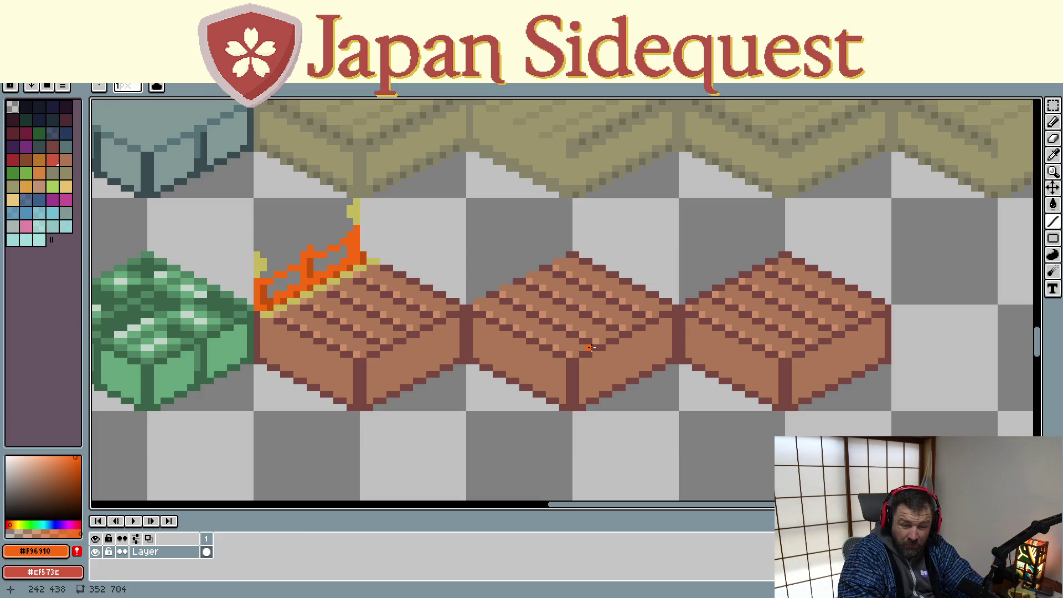
drag(590, 347, 394, 301)
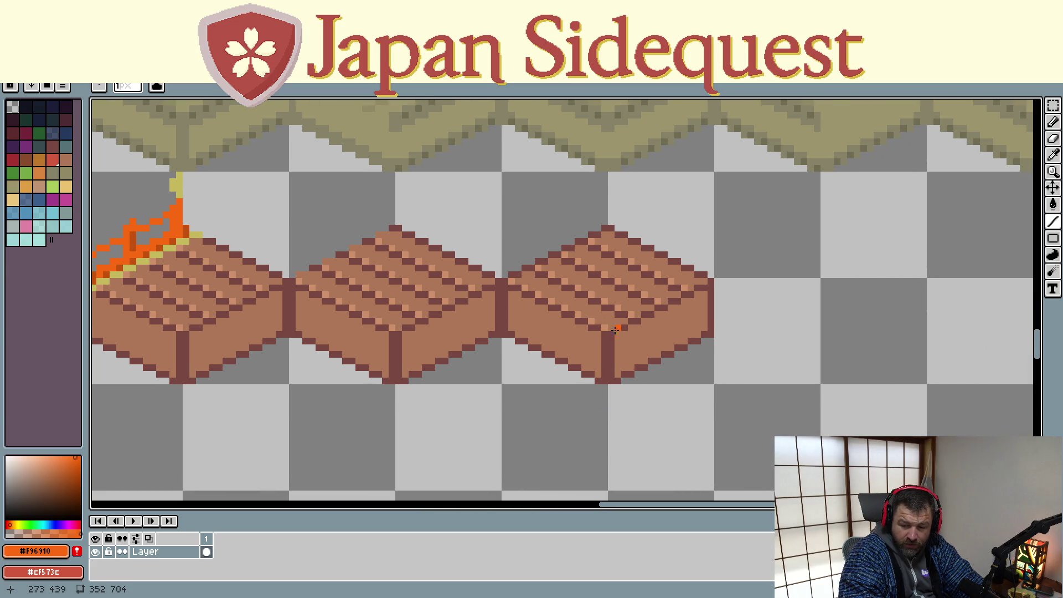
drag(611, 333, 711, 281)
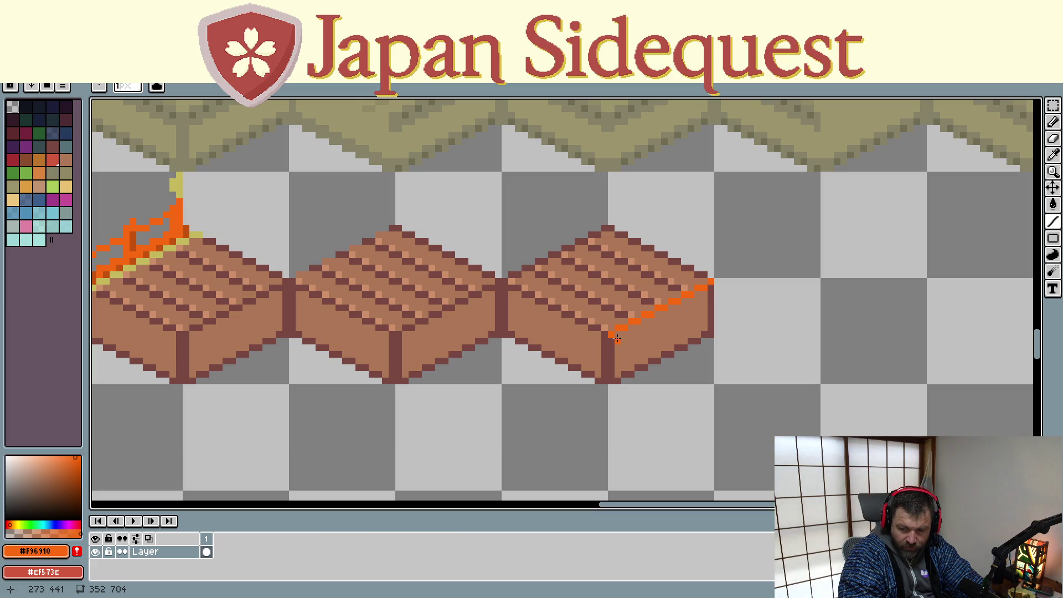
drag(618, 335, 717, 287)
click(611, 340)
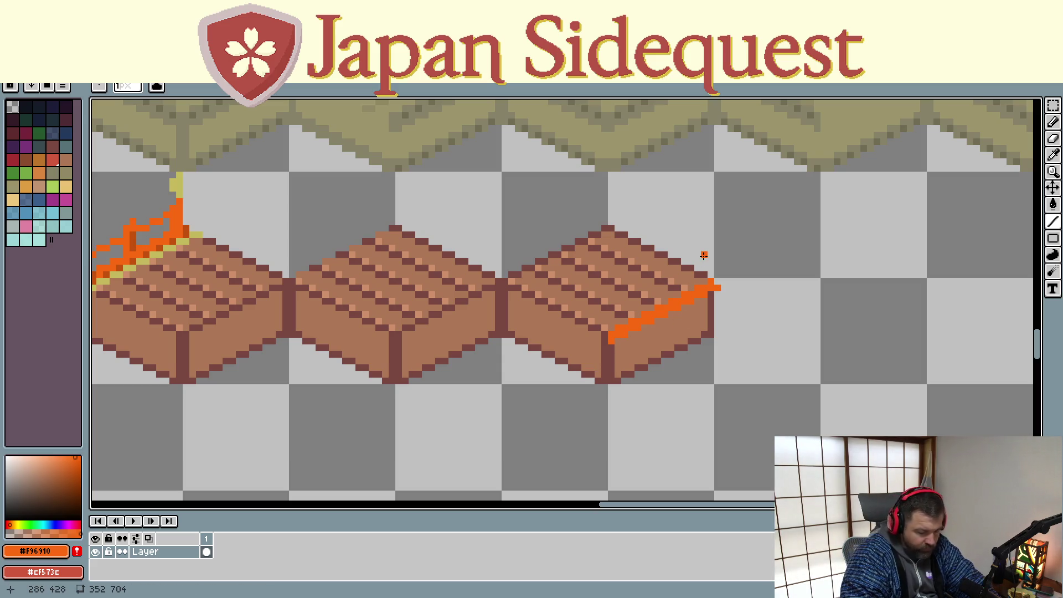
- Erase the stray orange pixel past the end of the rail line
click(718, 286)
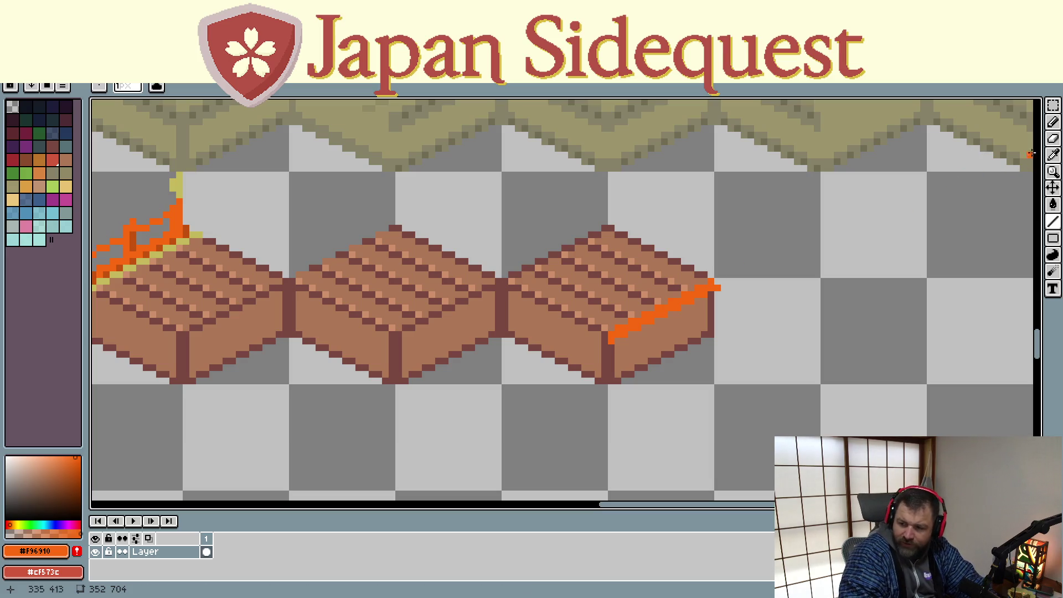
click(1052, 140)
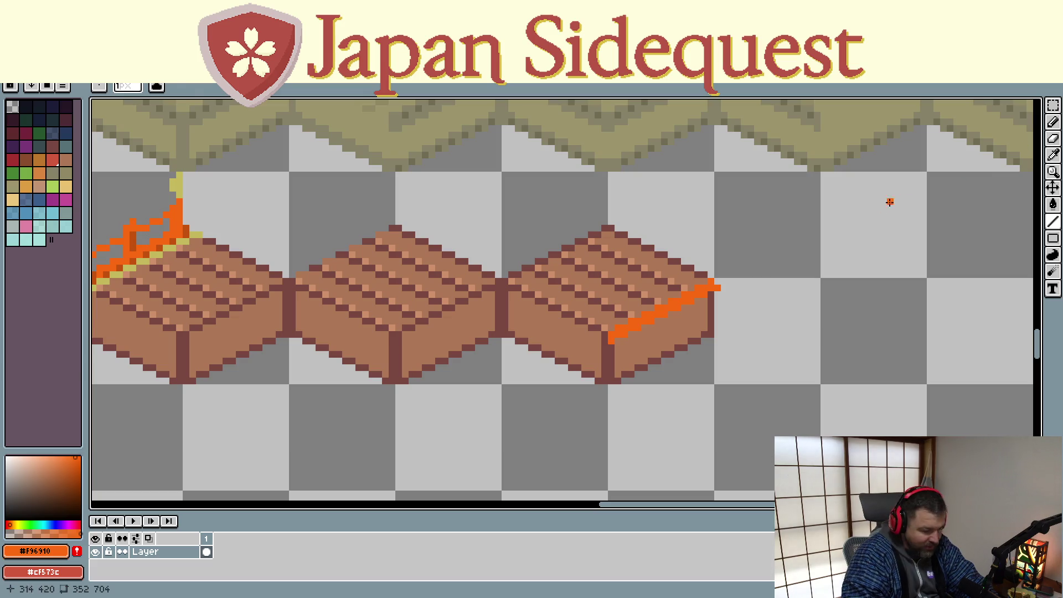
click(717, 287)
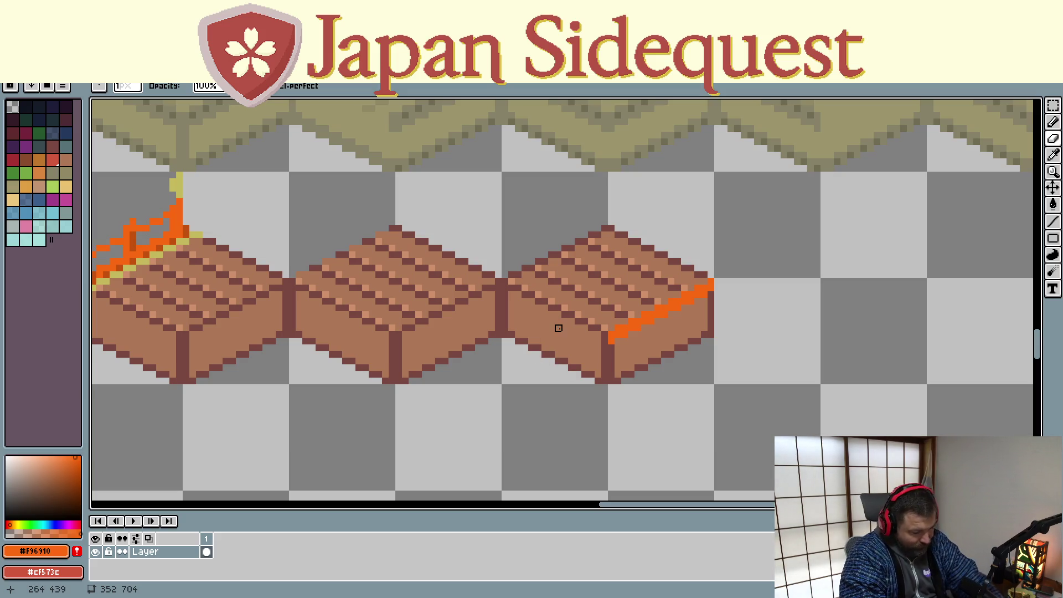
- Draw a darker orange #c5520c shading line under the third tile's rail
key(i)
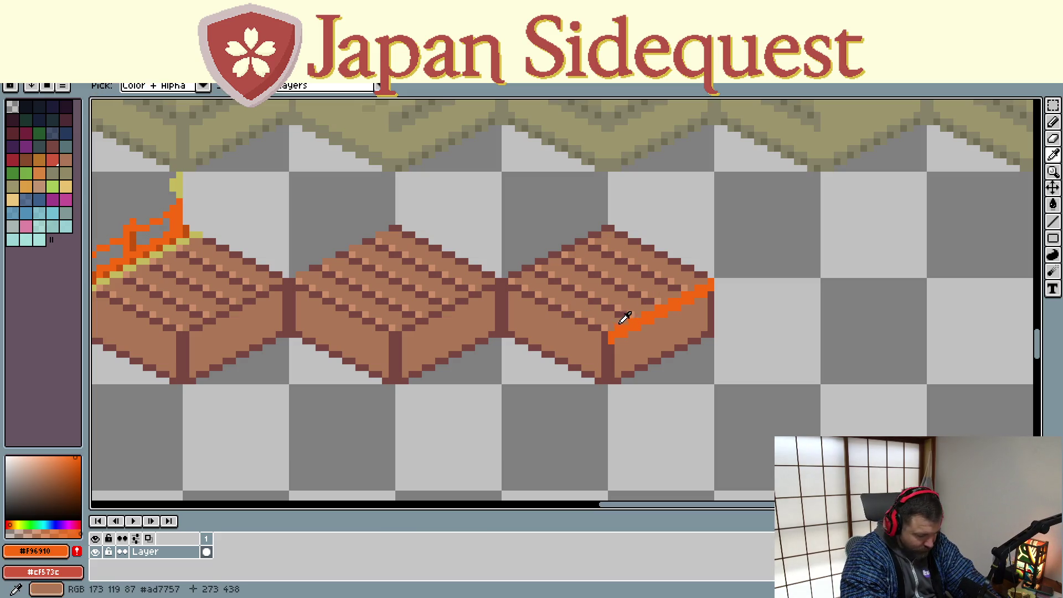
key(l)
mouse_move(614, 319)
mouse_down()
mouse_move(642, 306)
mouse_move(631, 314)
mouse_up()
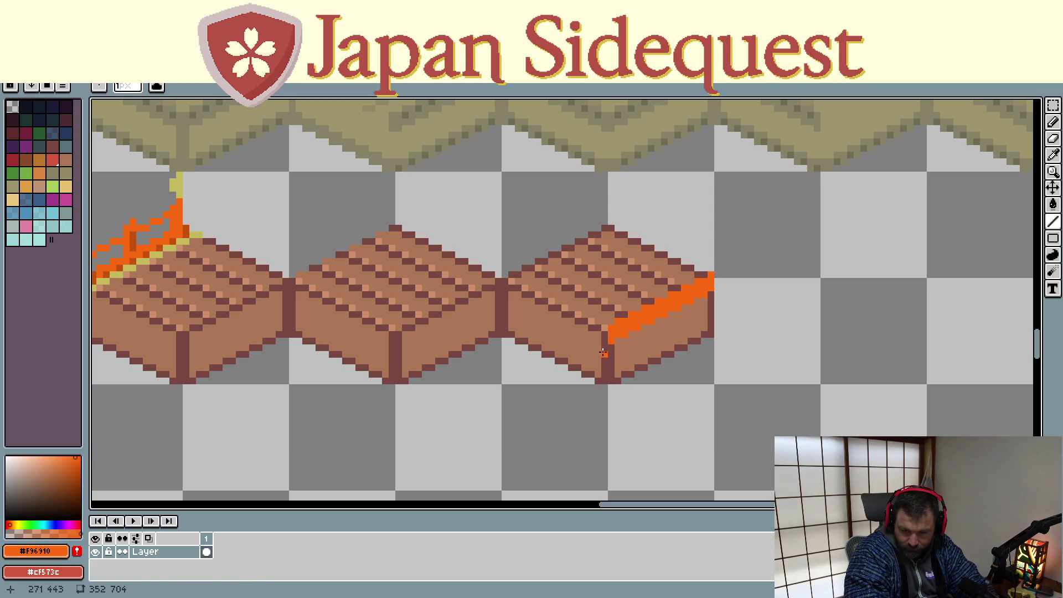
key(i)
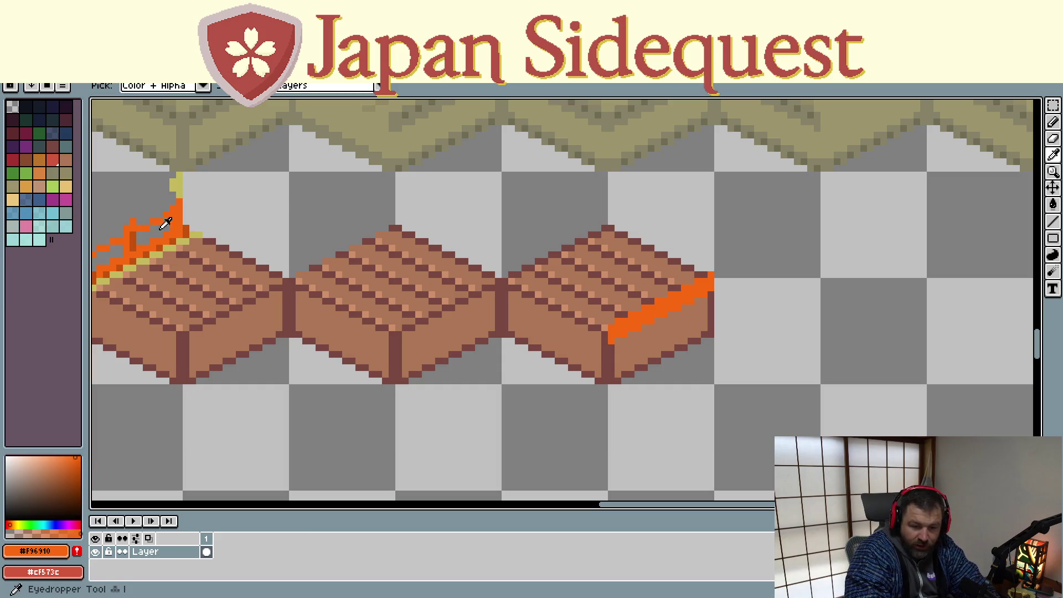
click(180, 234)
key(l)
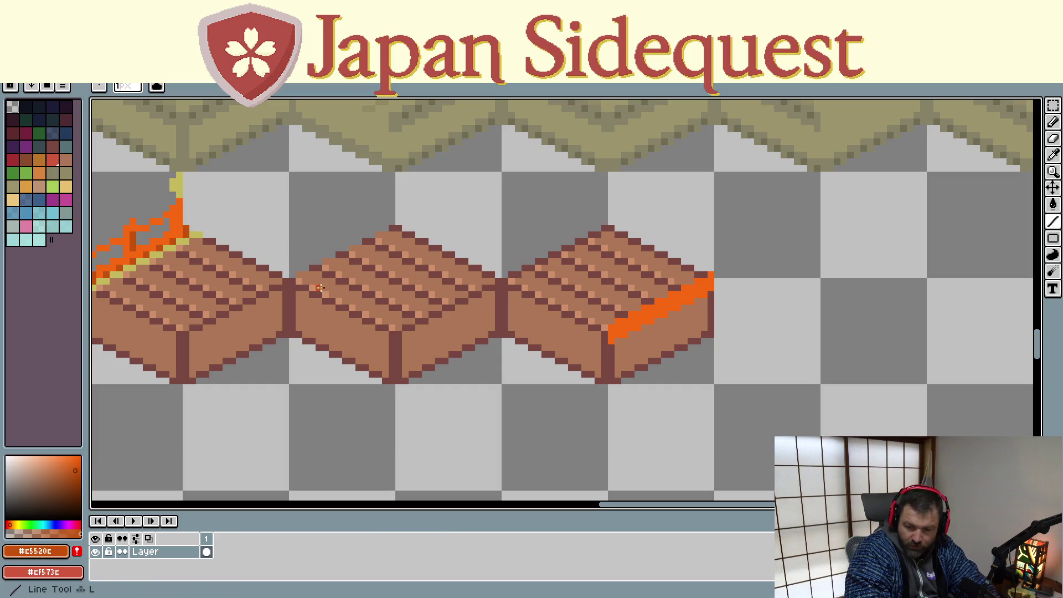
drag(611, 335, 711, 281)
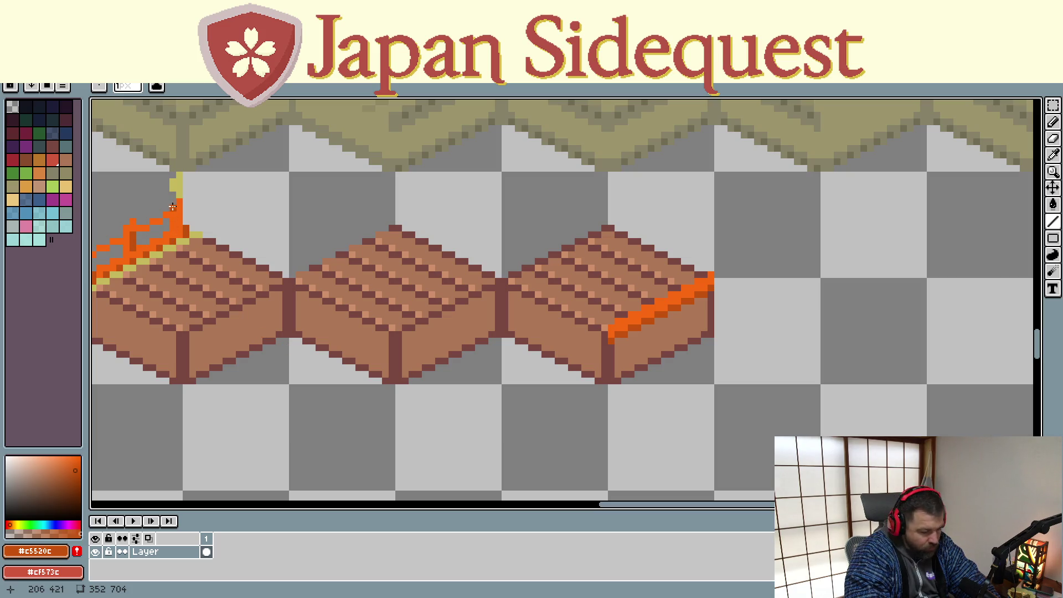
- Re-pick the bright orange #f96910 and redraw the rail line up to its upper end
key(i)
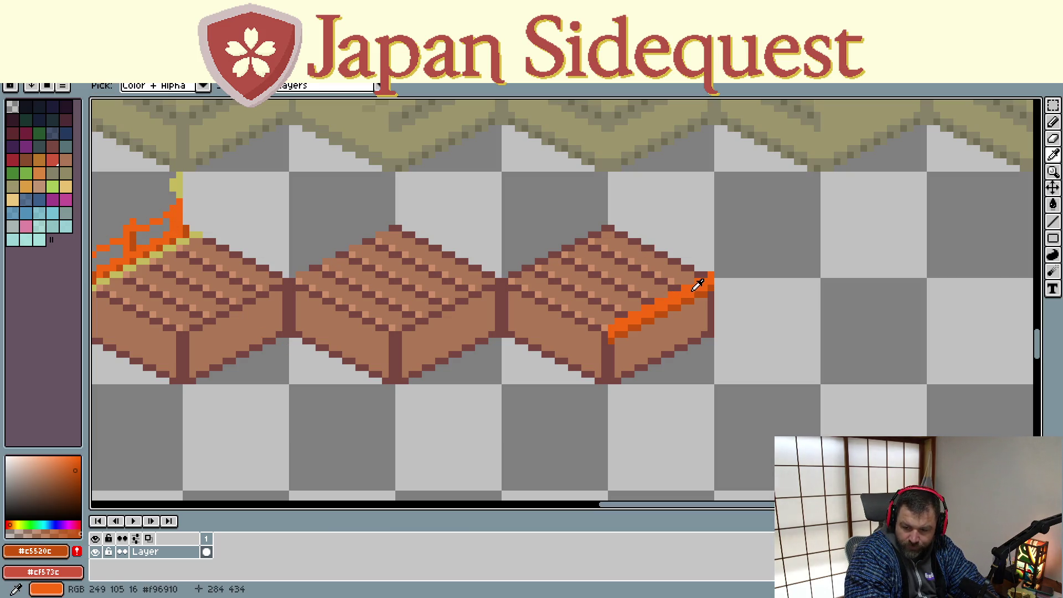
click(693, 287)
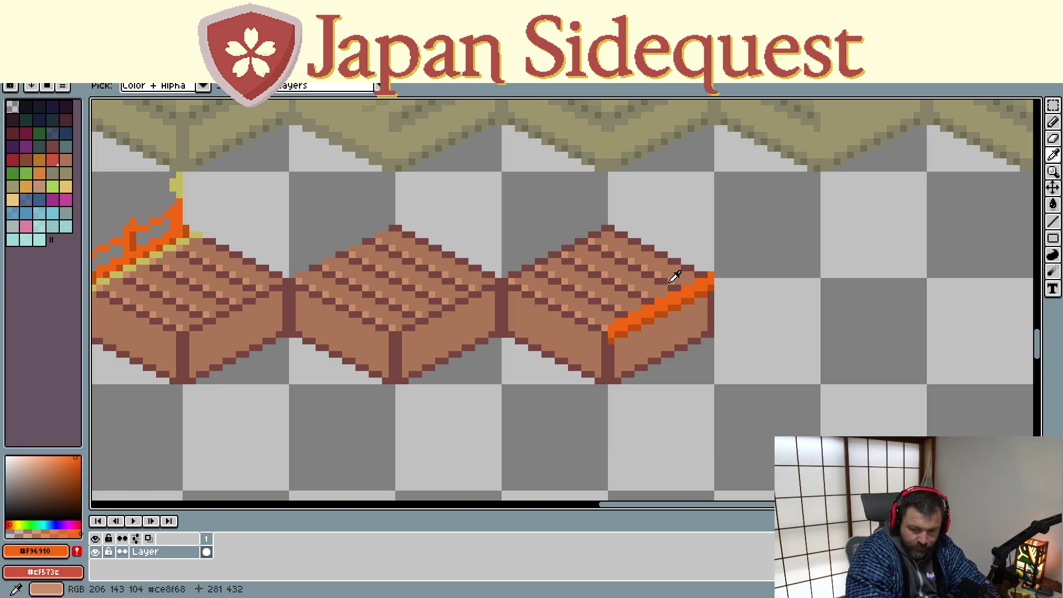
key(l)
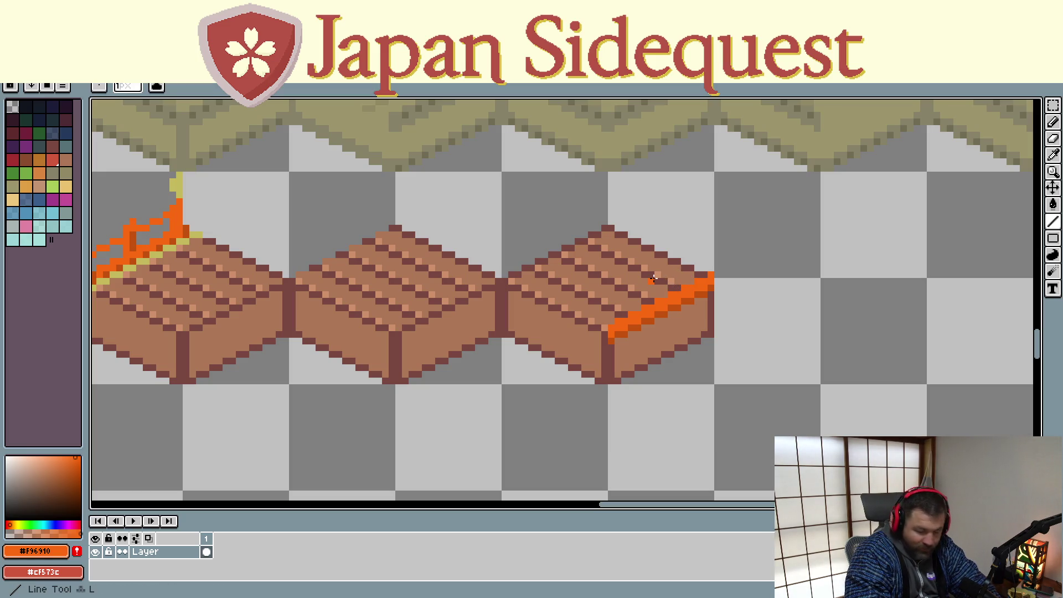
drag(616, 324, 723, 275)
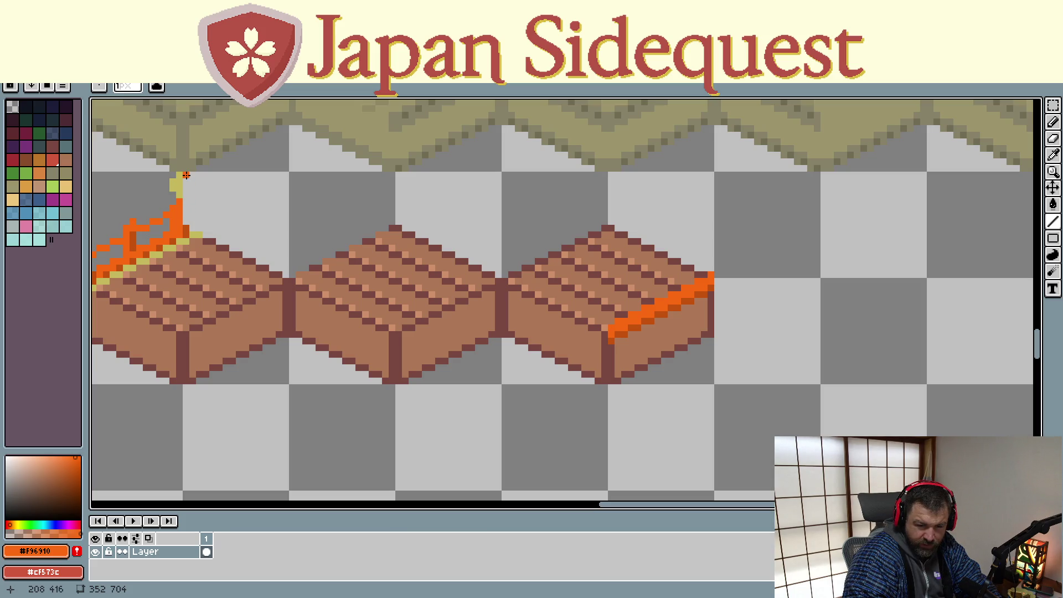
- Raise a vertical orange post at the rail's right corner and paint its top yellow
key(l)
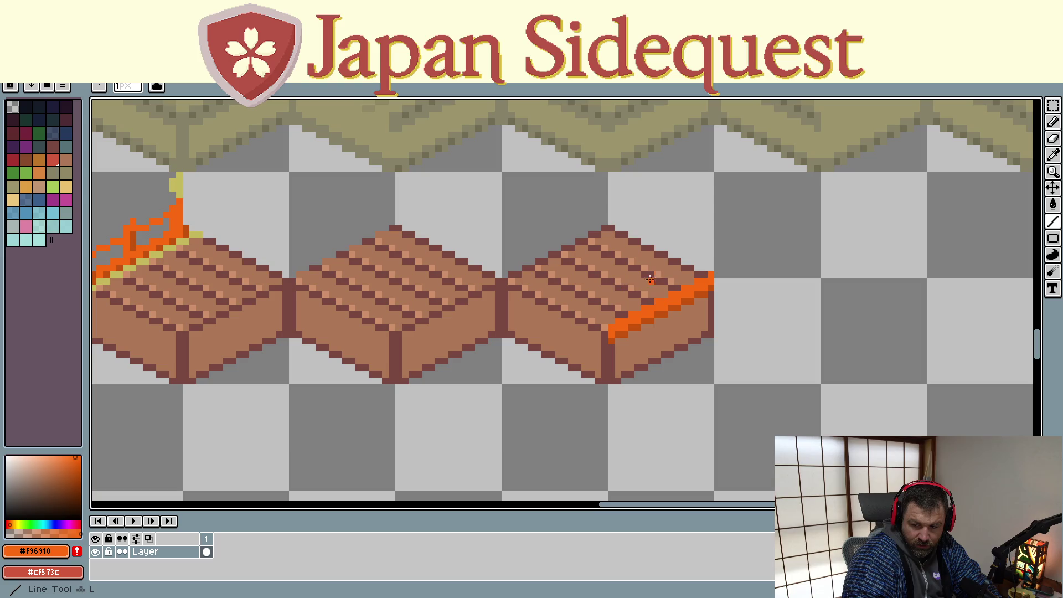
drag(711, 274, 710, 224)
click(707, 222)
click(704, 232)
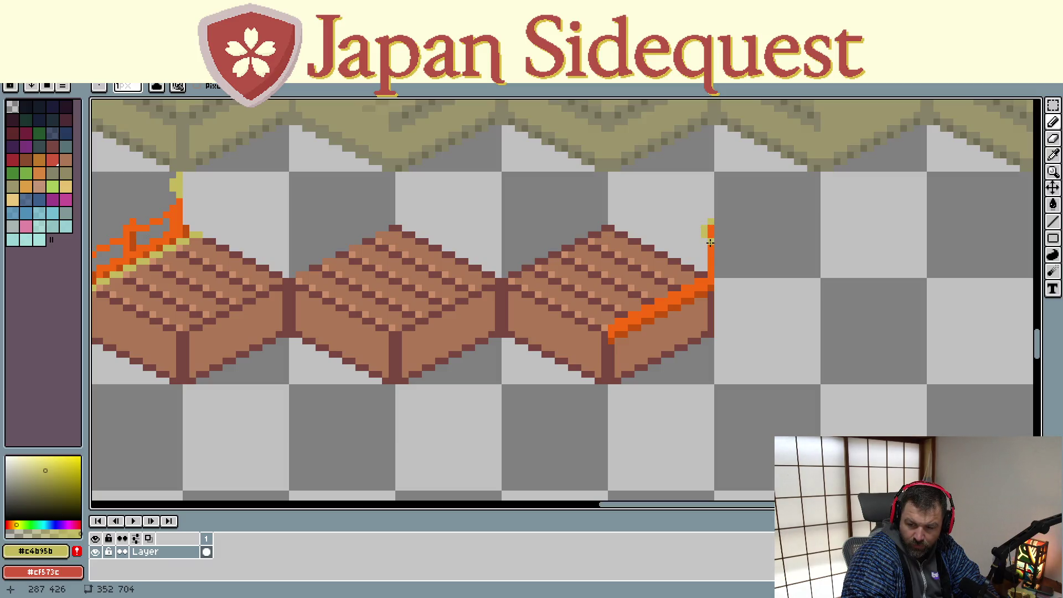
drag(710, 238, 710, 224)
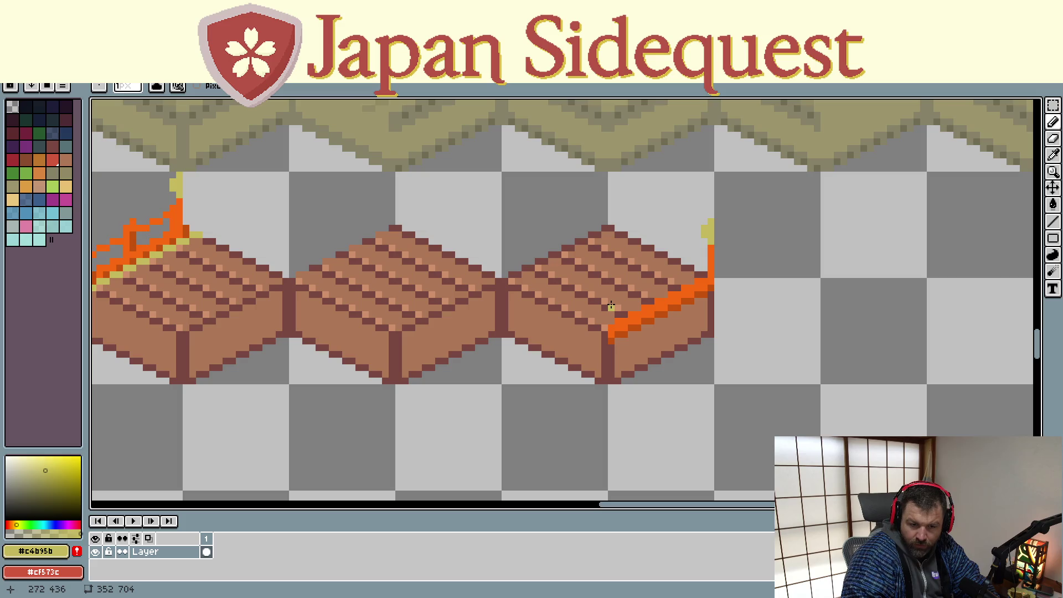
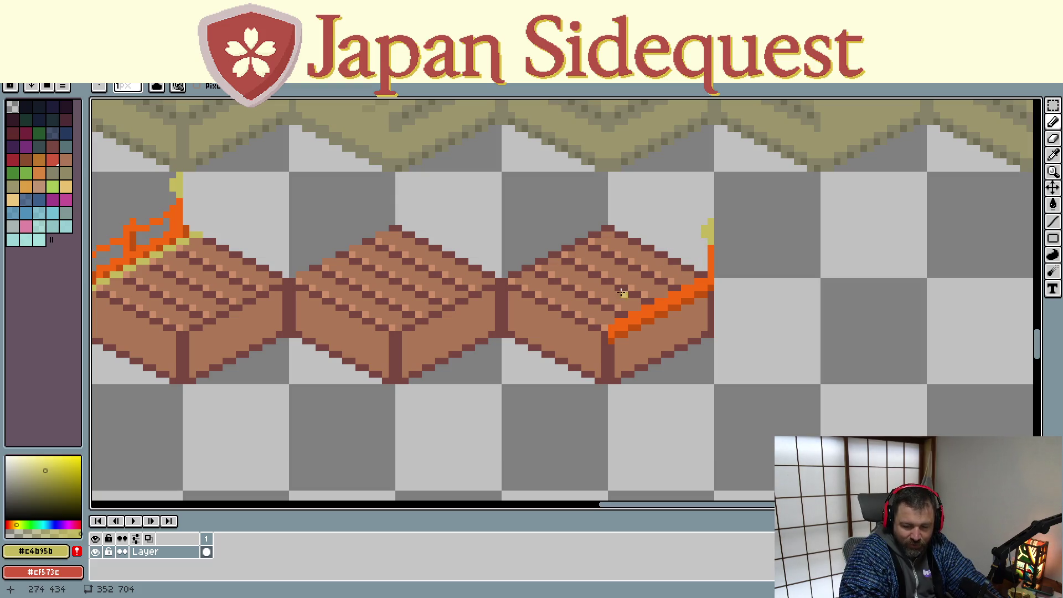
- Sample the railing orange and draw an orange post at the right crate's front corner
key(i)
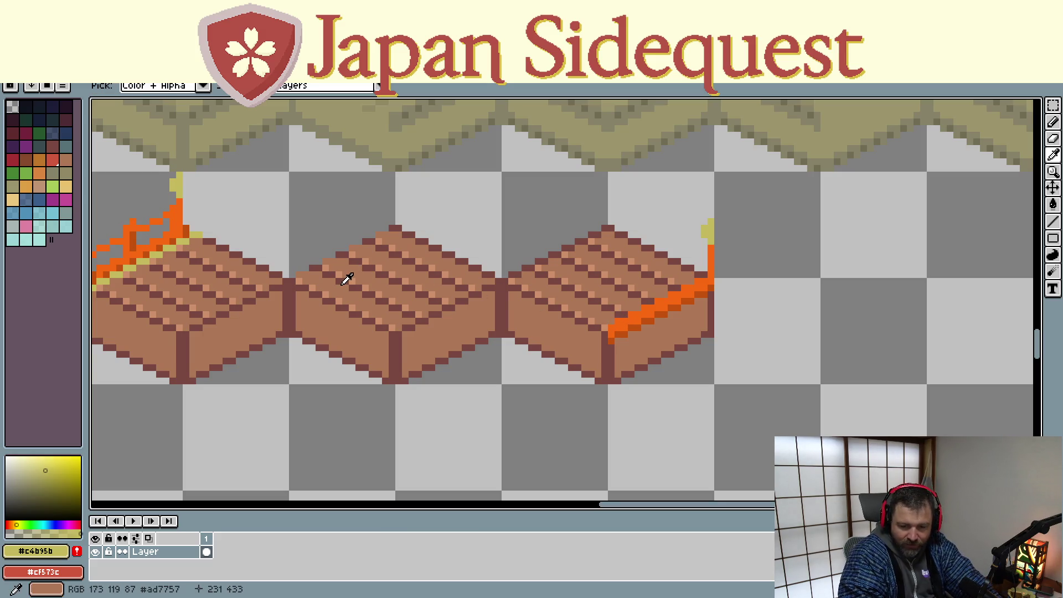
drag(346, 277, 444, 284)
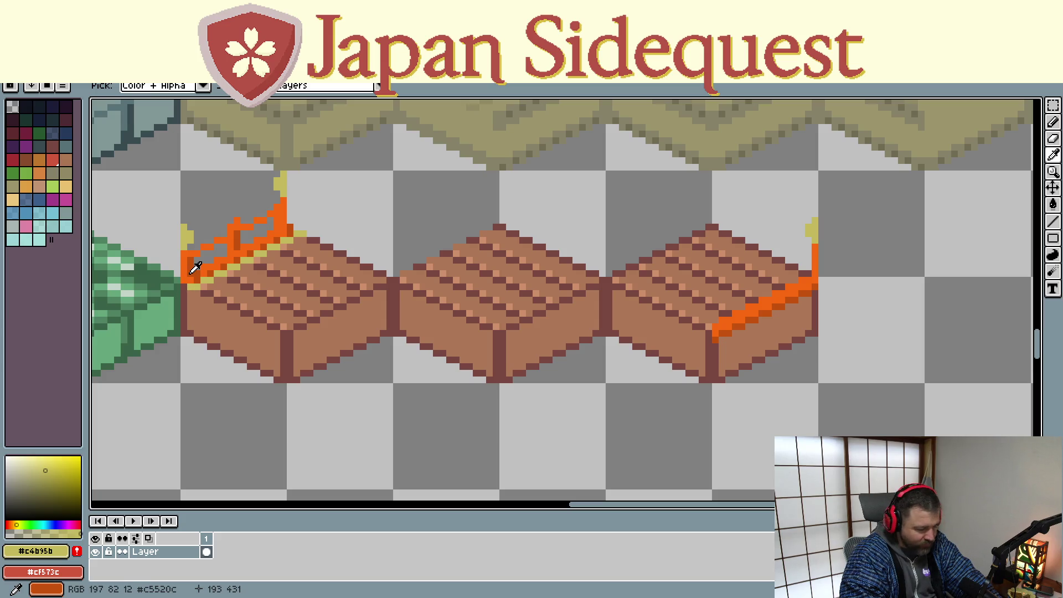
click(192, 276)
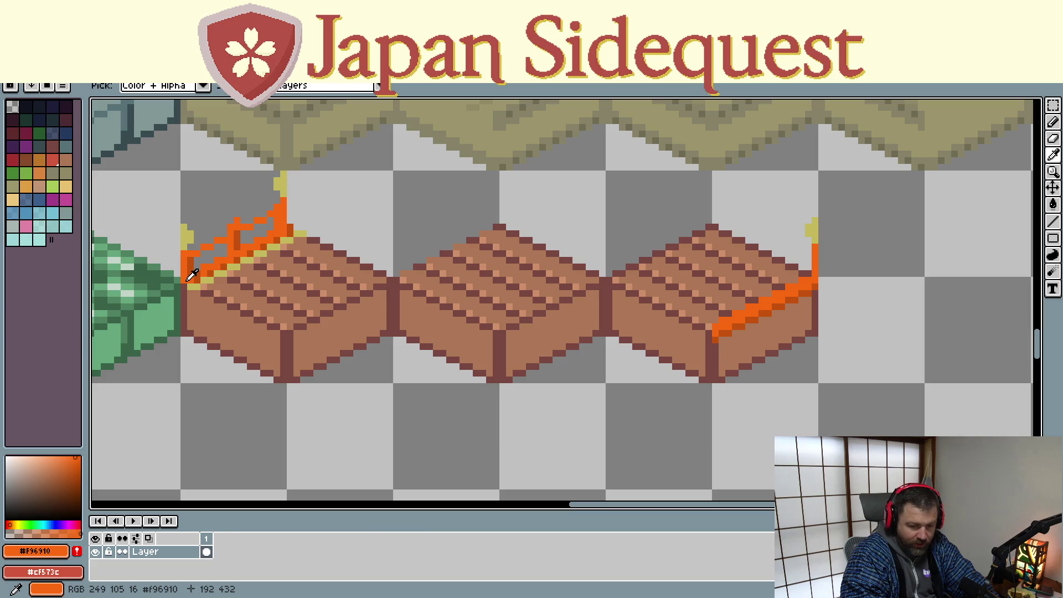
key(b)
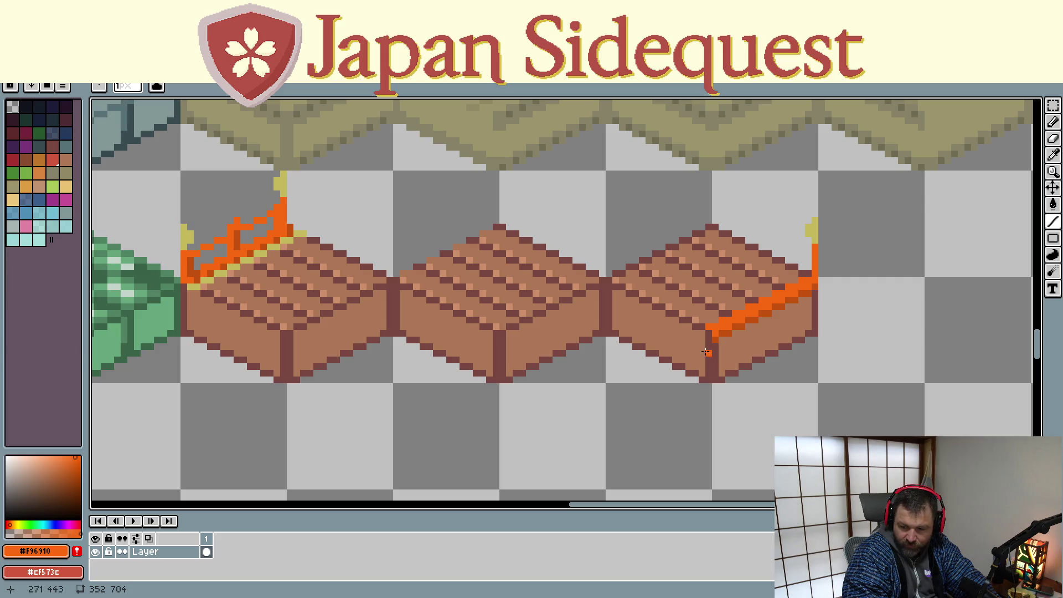
key(shift)
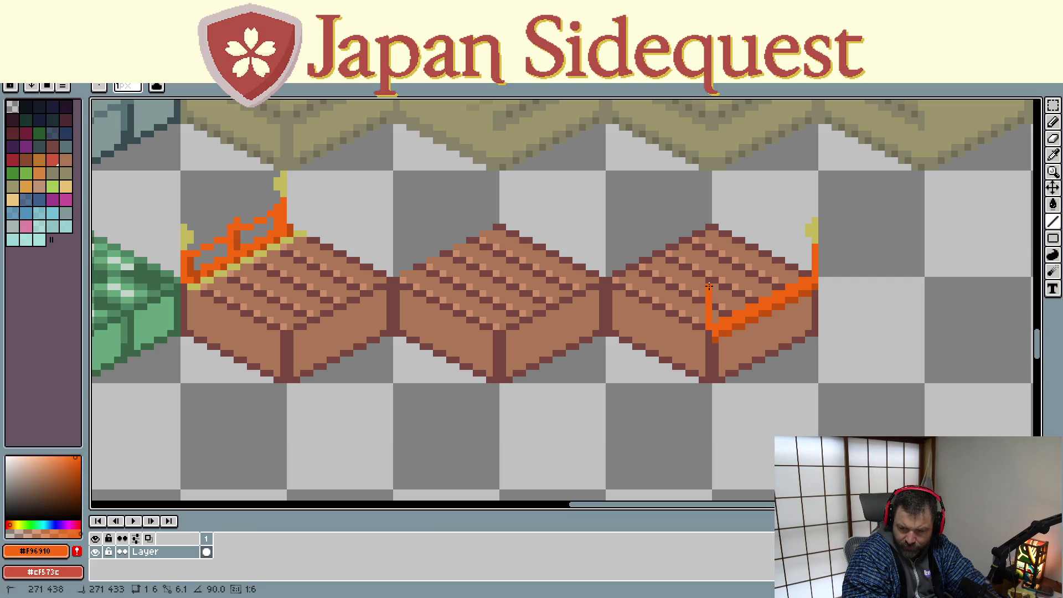
shift+click(708, 274)
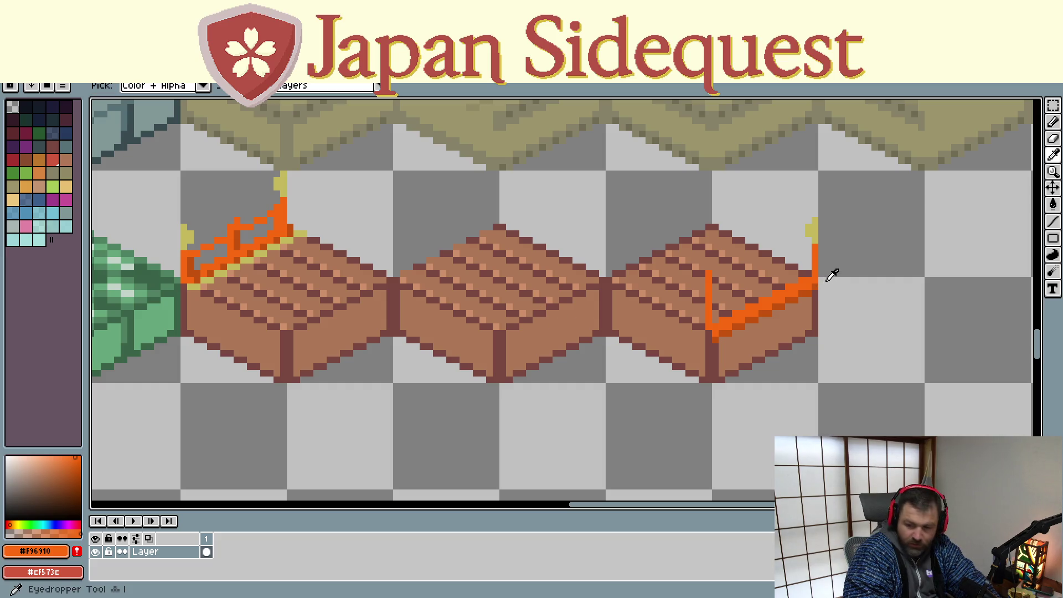
- Add a two-pixel-wide yellow cap on top of the new post
alt+click(812, 227)
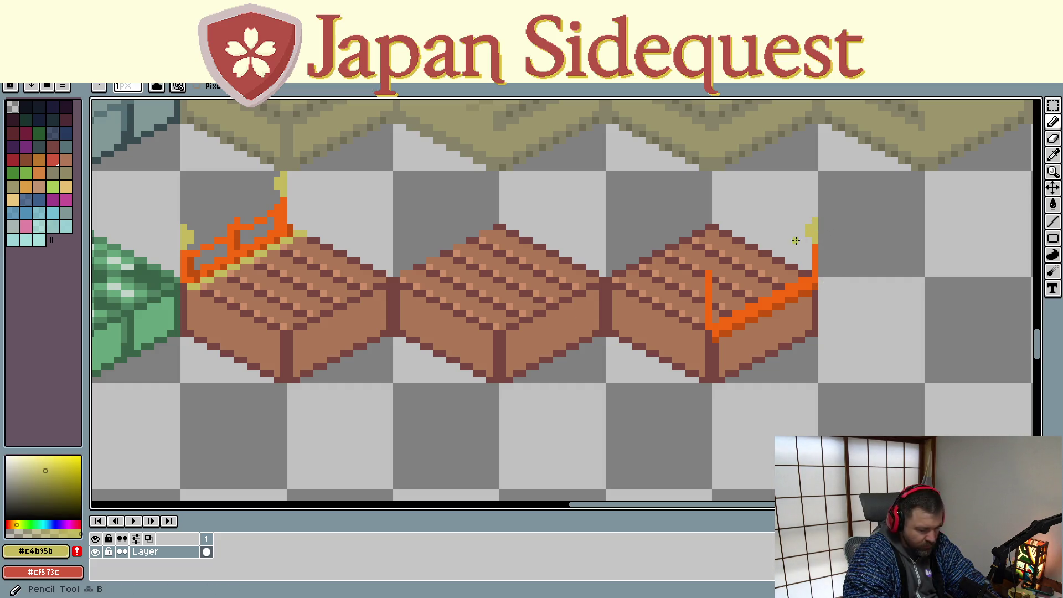
drag(708, 273, 709, 292)
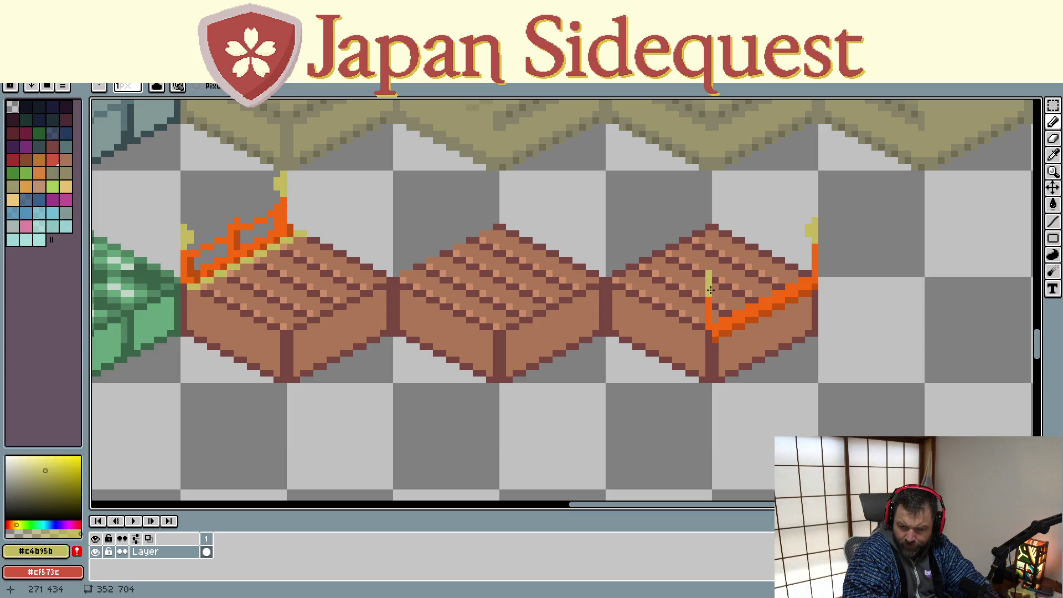
click(715, 283)
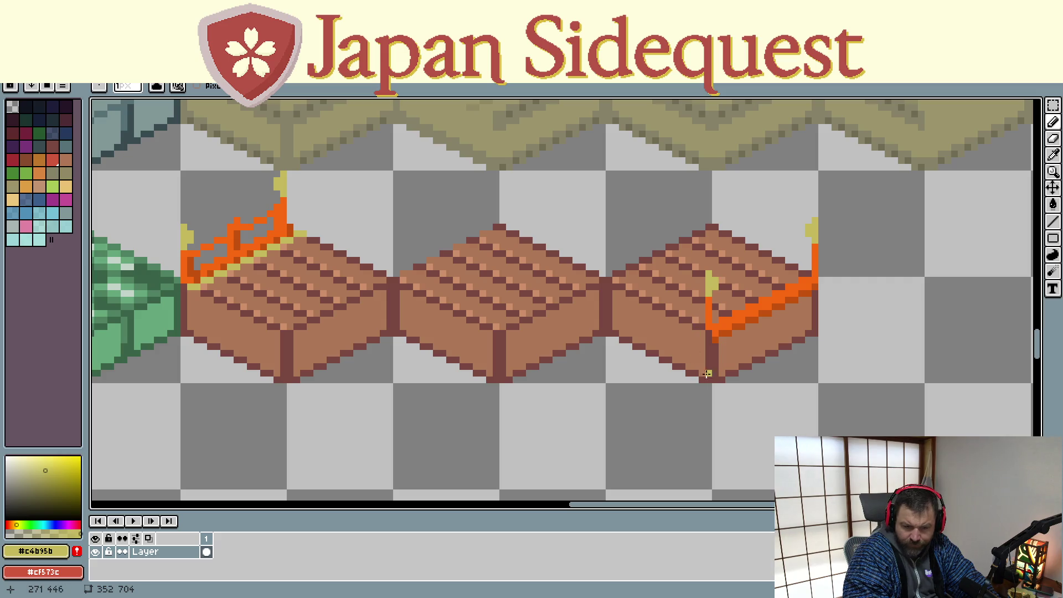
- Re-sample the bright railing orange and its darker shade from the crate
key(i)
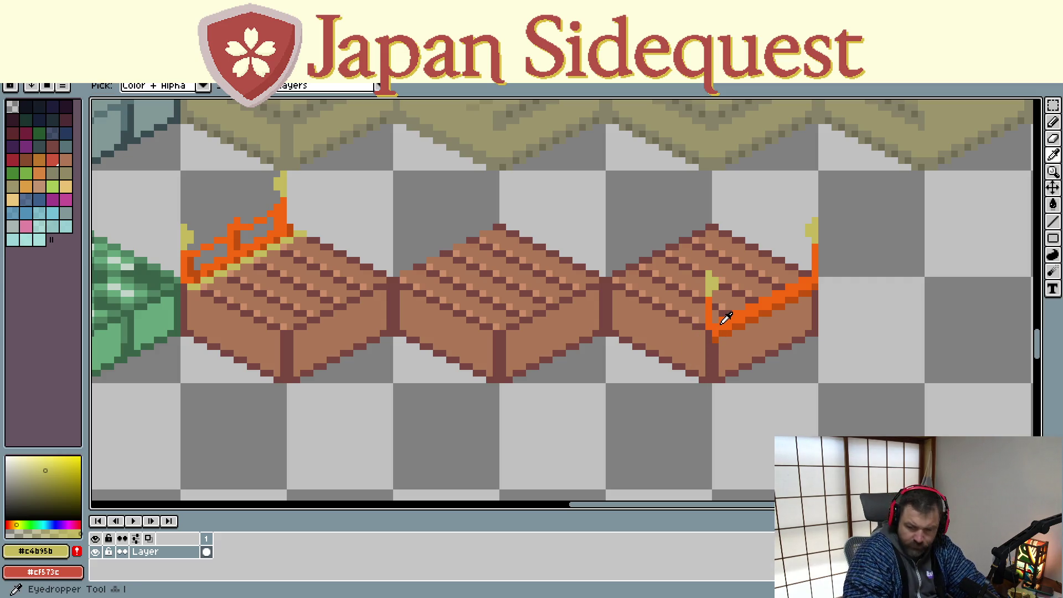
click(720, 320)
key(b)
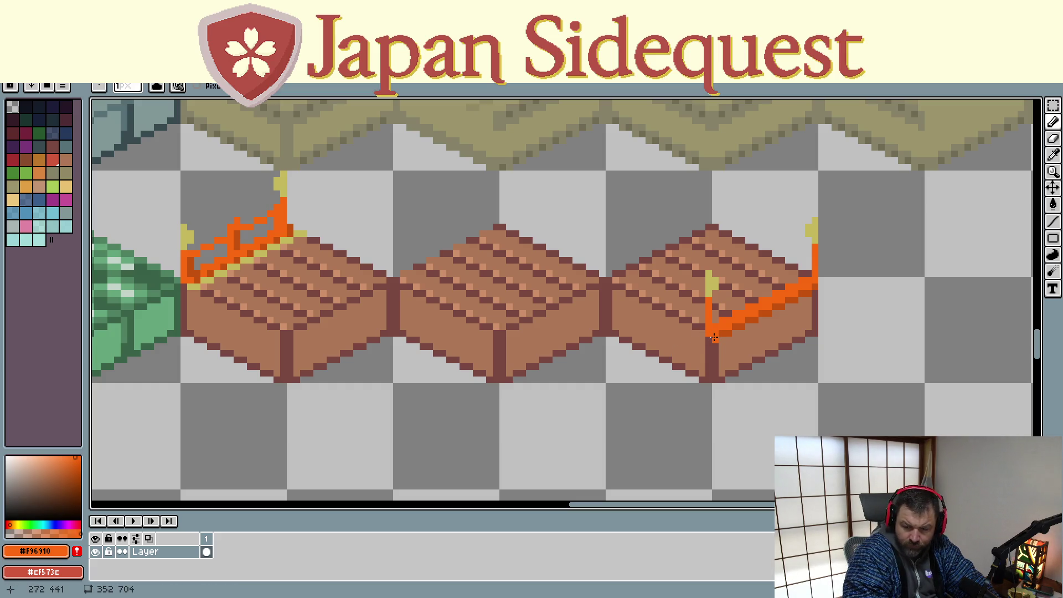
key(i)
click(715, 335)
key(b)
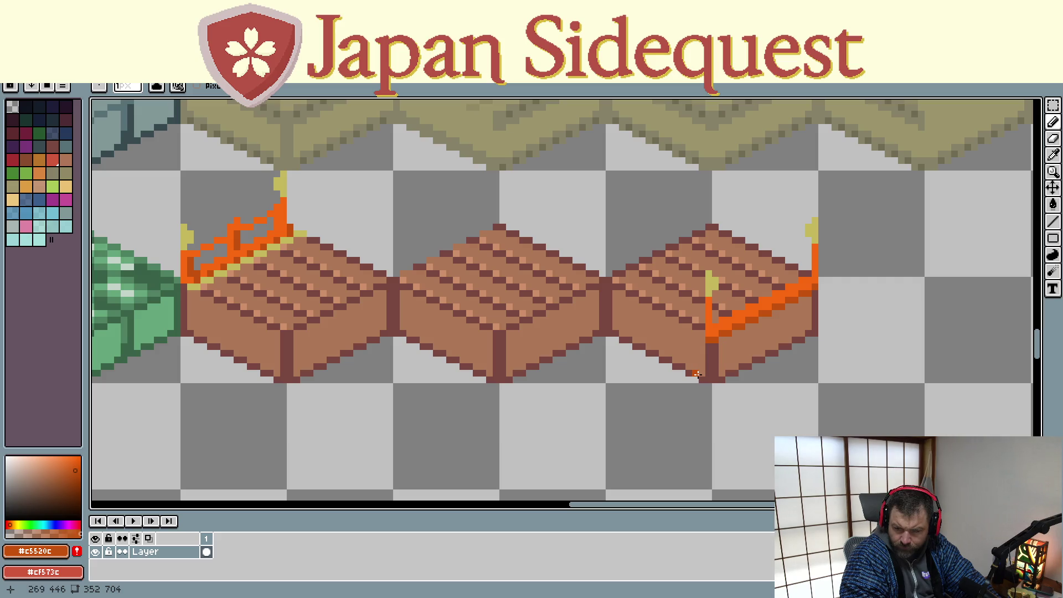
key(m)
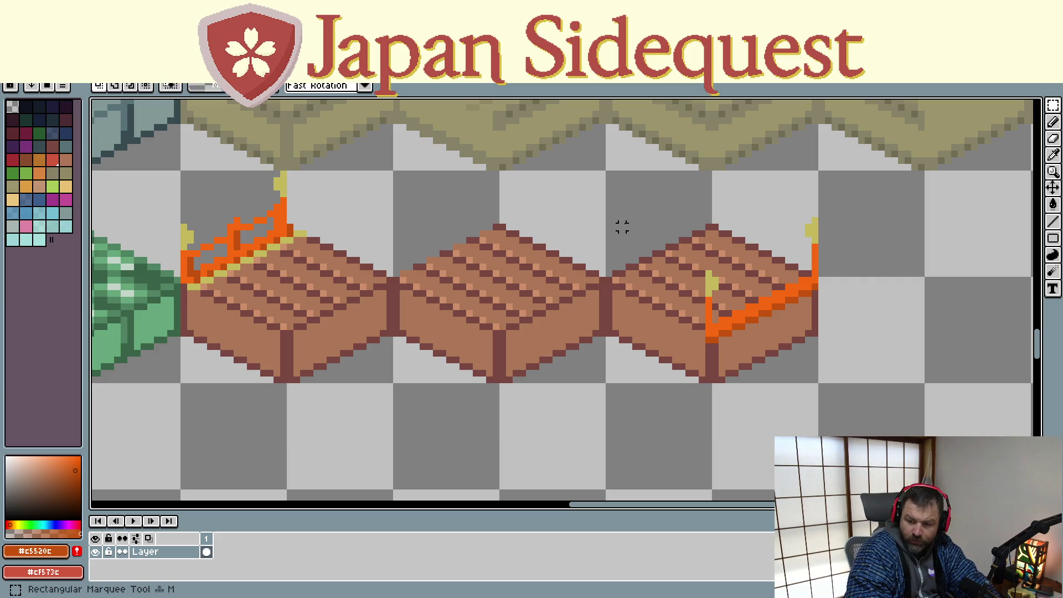
drag(774, 354, 819, 384)
mouse_move(732, 276)
mouse_down()
mouse_move(600, 346)
mouse_move(628, 327)
mouse_up()
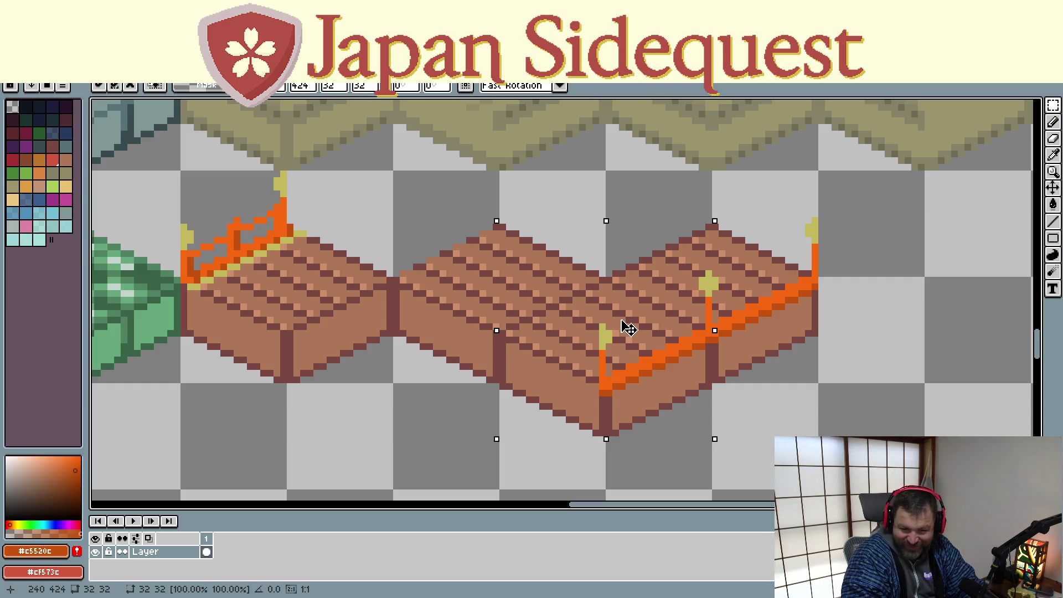
mouse_move(627, 328)
mouse_down()
mouse_move(614, 327)
mouse_move(630, 329)
mouse_up()
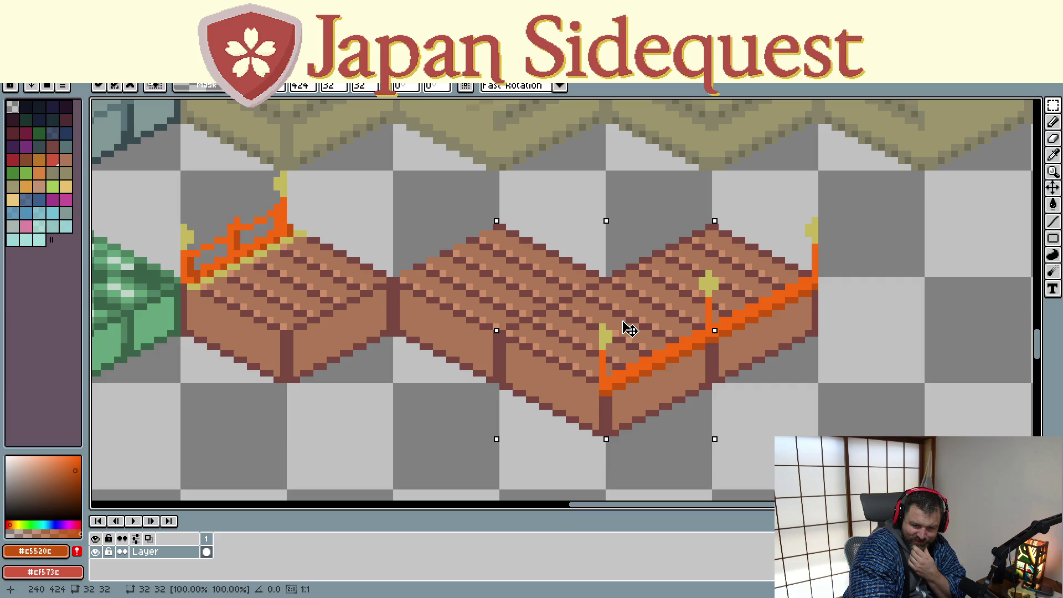
drag(630, 329, 629, 329)
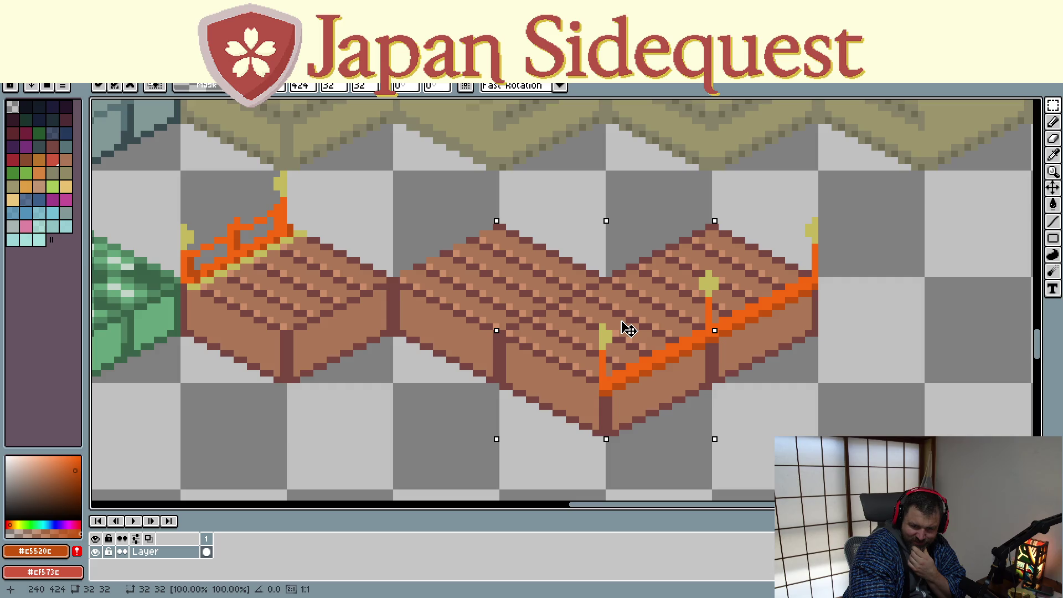
mouse_move(627, 329)
mouse_down()
mouse_move(604, 360)
mouse_move(613, 366)
mouse_up()
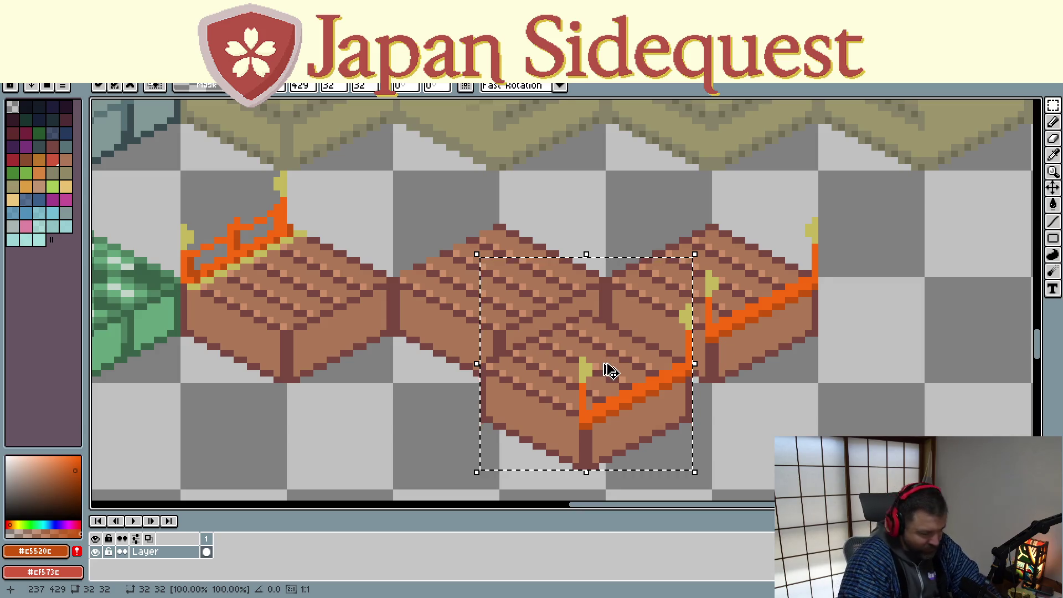
key(ctrl+z)
scroll(639, 375, down, 1)
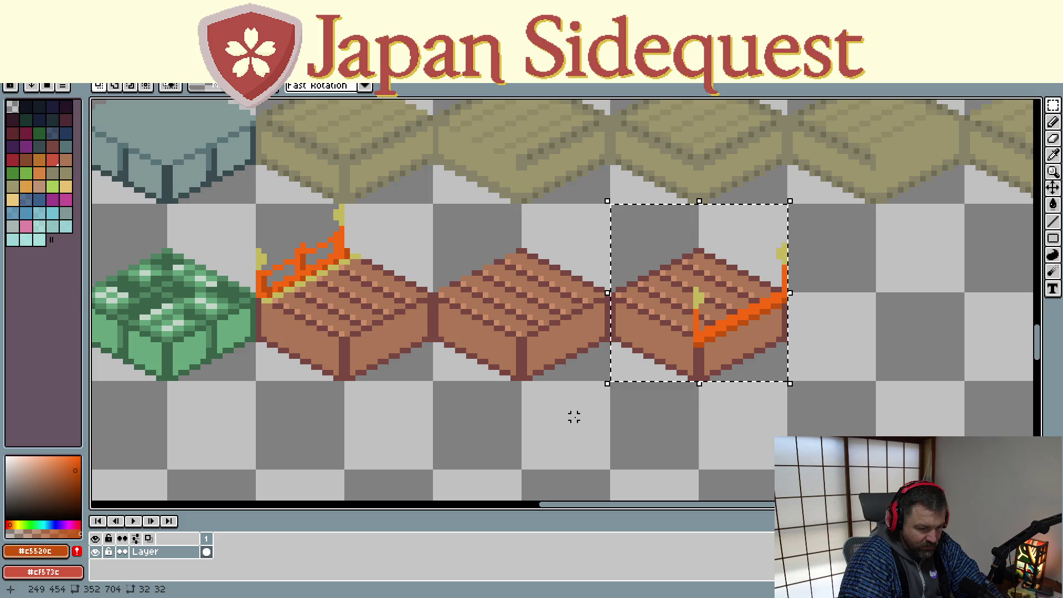
mouse_move(569, 417)
mouse_down()
mouse_move(529, 379)
mouse_move(520, 346)
mouse_move(539, 339)
mouse_move(540, 349)
mouse_up()
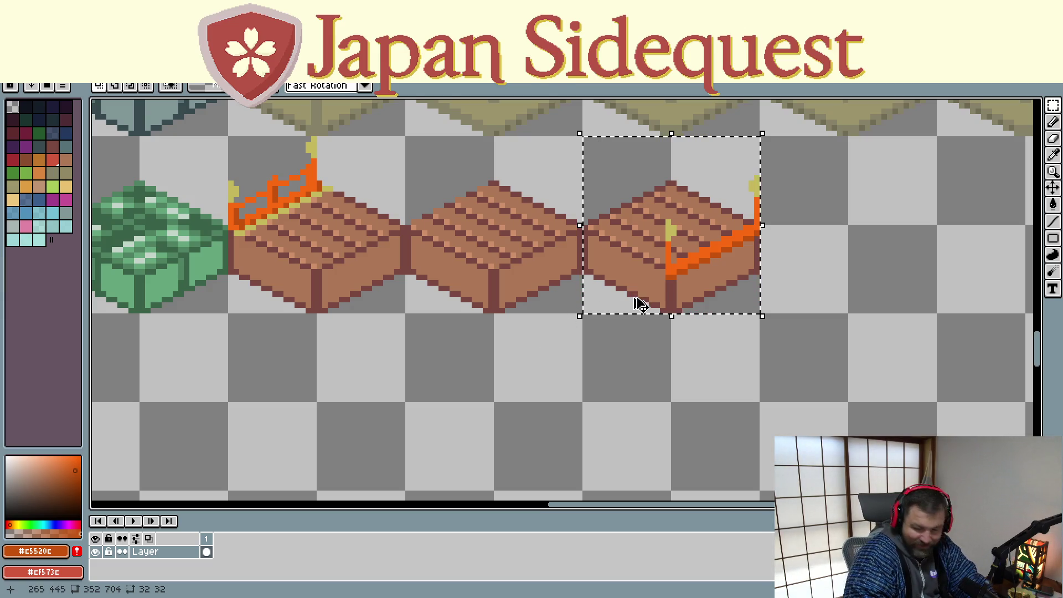
- Place two pixel-aligned copies of the right fenced crate below the row, joined into one piece
mouse_move(665, 257)
mouse_down()
mouse_move(669, 507)
mouse_move(658, 504)
mouse_move(666, 357)
mouse_move(667, 367)
mouse_up()
click(655, 185)
mouse_move(655, 185)
mouse_down()
mouse_move(517, 457)
mouse_move(562, 406)
mouse_up()
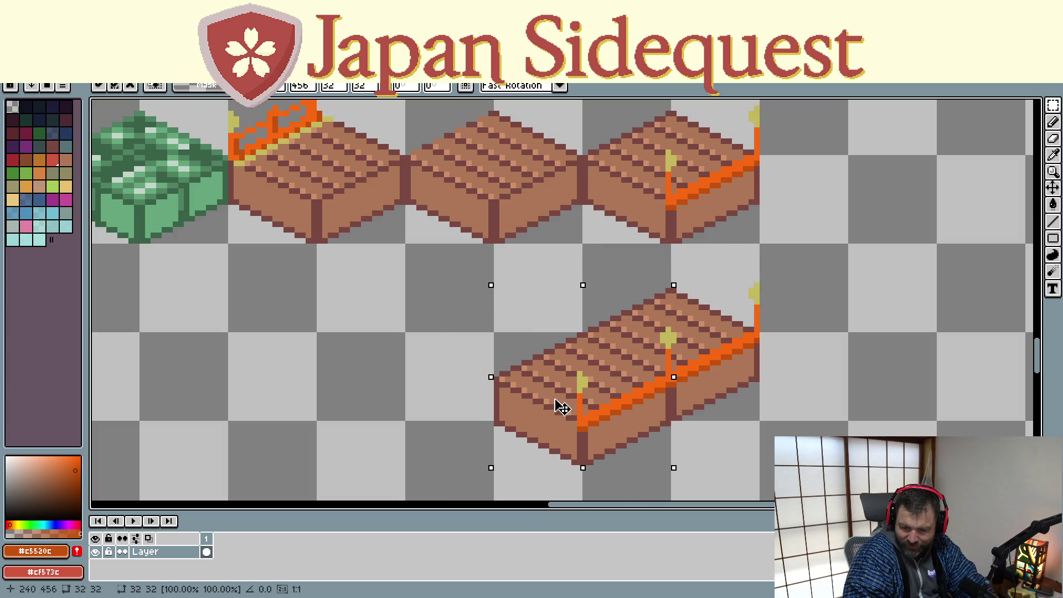
key(Left)
key(Right)
click(323, 356)
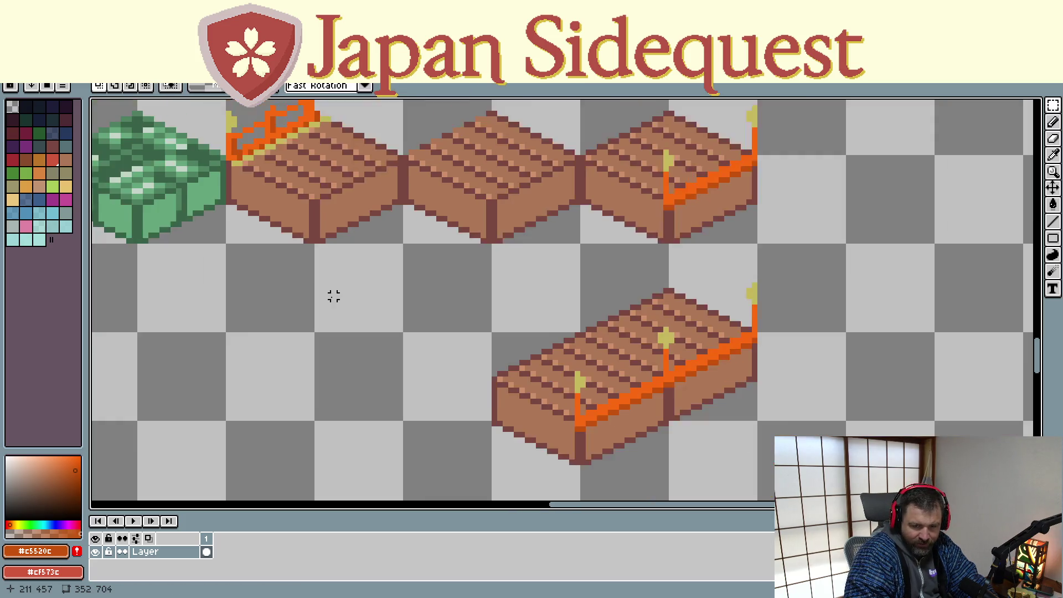
scroll(337, 301, down, 1)
- Copy the left back-railed crate and paste duplicates beside the lower bridge piece
drag(292, 158, 431, 302)
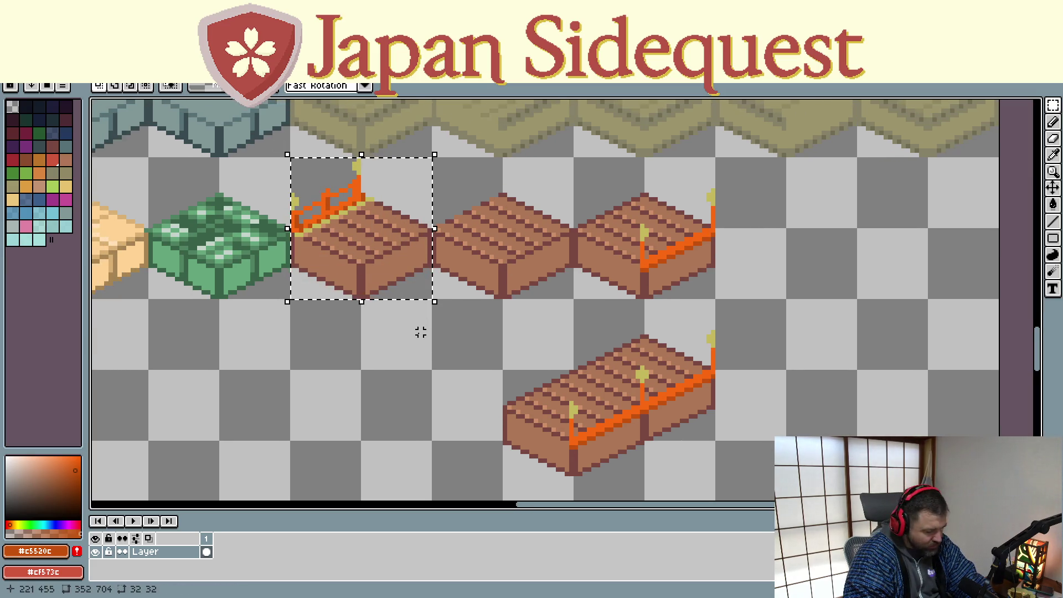
key(ctrl+c)
key(ctrl+v)
mouse_move(373, 230)
mouse_down()
mouse_move(457, 422)
mouse_move(444, 375)
mouse_up()
key(Return)
mouse_move(411, 413)
mouse_down()
mouse_move(346, 246)
mouse_move(315, 437)
mouse_move(348, 414)
mouse_up()
key(ctrl+c)
key(ctrl+v)
key(Return)
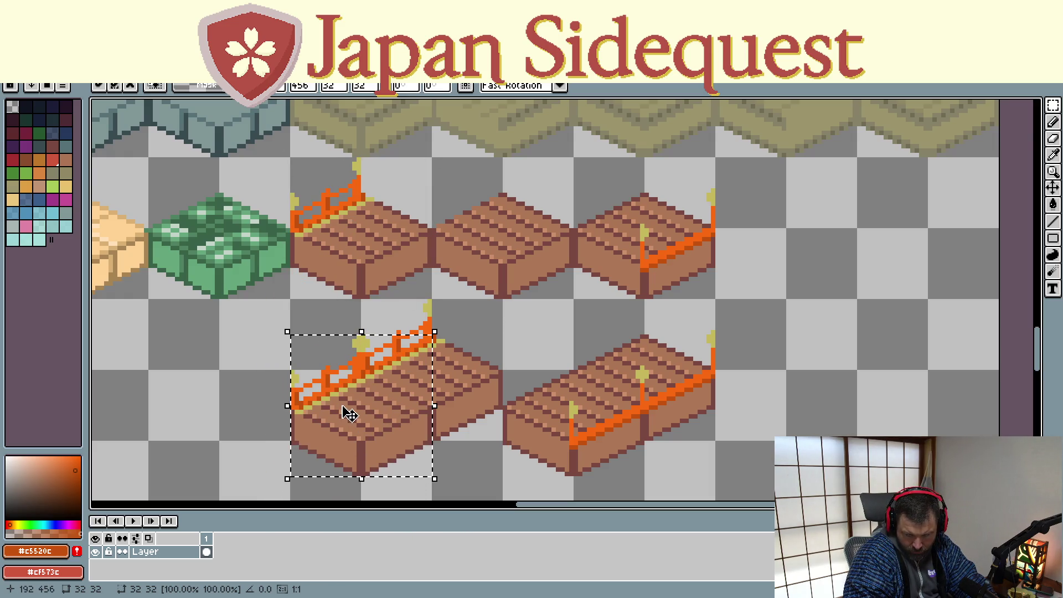
click(252, 323)
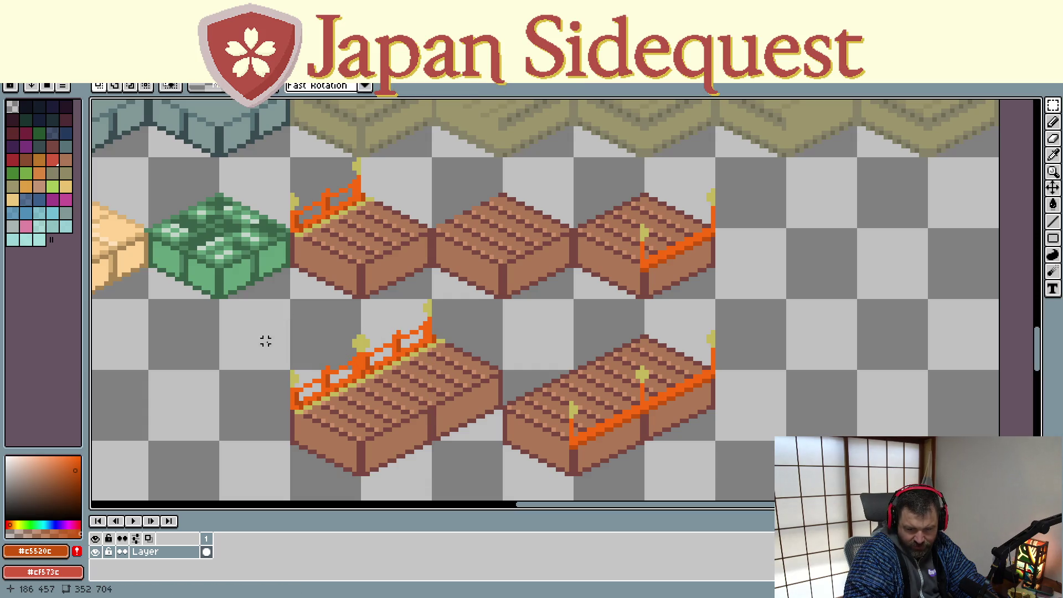
drag(350, 403, 331, 393)
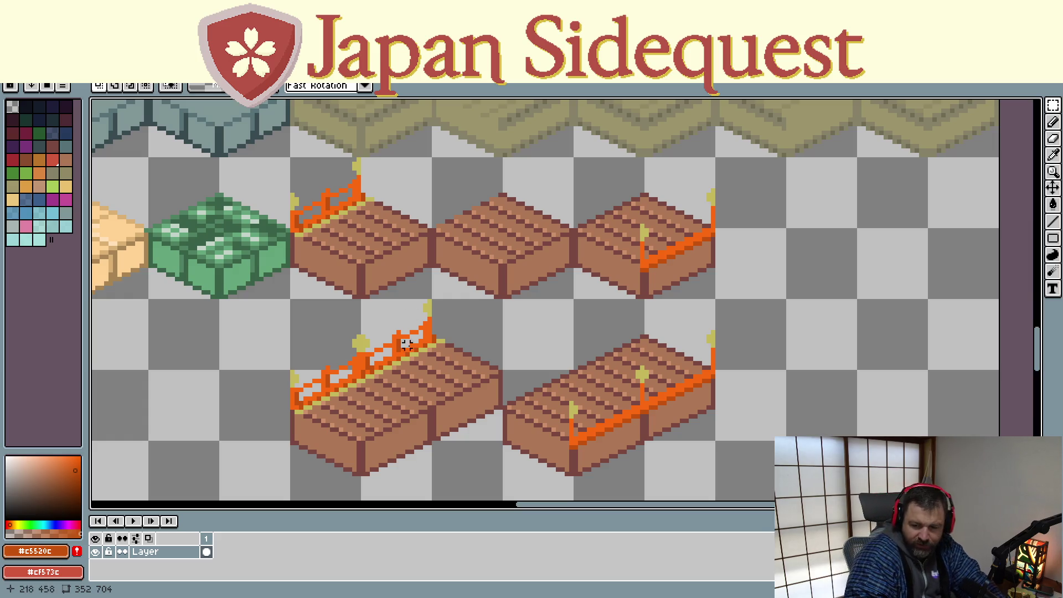
scroll(662, 206, up, 1)
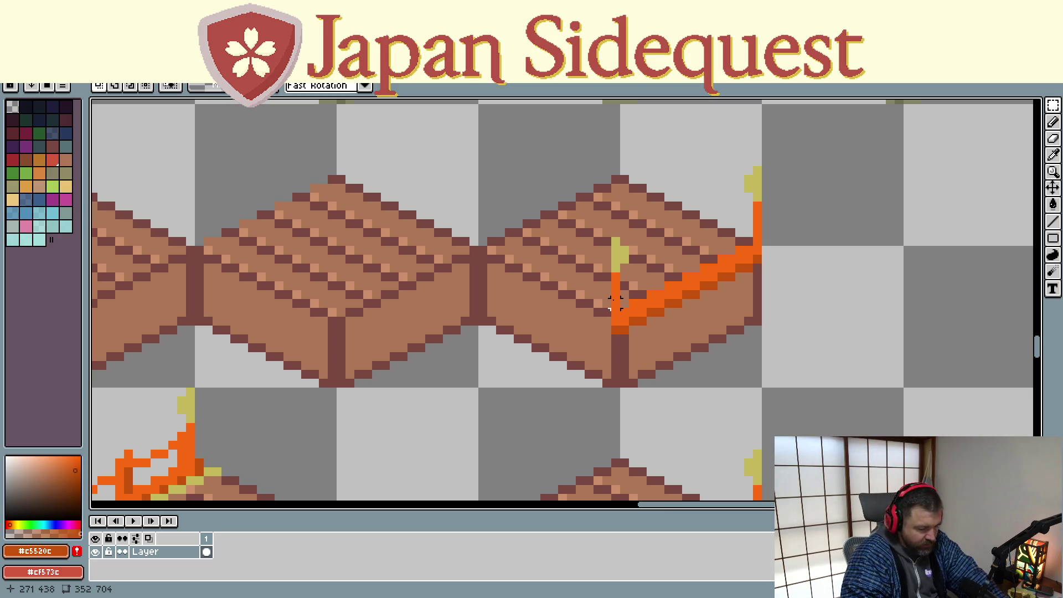
- Add one more yellow pixel to the post cap and a dark brown pixel on the tile
alt+click(617, 302)
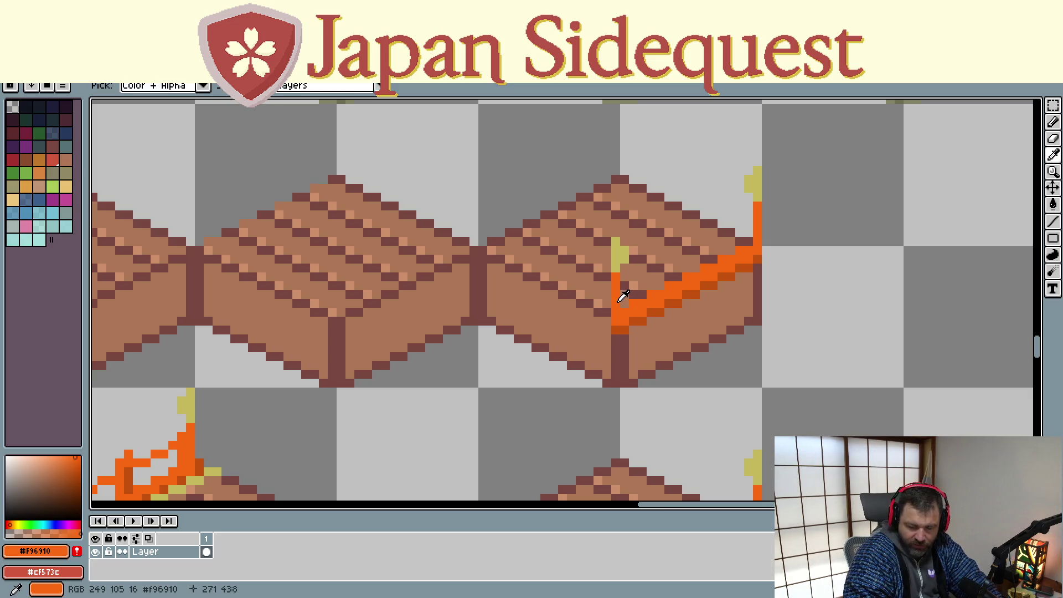
key(b)
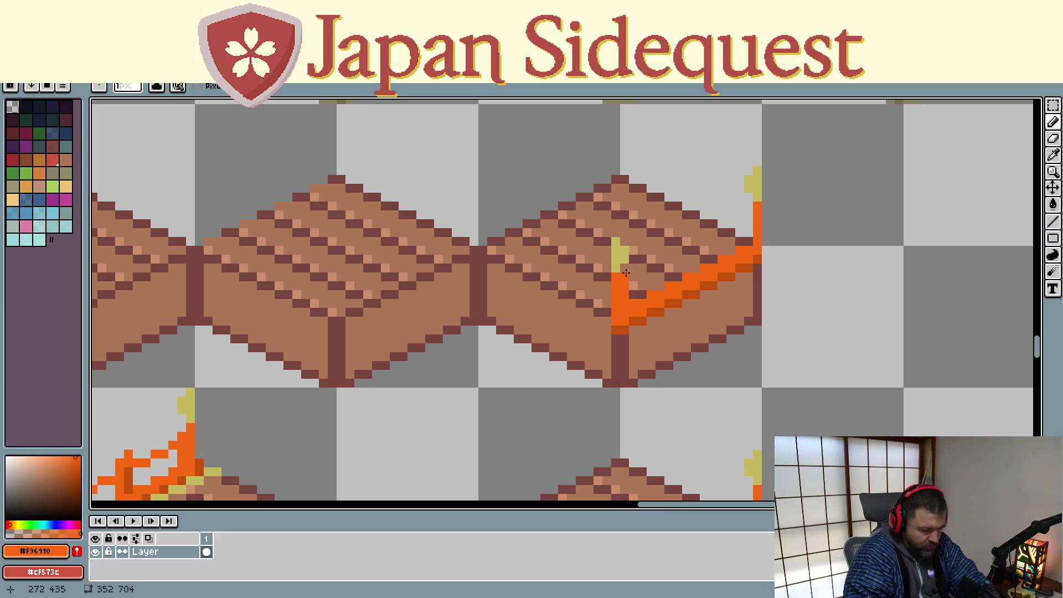
alt+click(618, 250)
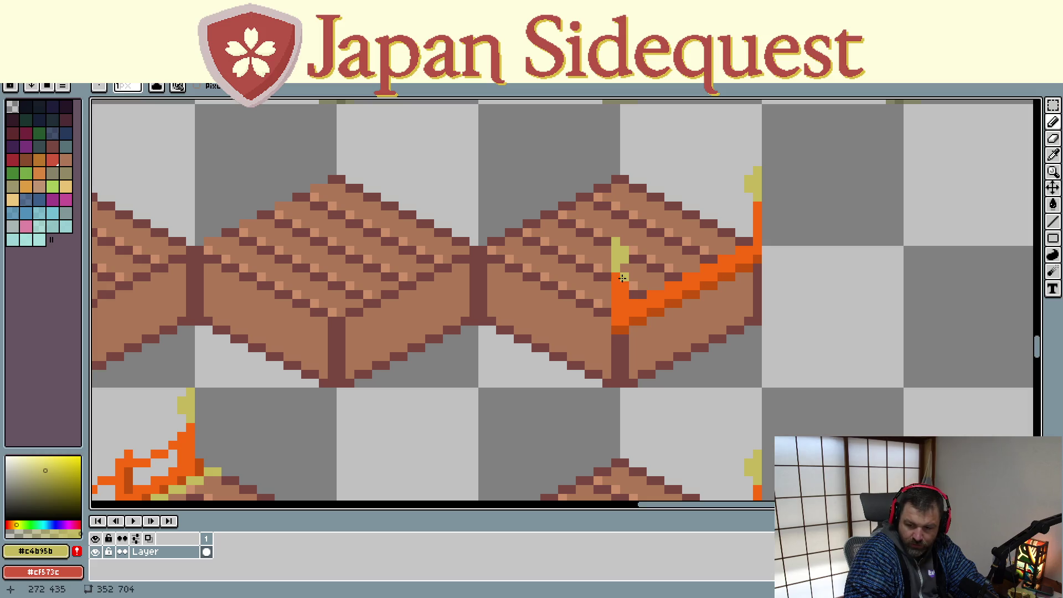
click(627, 244)
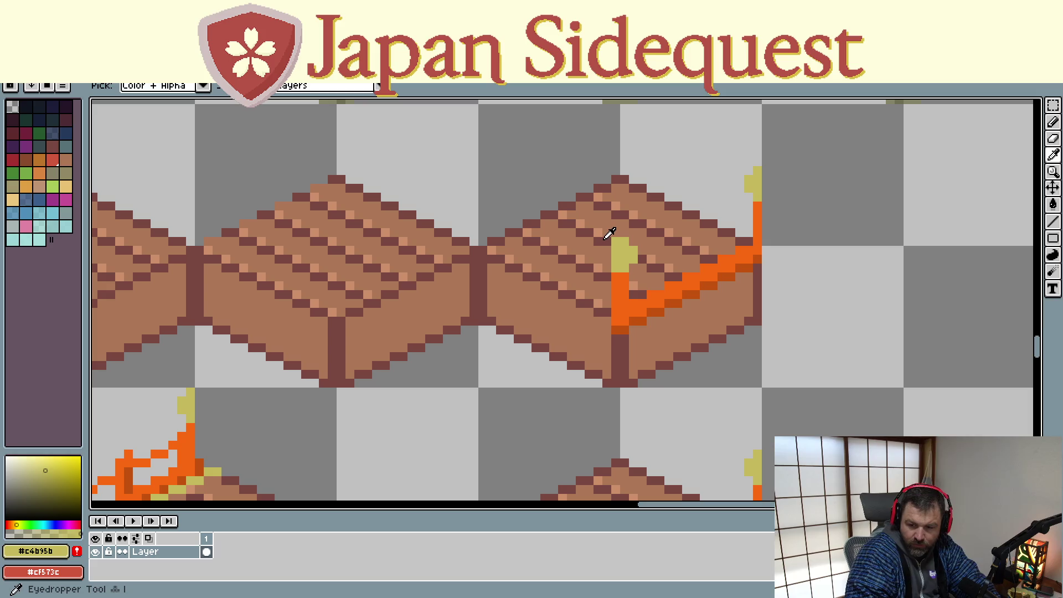
alt+click(605, 240)
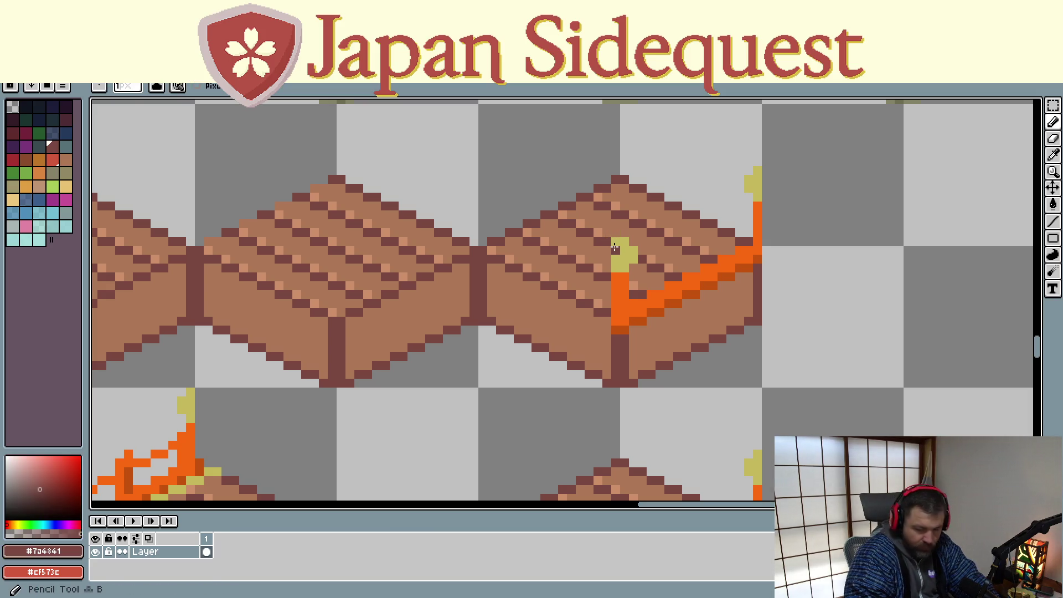
click(619, 250)
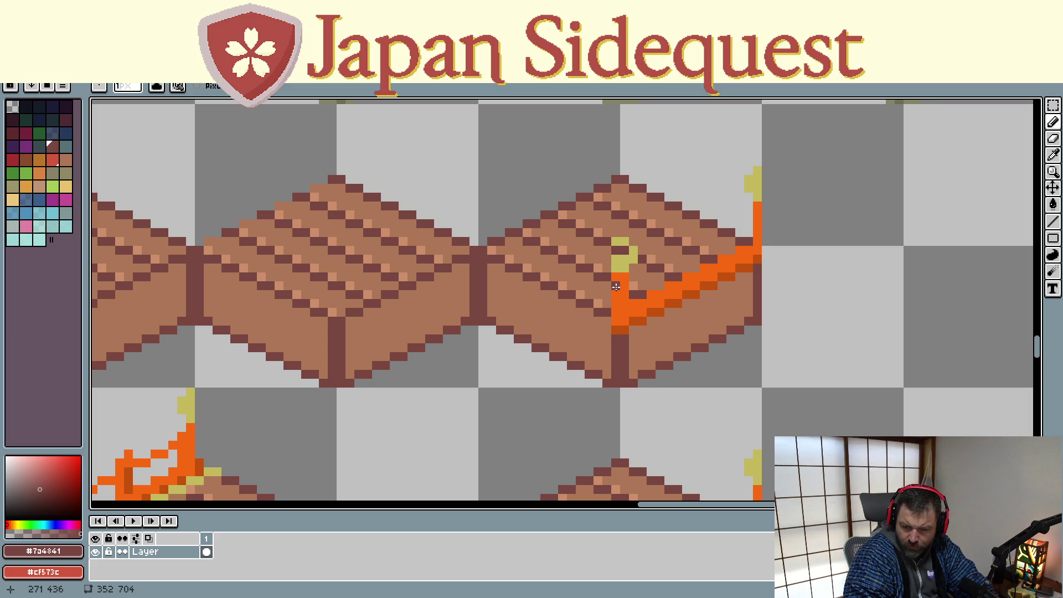
- Recolour the stray yellow and orange pixels around the corner post to wood brown
key(alt)
alt+click(604, 245)
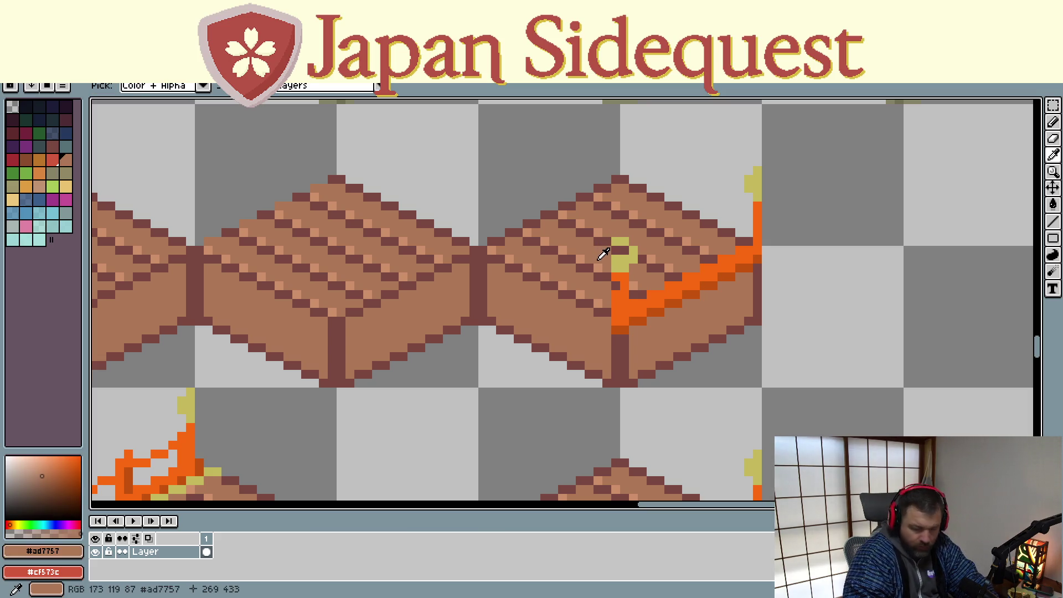
click(614, 263)
click(614, 239)
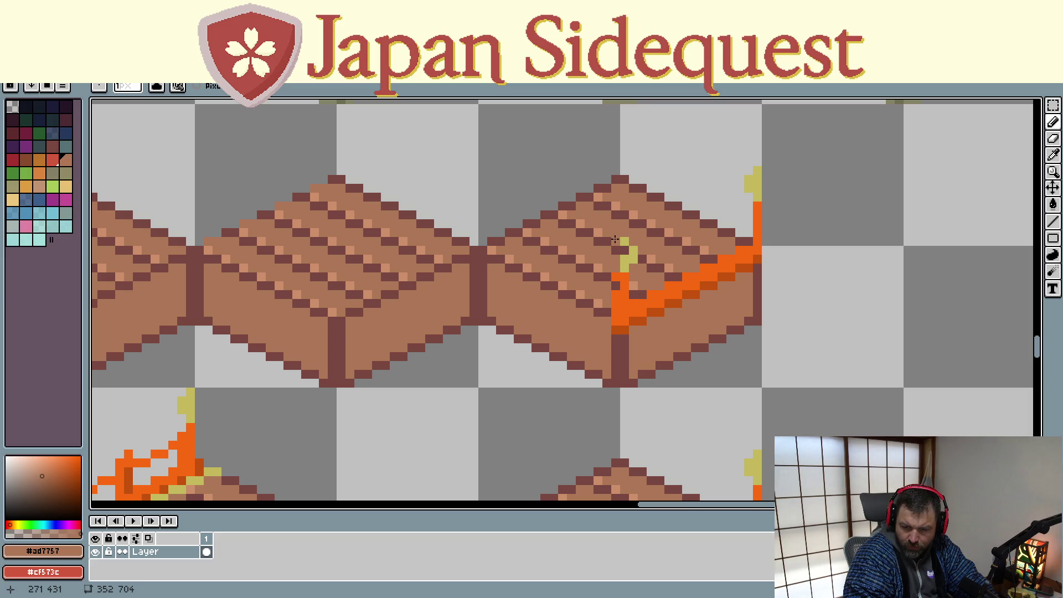
click(614, 283)
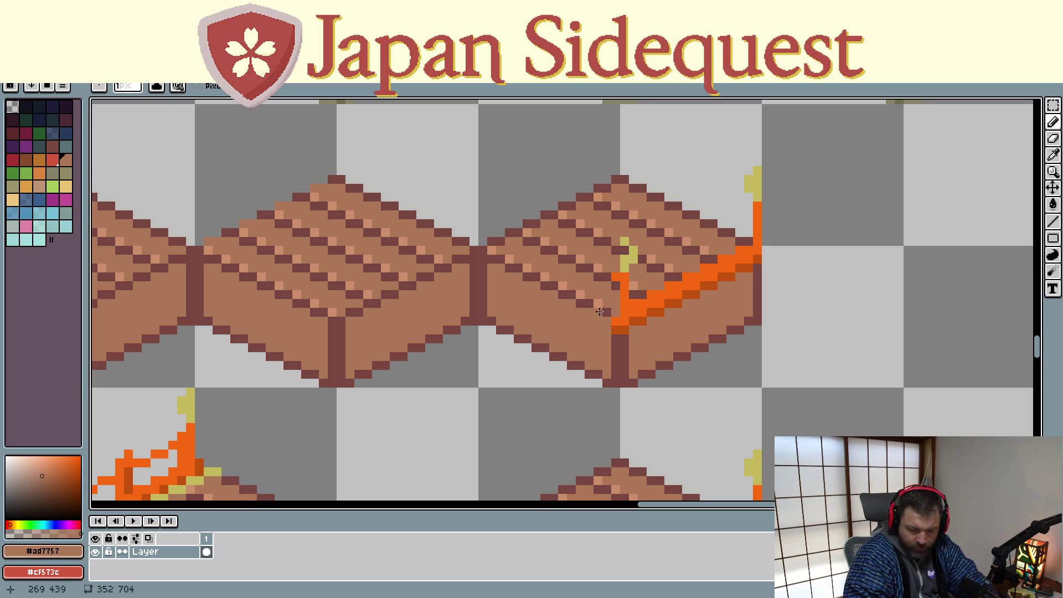
- Redraw the tile's corner edge in dark brown, then sample the light wood and yellow colours
key(alt)
alt+click(600, 306)
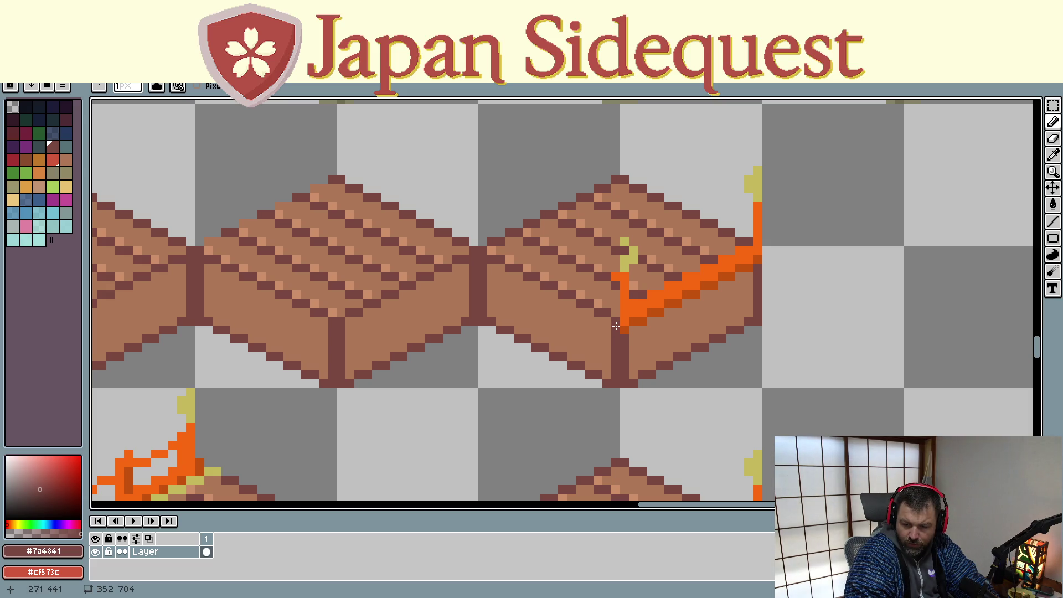
click(616, 294)
click(614, 276)
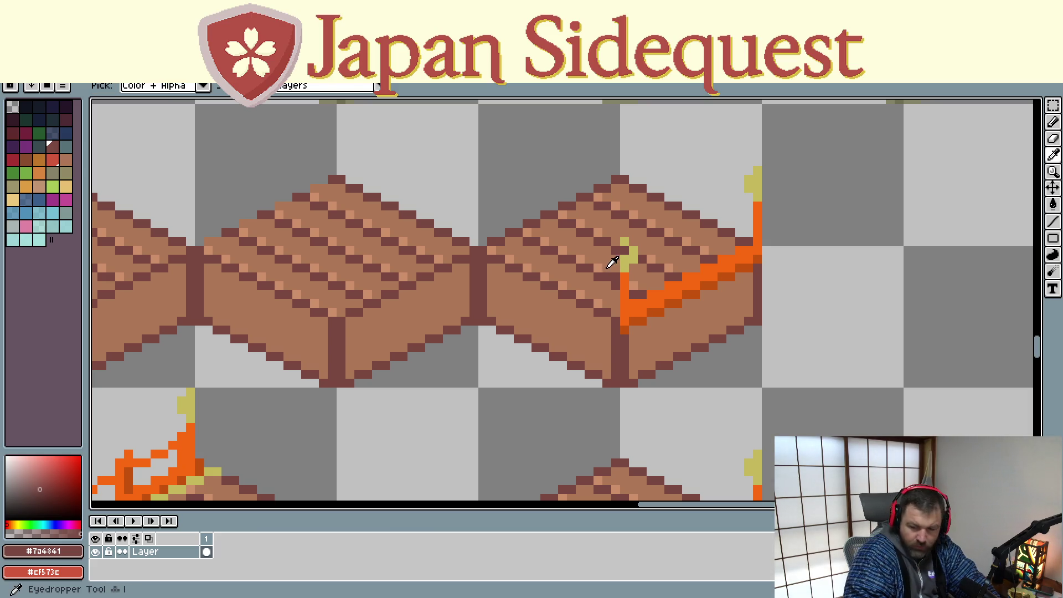
alt+click(597, 266)
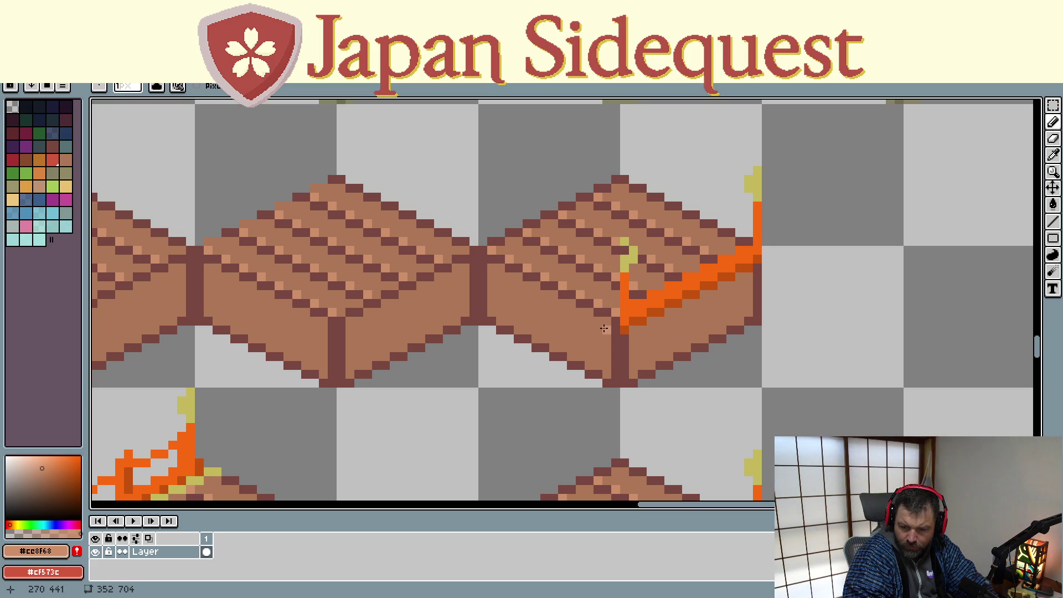
drag(684, 328, 647, 355)
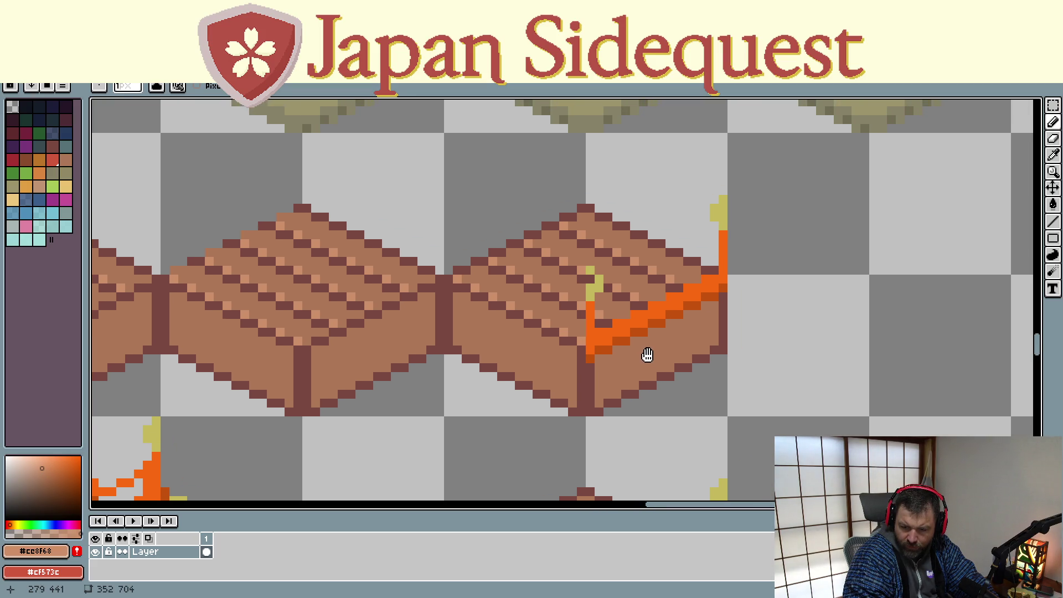
alt+click(593, 289)
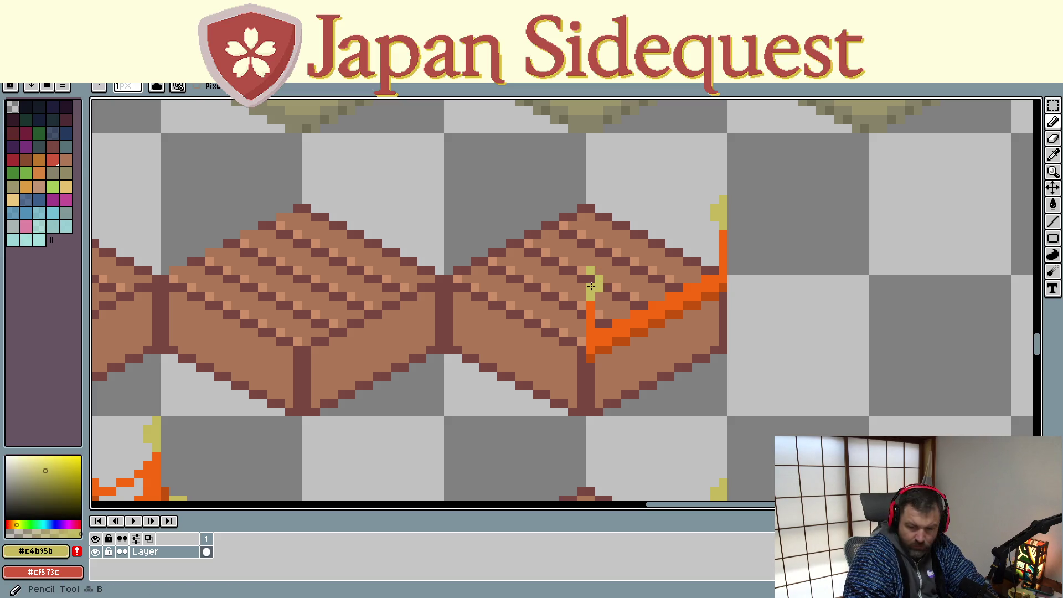
scroll(609, 304, down, 2)
scroll(630, 343, down, 2)
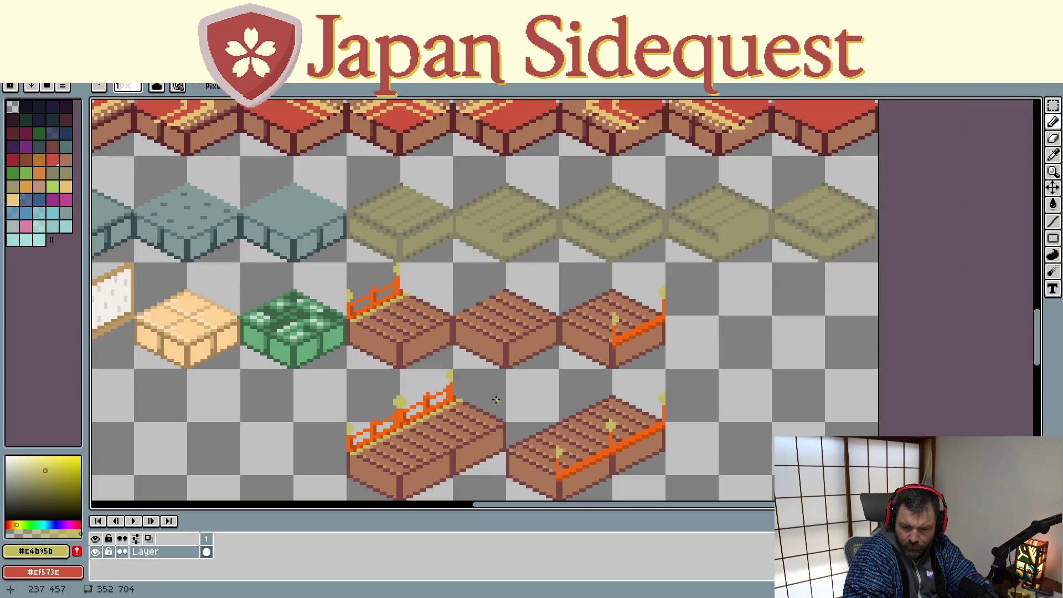
- Drag a rectangular marquee around the lower-right front-railed walkway block
drag(529, 373, 498, 310)
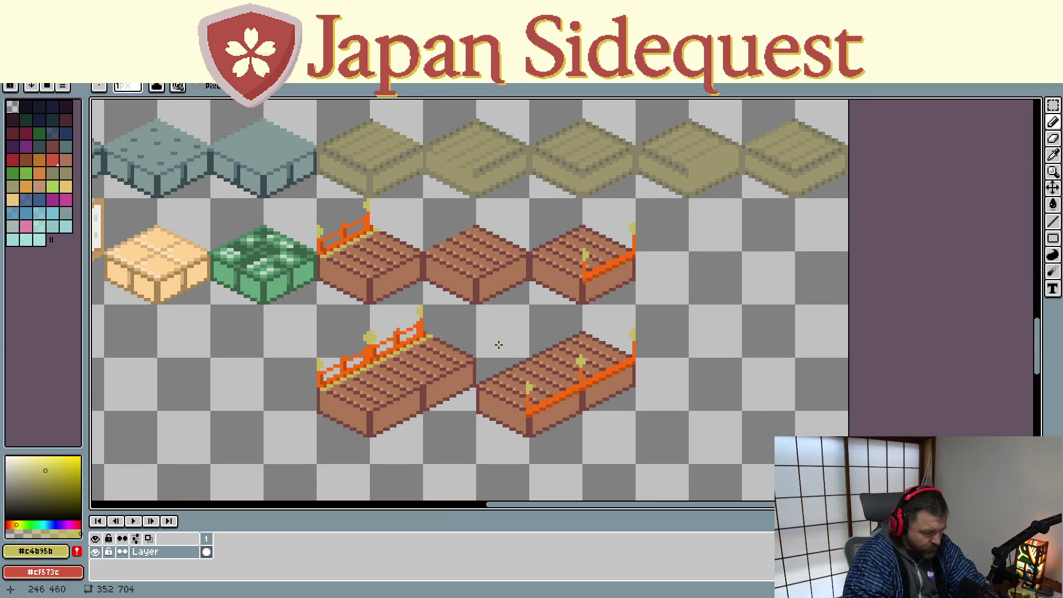
key(m)
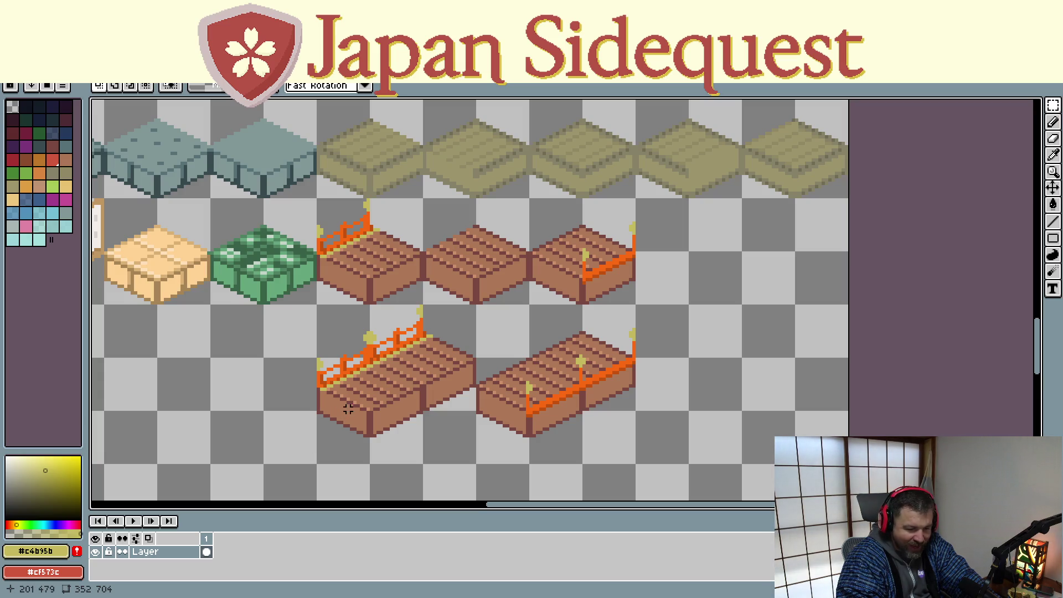
scroll(368, 397, up, 1)
drag(630, 407, 515, 396)
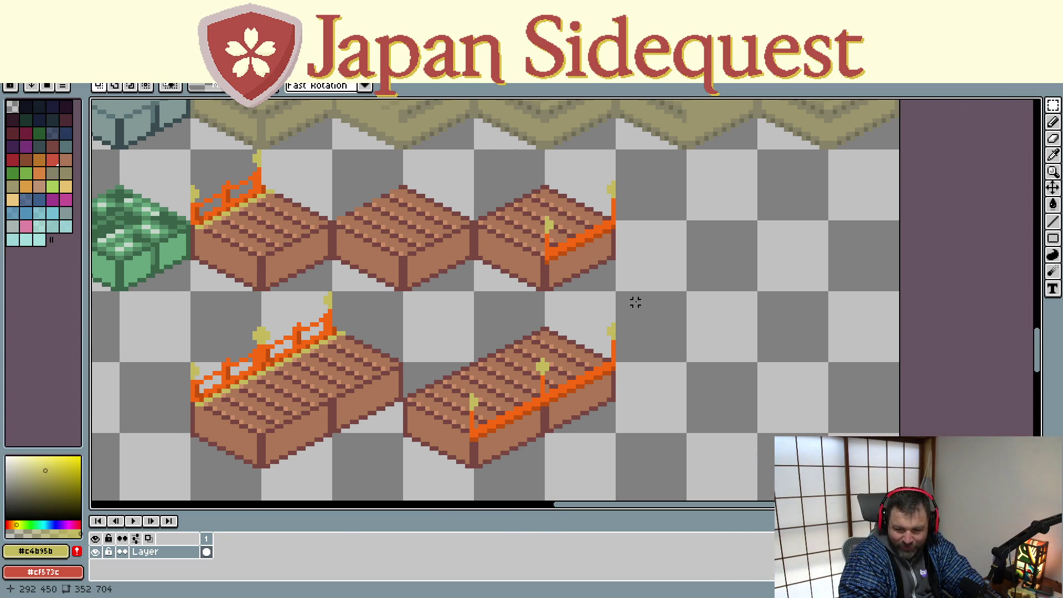
mouse_move(644, 307)
mouse_down()
mouse_move(364, 490)
mouse_move(401, 489)
mouse_up()
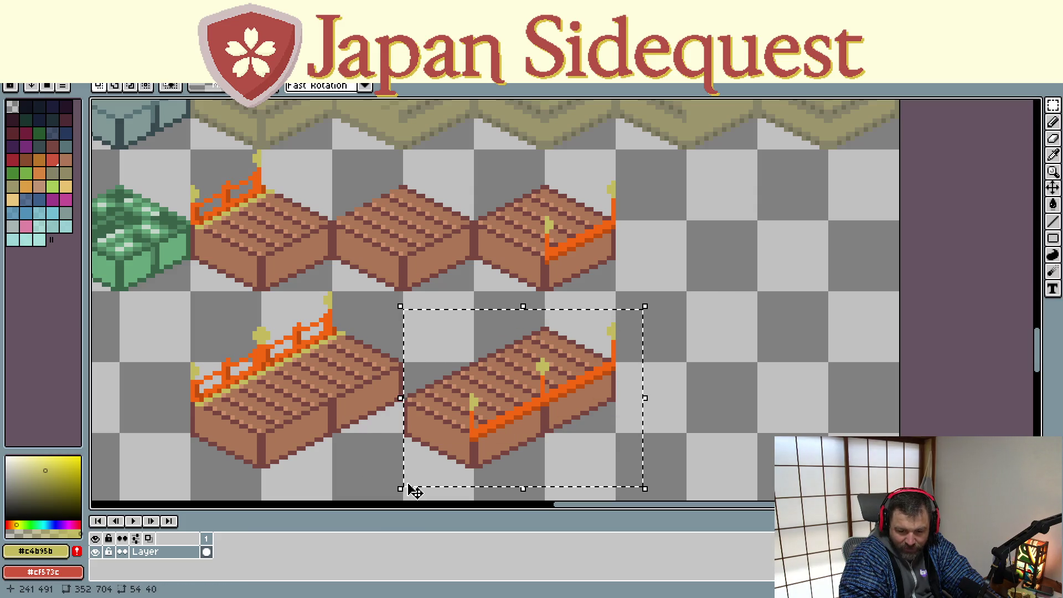
- Erase the selected walkway block, then paste a copy of the corner-railed right tile below
key(Delete)
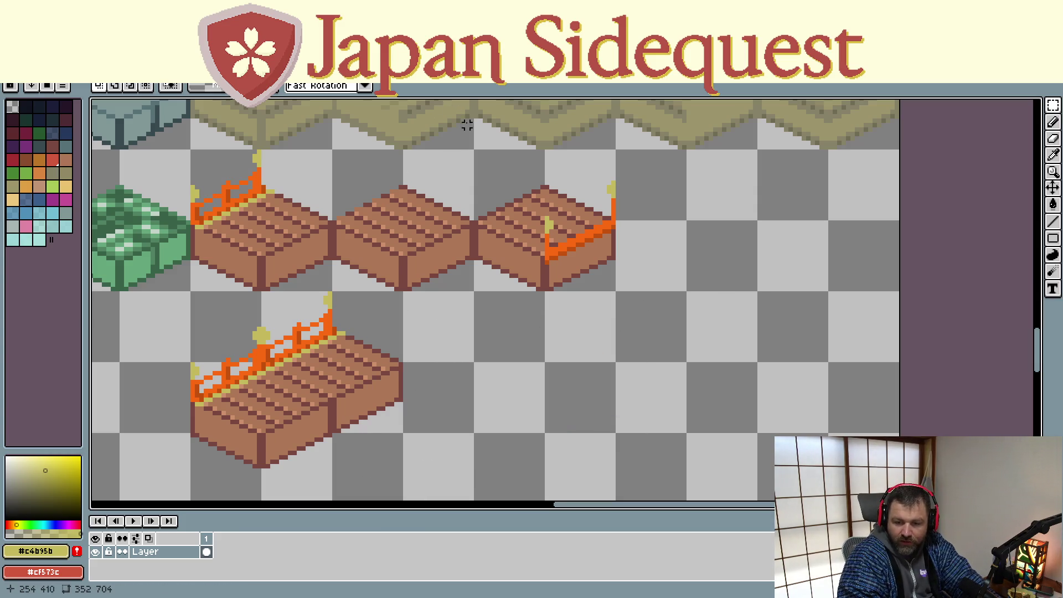
mouse_move(476, 151)
mouse_down()
mouse_move(570, 265)
mouse_move(616, 294)
mouse_up()
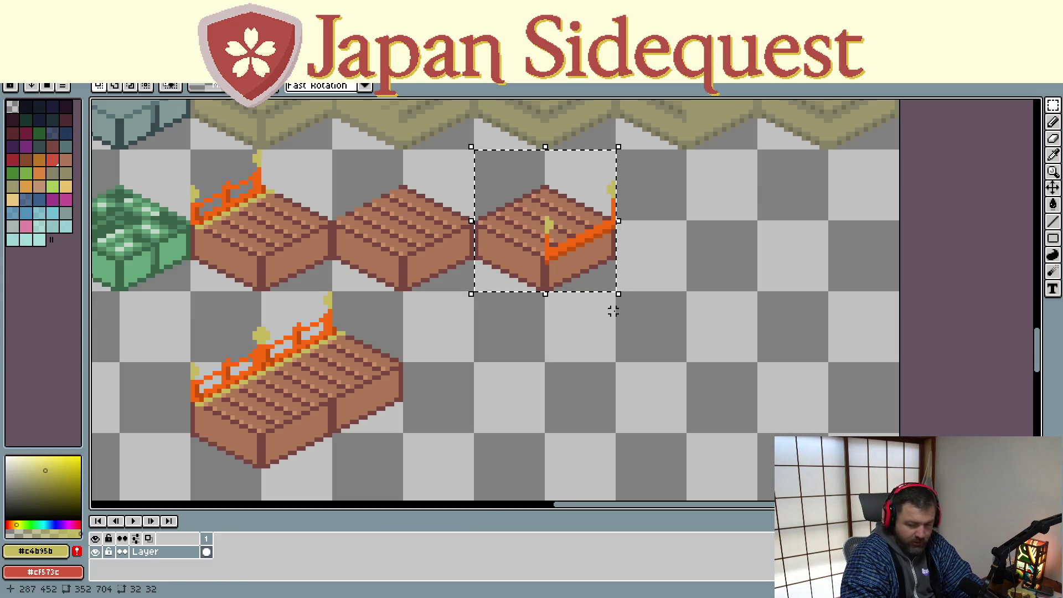
key(ctrl+c)
key(ctrl+v)
mouse_move(535, 266)
mouse_down()
mouse_move(526, 354)
mouse_move(551, 419)
mouse_move(525, 438)
mouse_move(536, 446)
mouse_move(533, 475)
mouse_up()
drag(371, 471, 398, 299)
- Paste a second tile copy into the lower row, then select and delete it
key(ctrl+v)
mouse_move(550, 291)
mouse_down()
mouse_move(526, 334)
mouse_move(450, 339)
mouse_move(482, 342)
mouse_move(482, 323)
mouse_up()
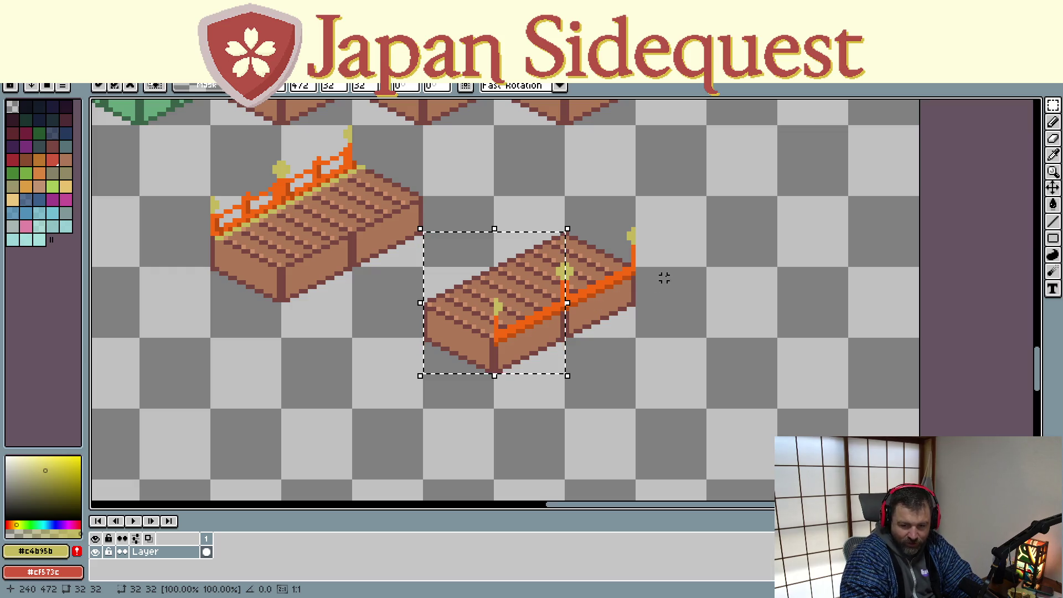
mouse_move(681, 193)
mouse_down()
mouse_move(356, 403)
mouse_move(424, 422)
mouse_move(422, 439)
mouse_up()
key(Delete)
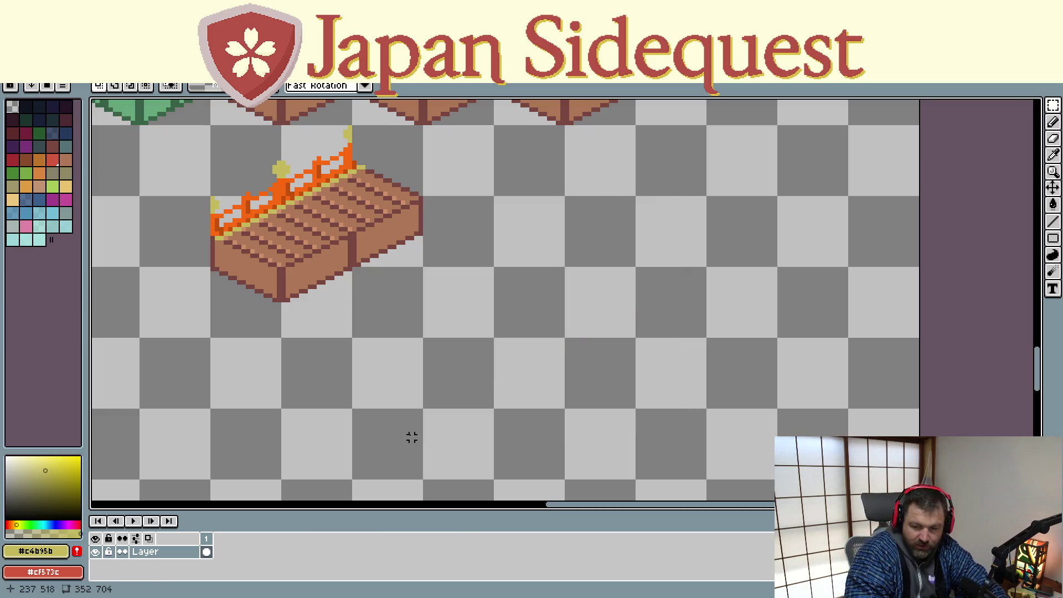
scroll(458, 295, up, 1)
scroll(505, 247, down, 2)
scroll(474, 458, up, 4)
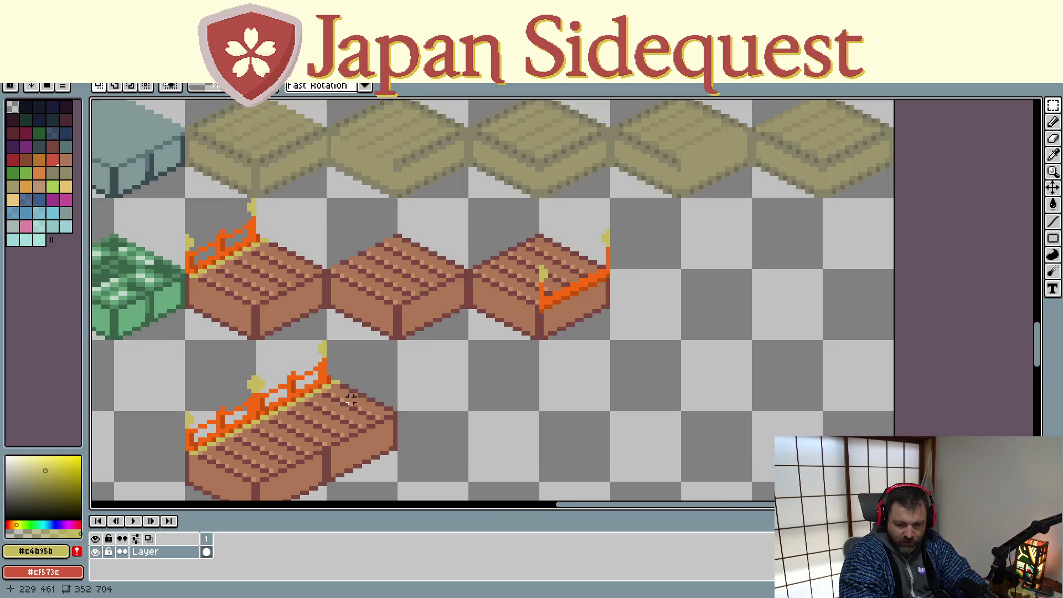
- Draw an orange railing line along the tile's top-right edge
scroll(279, 378, up, 2)
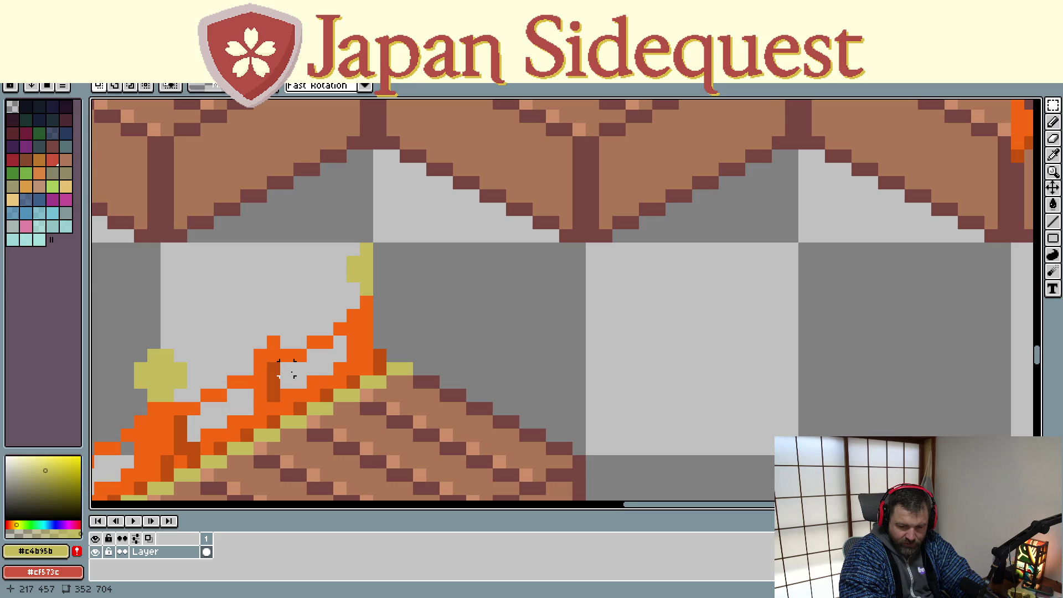
scroll(285, 369, down, 2)
scroll(560, 387, up, 2)
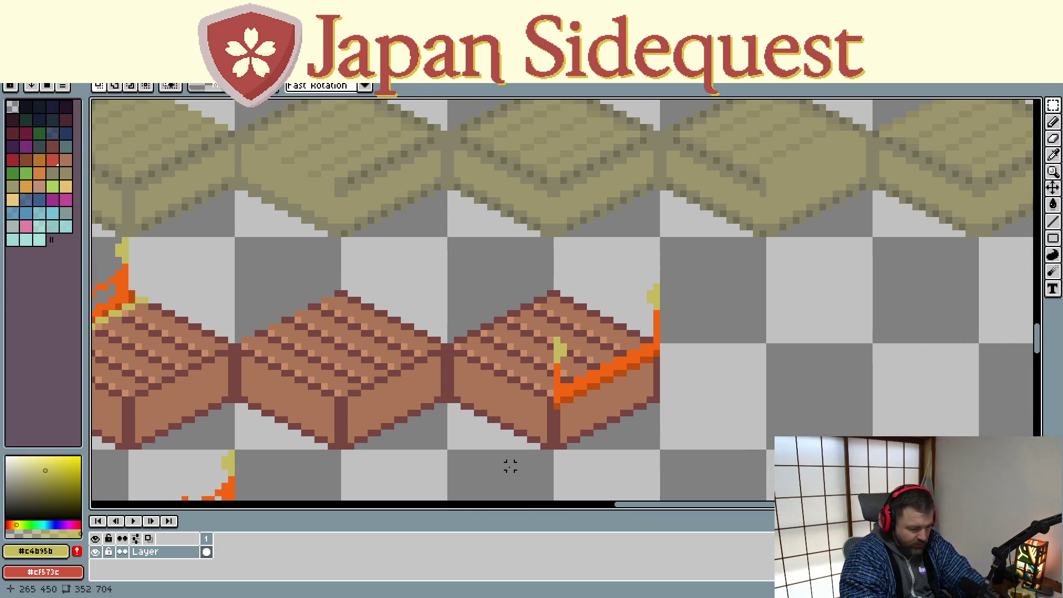
alt+click(568, 388)
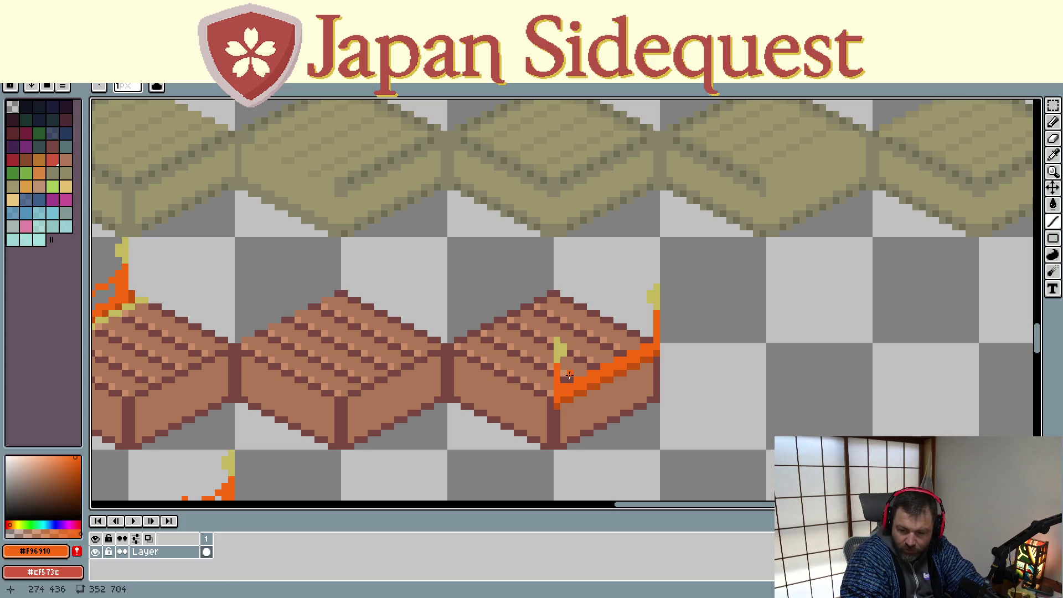
drag(573, 363, 650, 327)
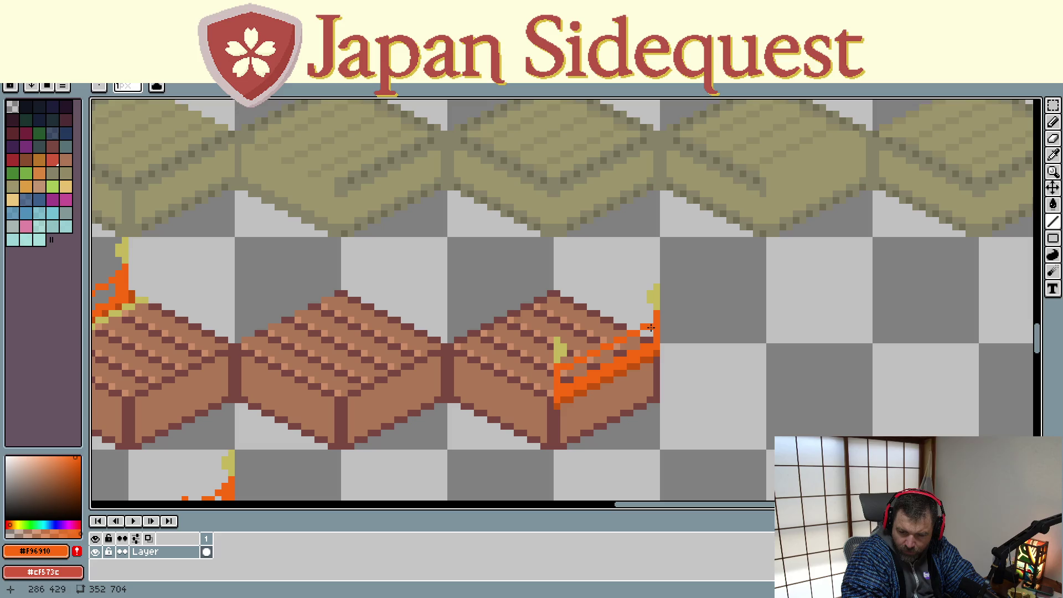
- Sample the railing's darker orange #c5520c as the current drawing colour
scroll(592, 307, down, 3)
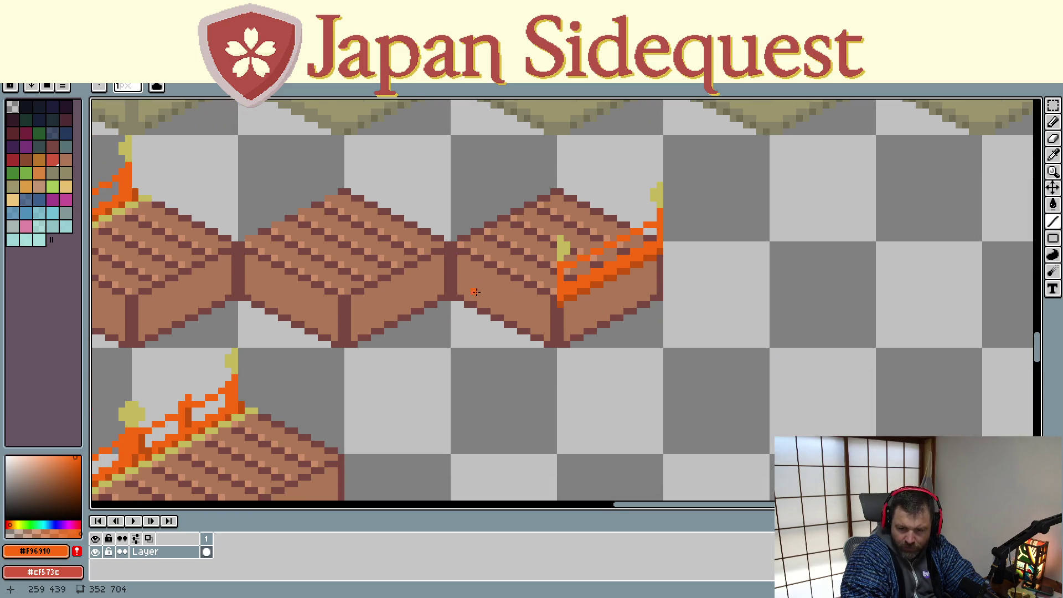
scroll(585, 188, down, 4)
scroll(585, 188, left, 5)
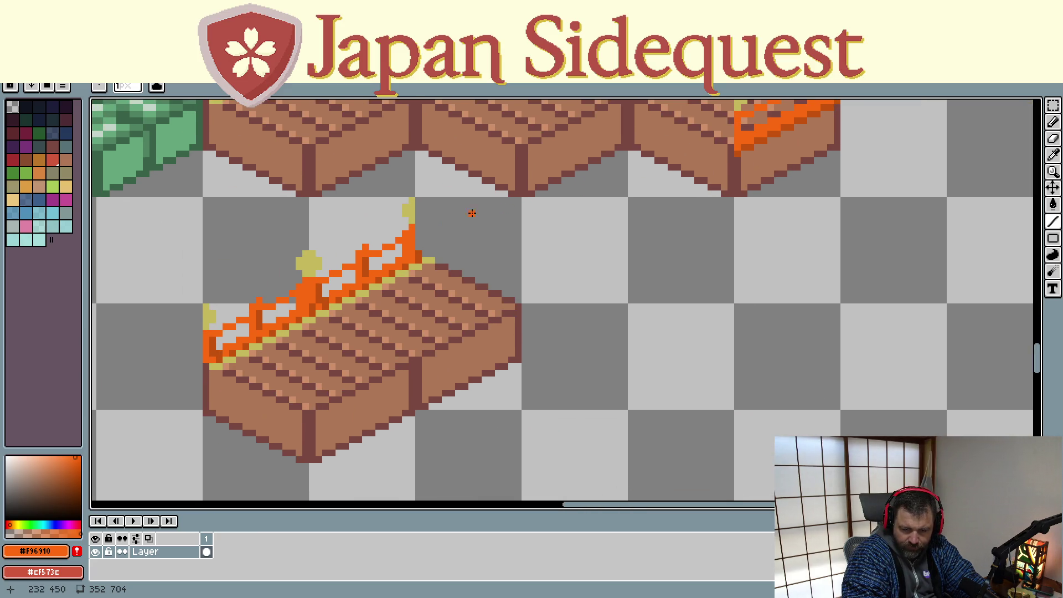
mouse_move(586, 183)
mouse_down()
mouse_move(517, 347)
mouse_move(455, 365)
mouse_up()
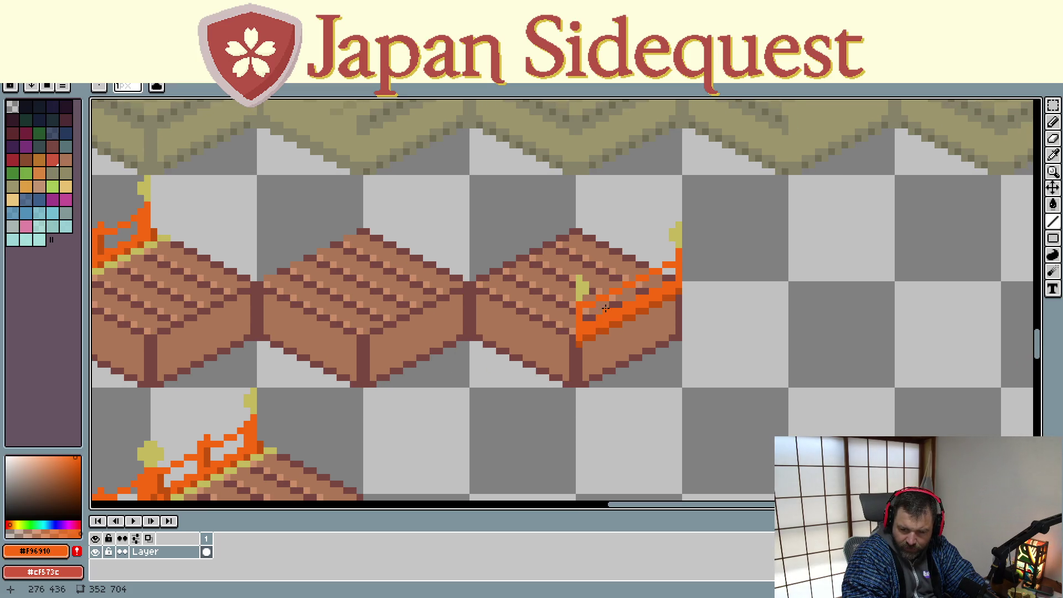
mouse_move(455, 366)
mouse_down()
mouse_move(530, 352)
mouse_move(470, 364)
mouse_up()
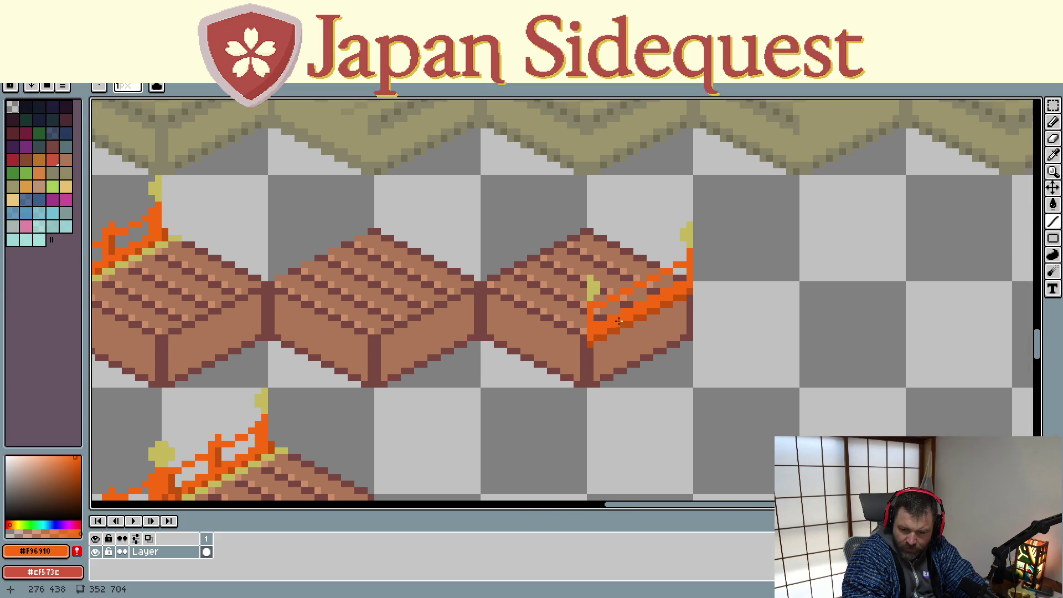
key(shift)
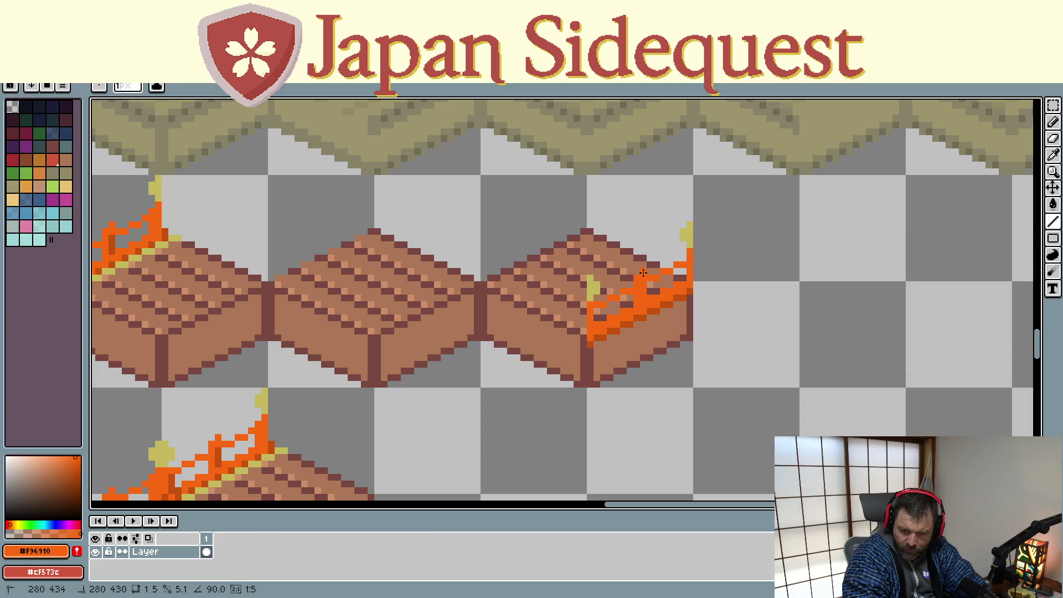
mouse_move(411, 357)
mouse_down()
mouse_move(450, 349)
mouse_move(440, 349)
mouse_up()
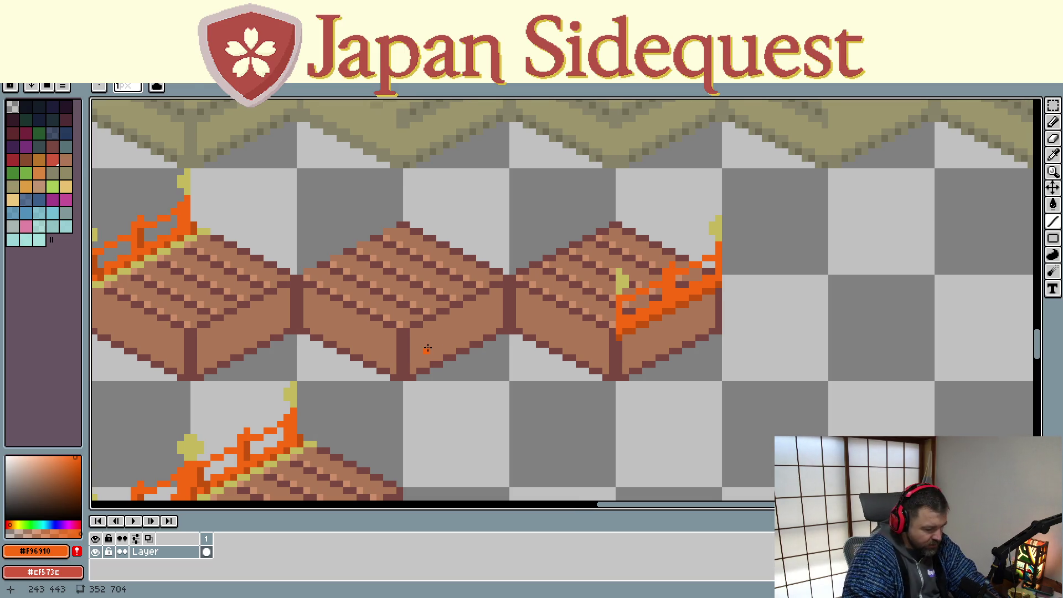
key(alt)
click(147, 234)
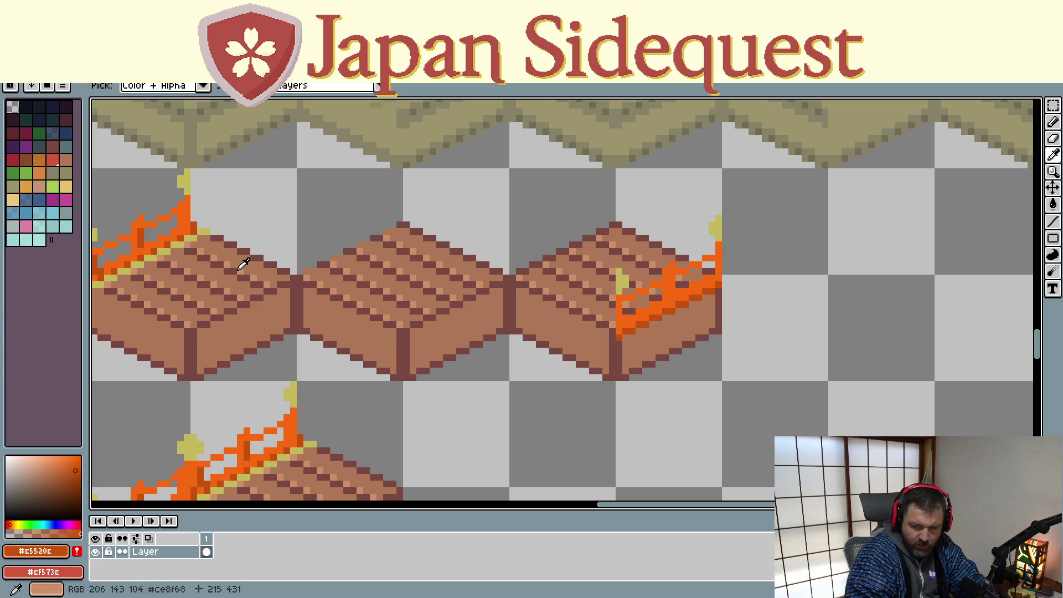
click(675, 278)
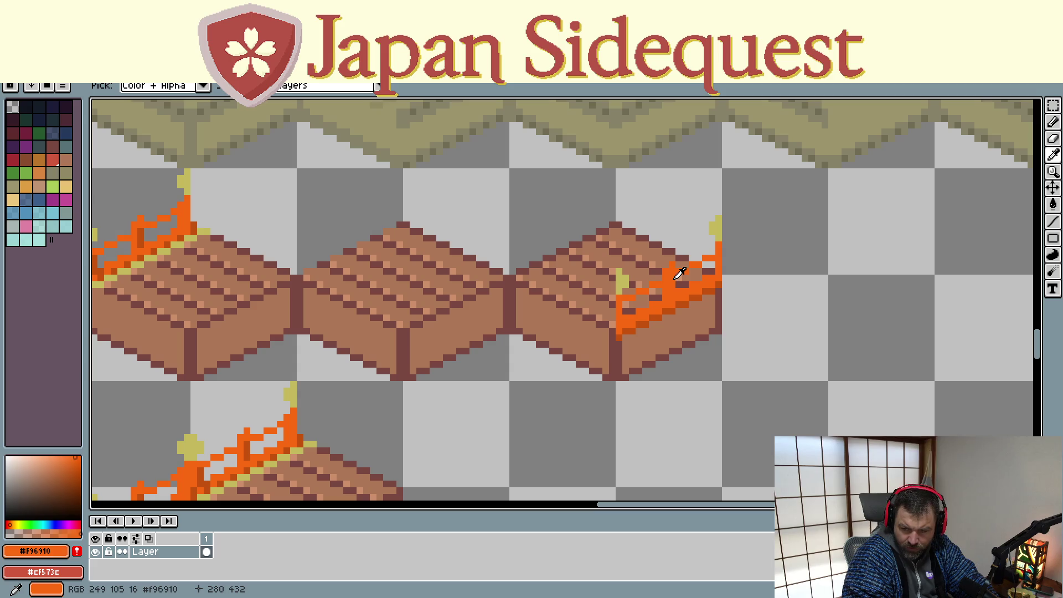
click(144, 230)
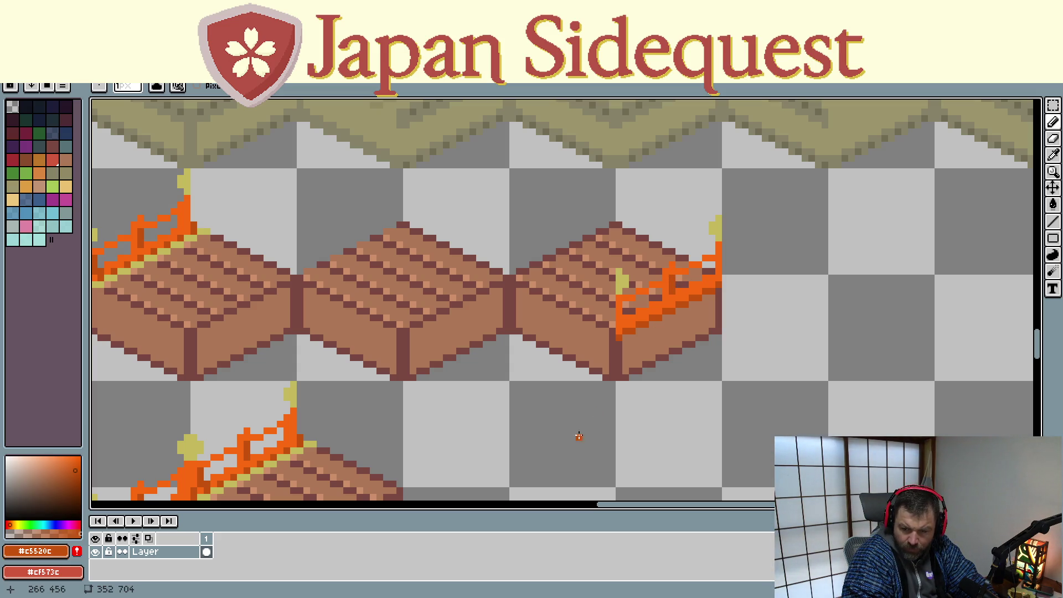
scroll(686, 359, down, 1)
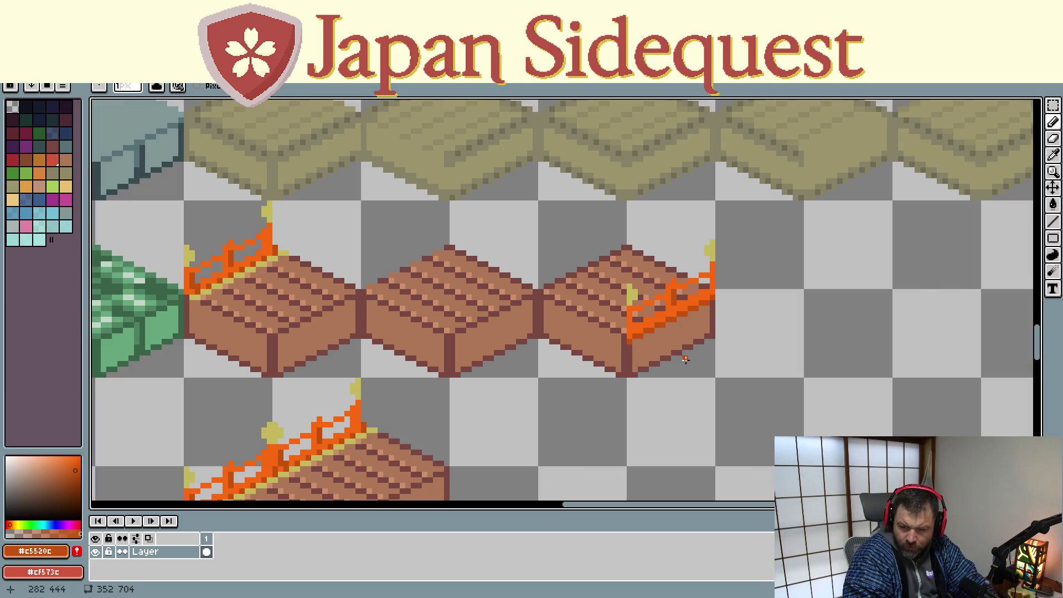
- Marquee-select the back-railed two-tile piece below the row and erase it
scroll(685, 358, down, 1)
mouse_move(664, 431)
mouse_down()
mouse_move(767, 351)
mouse_move(735, 373)
mouse_up()
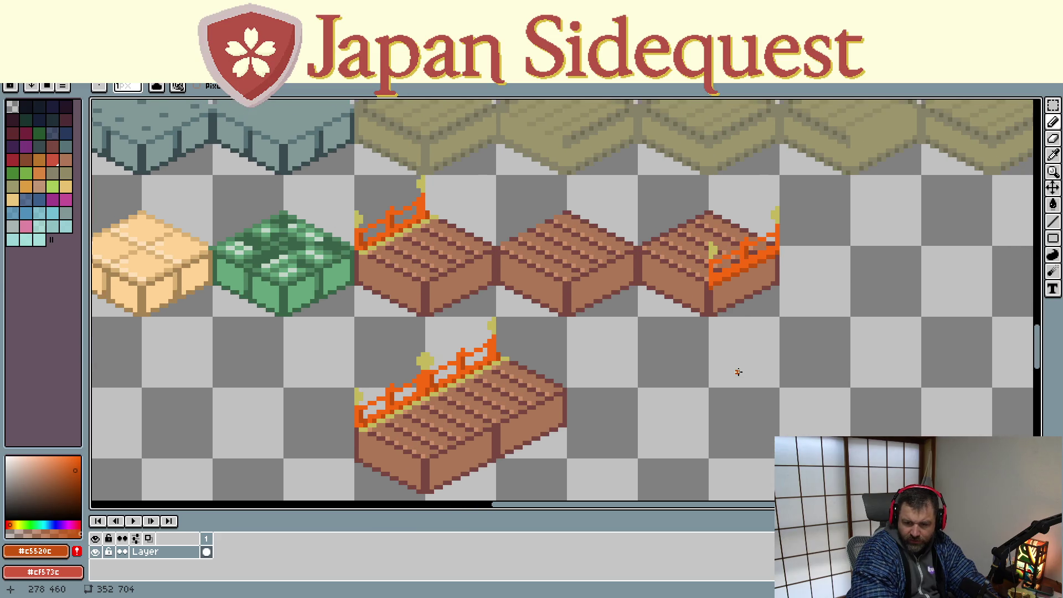
key(m)
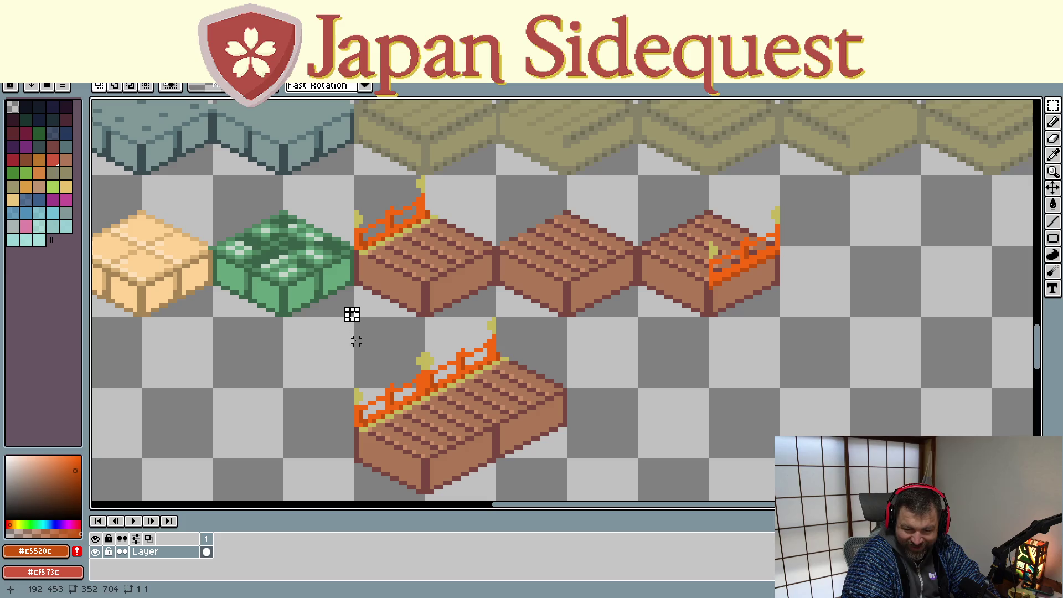
mouse_move(356, 320)
mouse_down()
mouse_move(541, 454)
mouse_move(578, 495)
mouse_up()
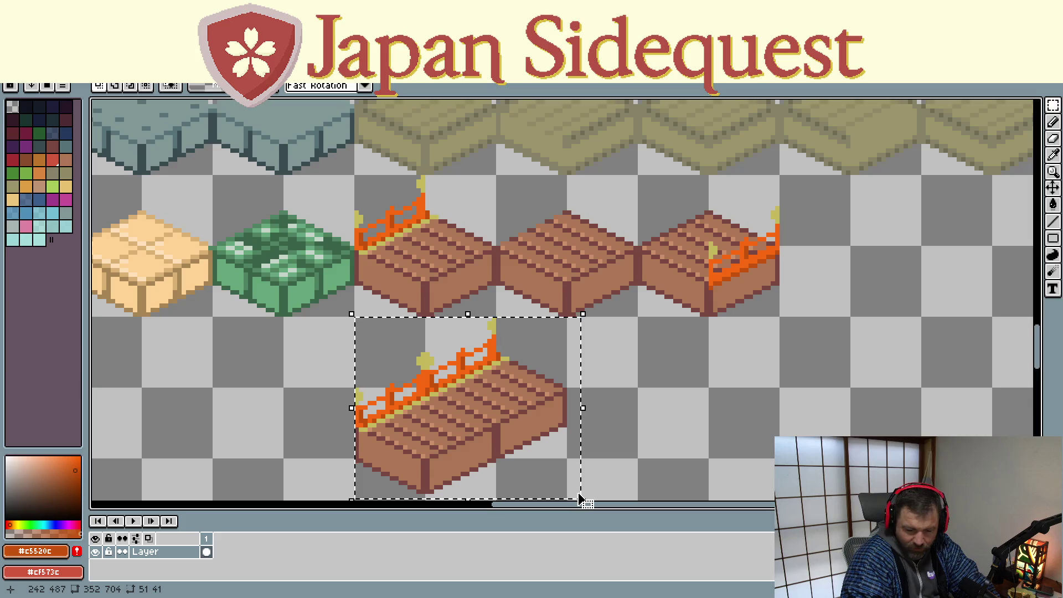
key(Delete)
scroll(577, 492, down, 4)
scroll(588, 365, up, 3)
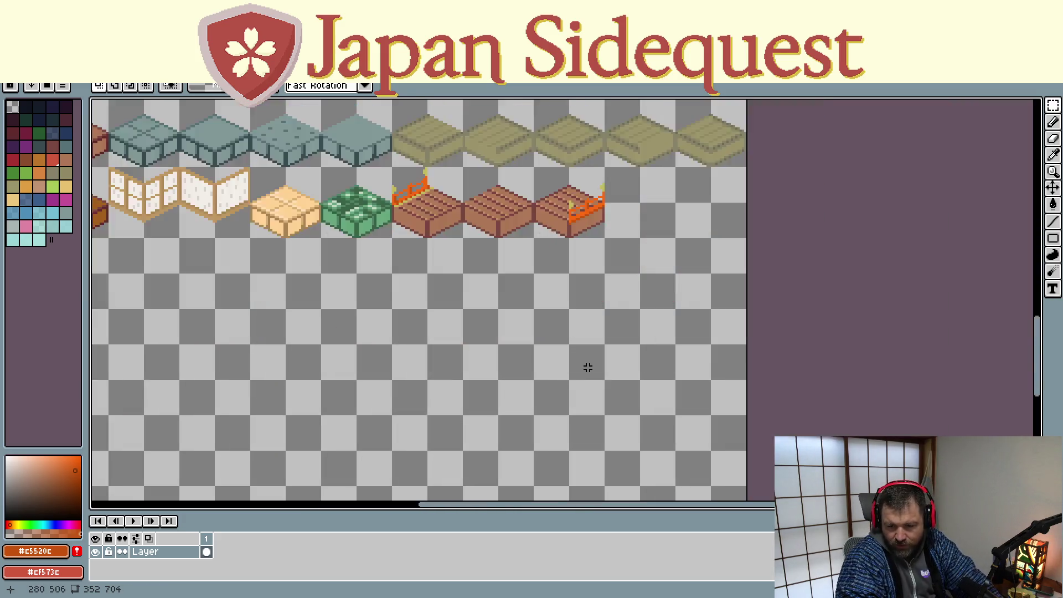
drag(560, 282, 604, 387)
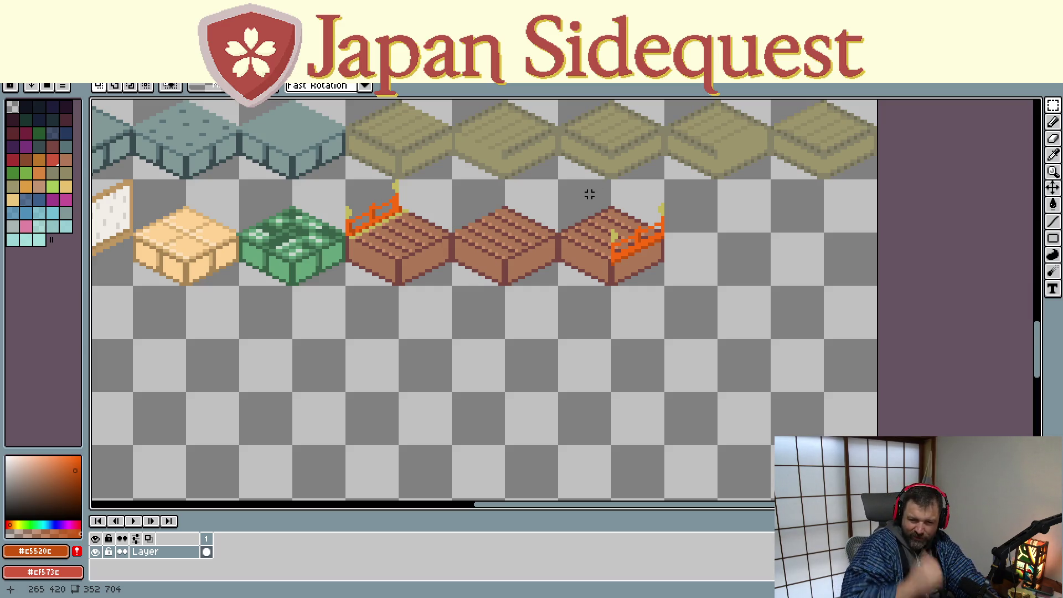
scroll(602, 200, up, 2)
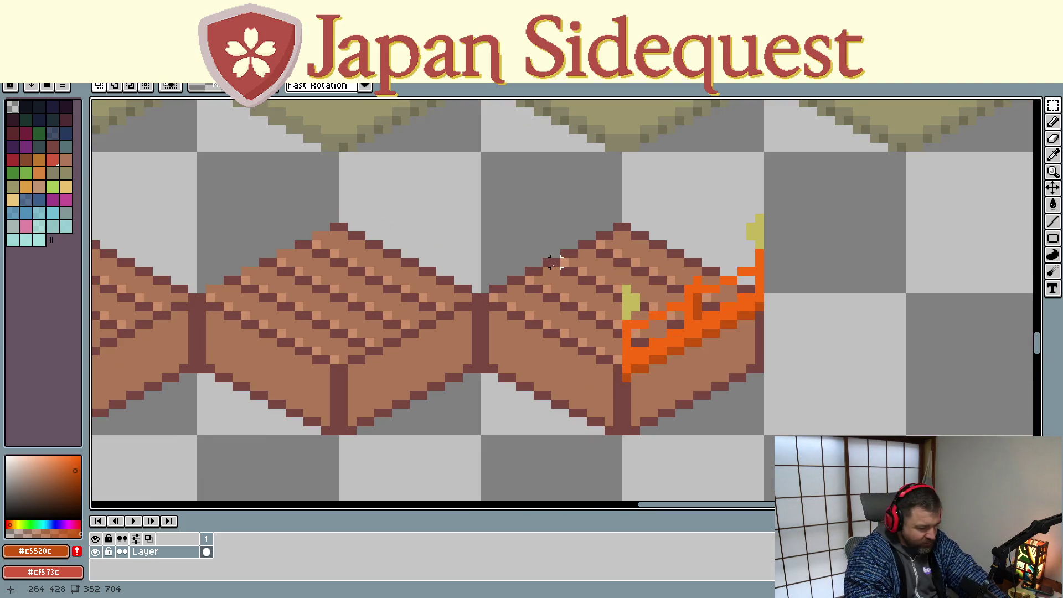
- Sample the plank brown #ad7757 from a bridge tile, then switch to Pencil and Fill
key(i)
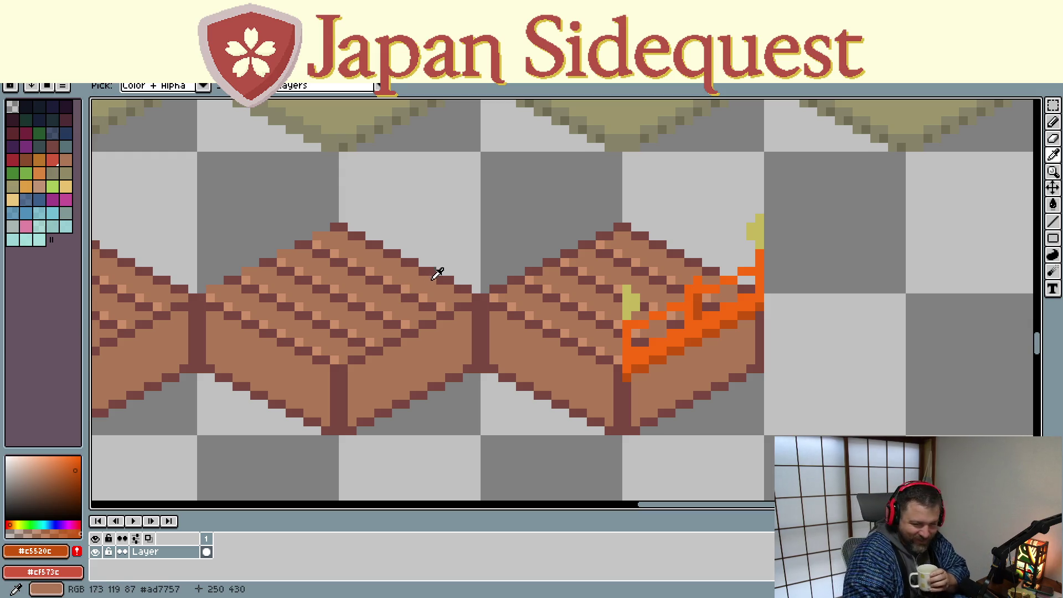
click(517, 289)
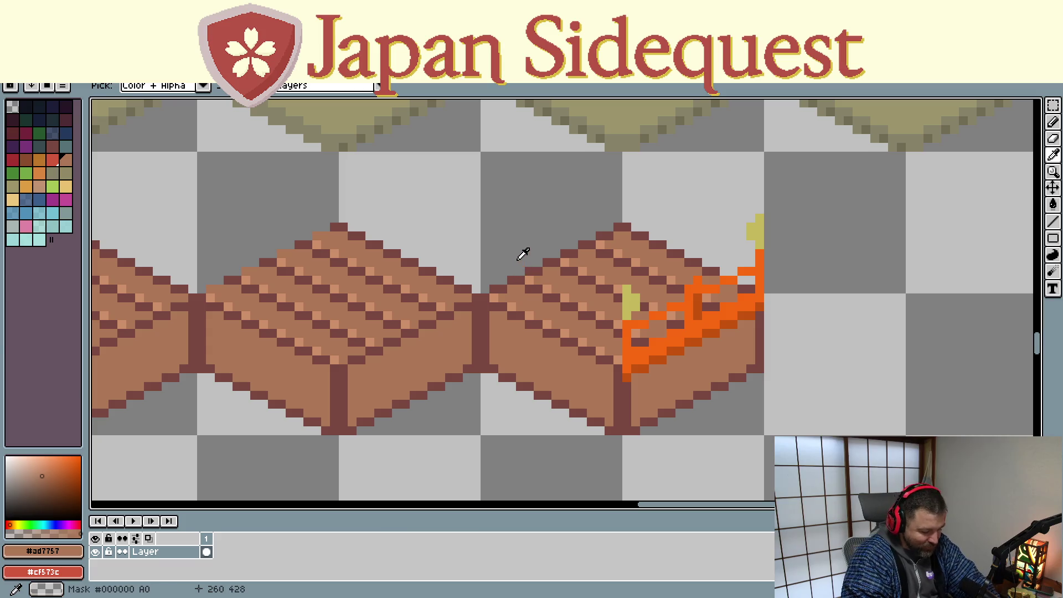
key(b)
key(g)
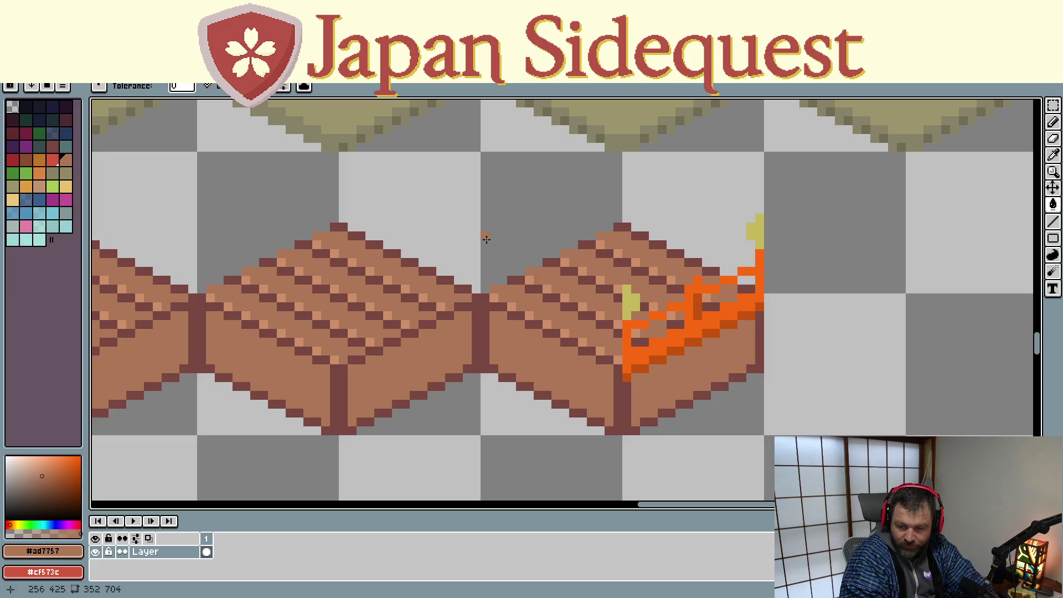
scroll(524, 218, down, 2)
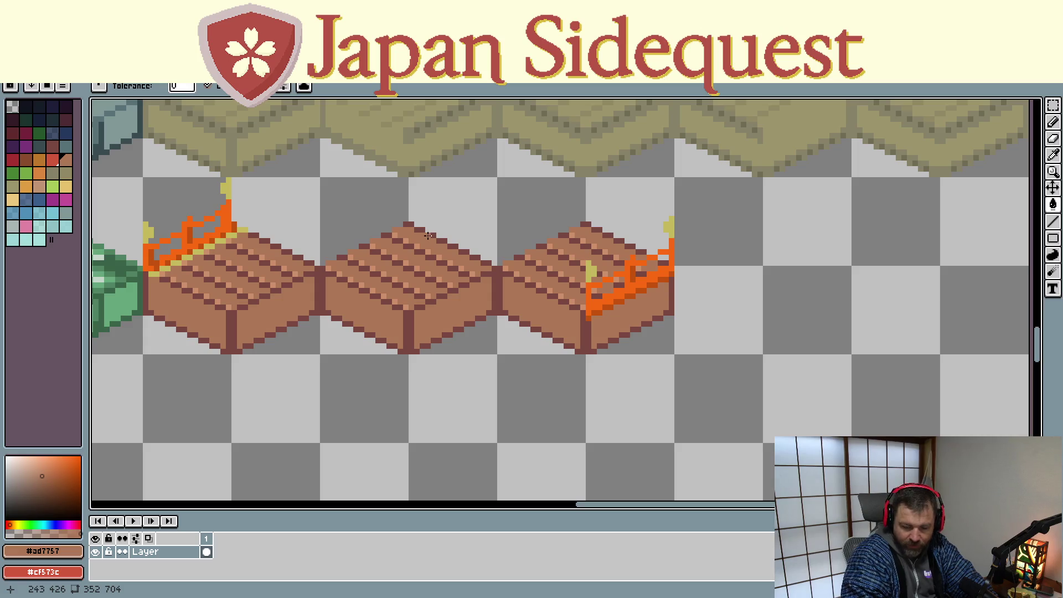
- Join a copy of the plain middle tile onto the fenced left bridge tile
key(m)
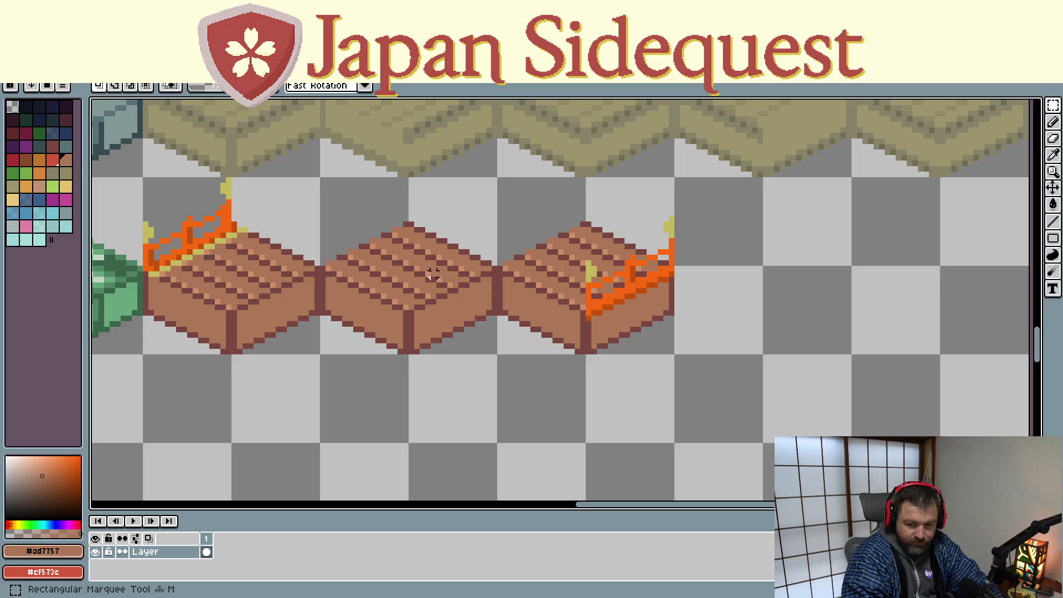
mouse_move(145, 179)
mouse_down()
mouse_move(319, 353)
mouse_move(281, 503)
mouse_move(289, 339)
mouse_move(285, 446)
mouse_move(288, 436)
mouse_up()
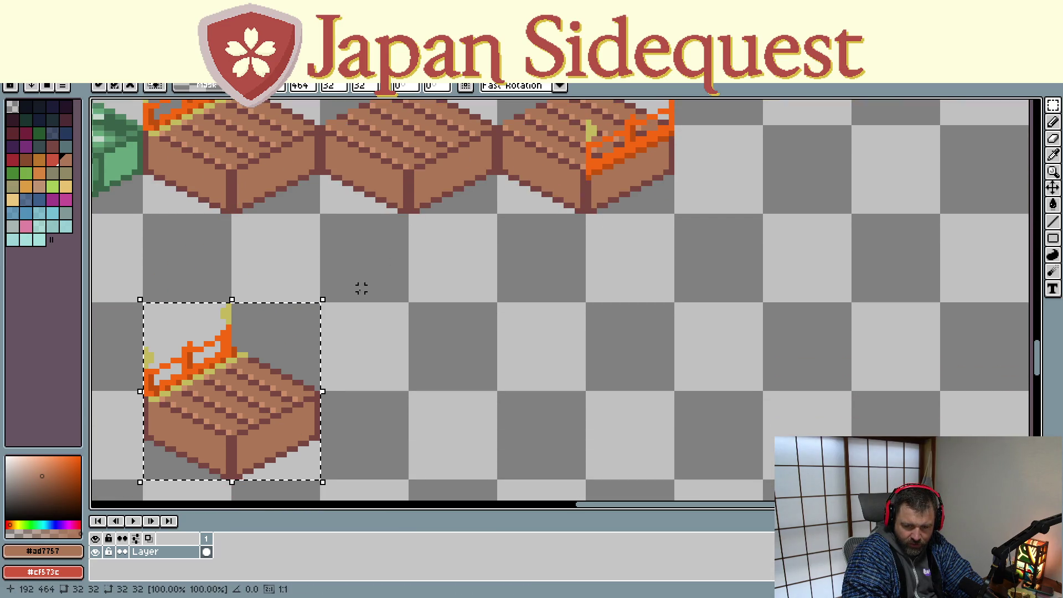
scroll(319, 106, up, 2)
mouse_move(316, 112)
mouse_down()
mouse_move(449, 276)
mouse_move(490, 285)
mouse_up()
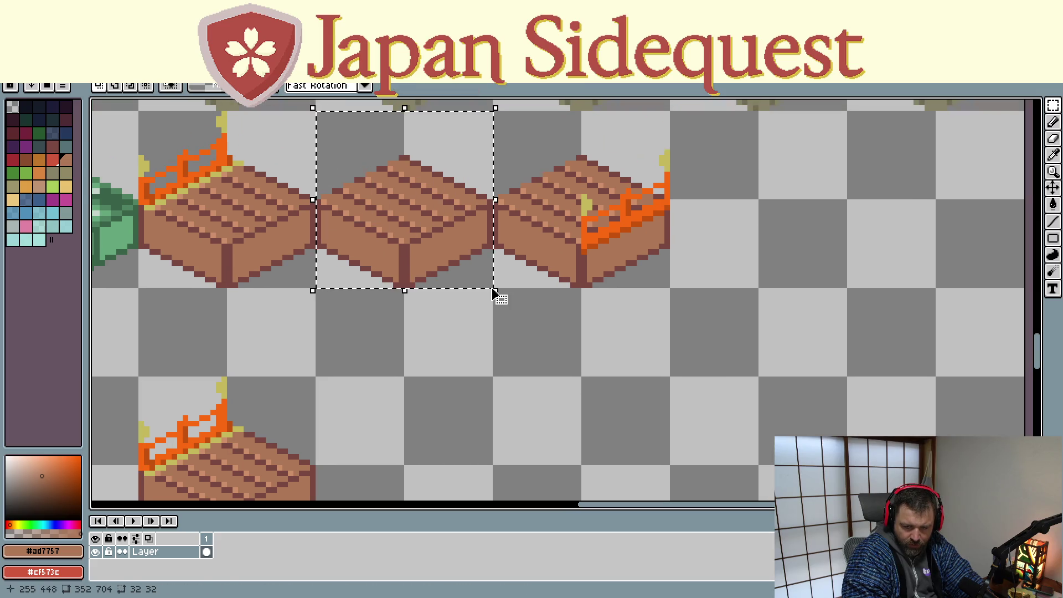
scroll(388, 368, down, 1)
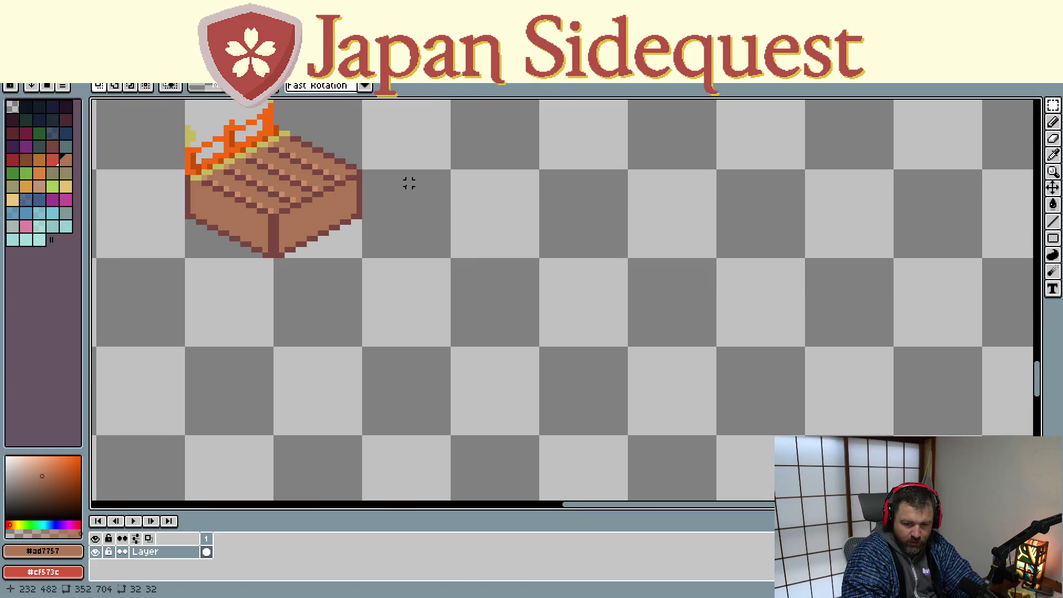
key(ctrl+v)
mouse_move(387, 254)
mouse_down()
mouse_move(372, 261)
mouse_move(338, 219)
mouse_up()
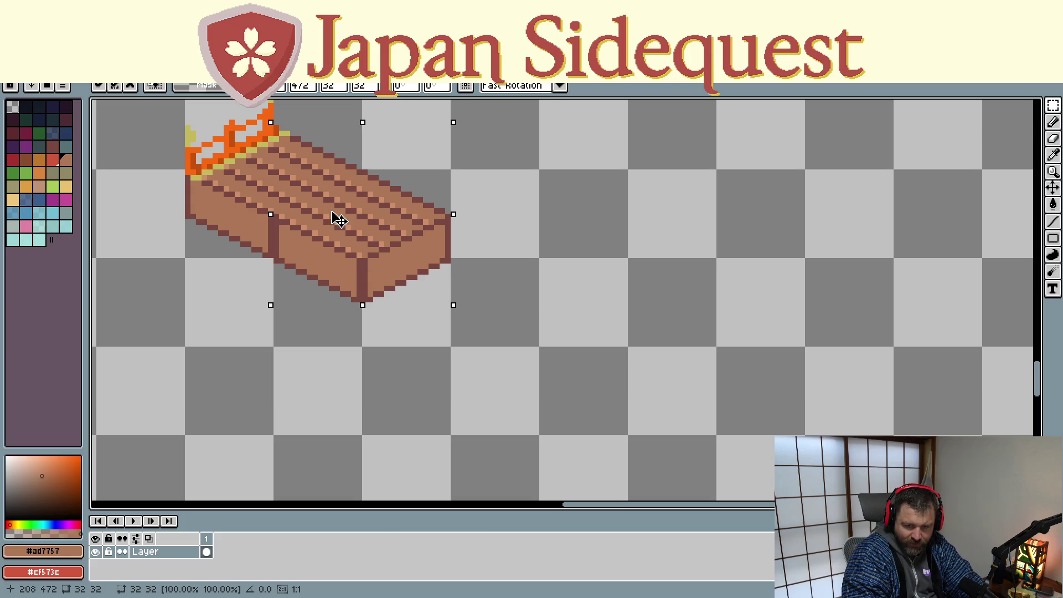
scroll(508, 287, up, 5)
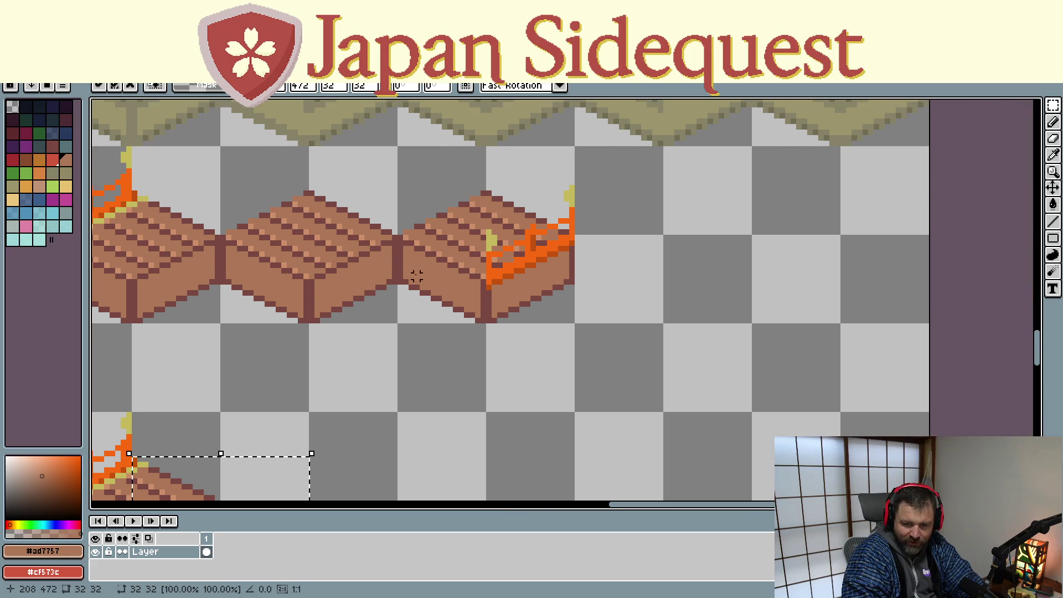
click(405, 143)
- Copy the right fenced end tile and attach it to lengthen the bridge
mouse_move(399, 148)
mouse_down()
mouse_move(441, 208)
mouse_move(576, 324)
mouse_up()
key(ctrl+c)
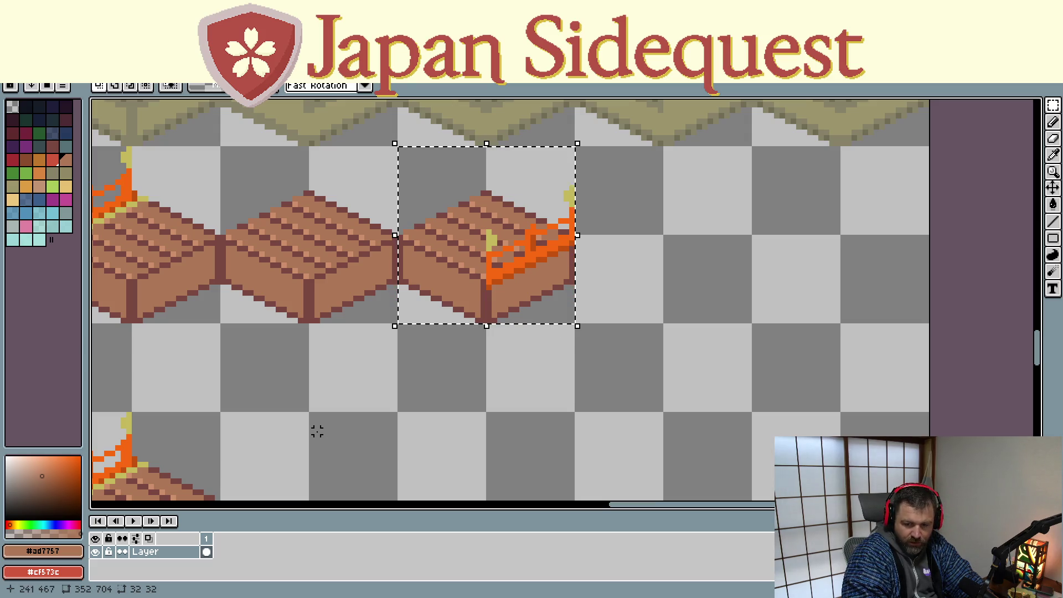
scroll(543, 171, down, 5)
scroll(543, 171, left, 3)
key(ctrl+v)
mouse_move(722, 320)
mouse_down()
mouse_move(541, 281)
mouse_move(545, 259)
mouse_up()
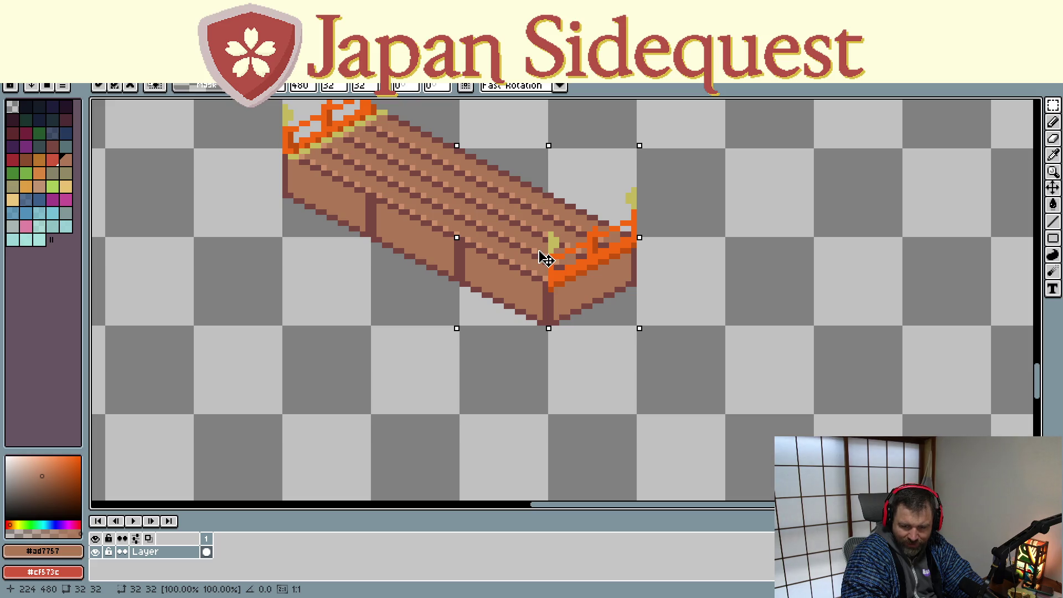
drag(306, 273, 332, 375)
- Duplicate the whole lengthened bridge and offset the copy alongside to form a two-row deck
mouse_move(311, 172)
mouse_down()
mouse_move(413, 227)
mouse_move(645, 439)
mouse_move(659, 432)
mouse_up()
click(526, 365)
mouse_move(526, 366)
mouse_down()
mouse_move(475, 320)
mouse_move(408, 374)
mouse_move(404, 334)
mouse_up()
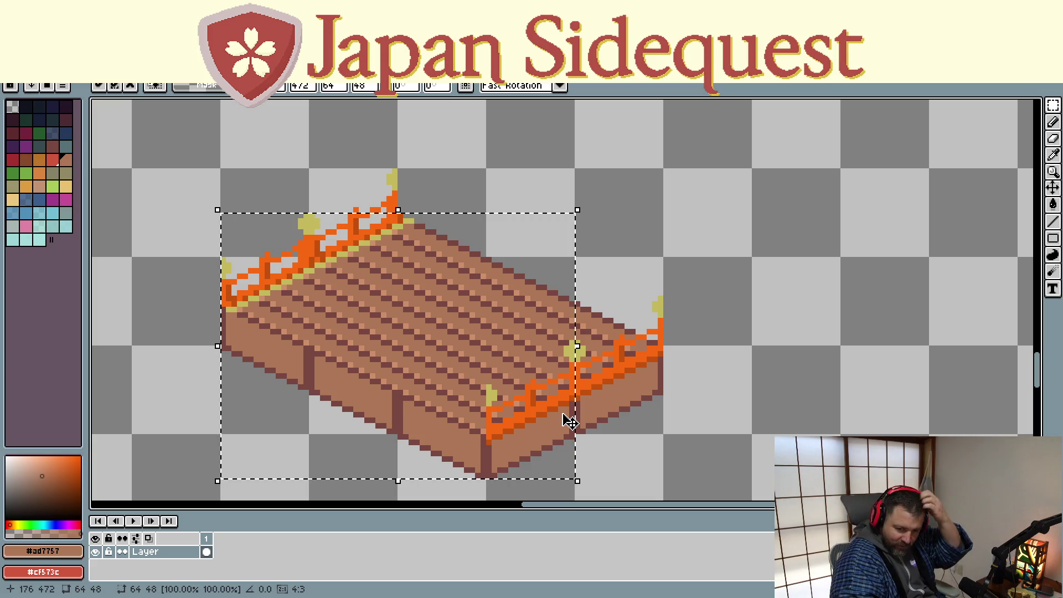
click(821, 288)
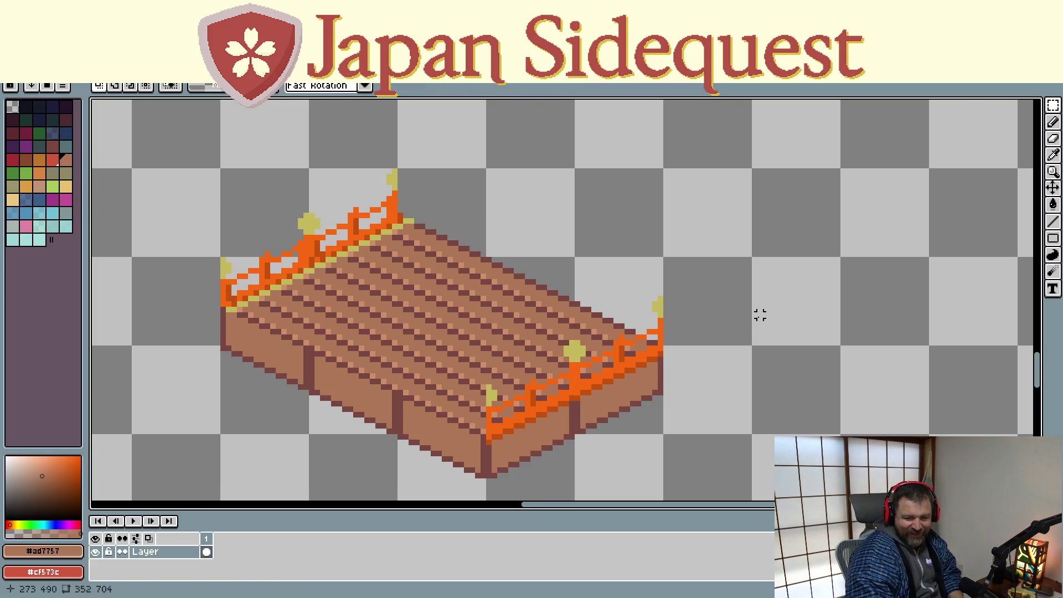
scroll(760, 314, down, 2)
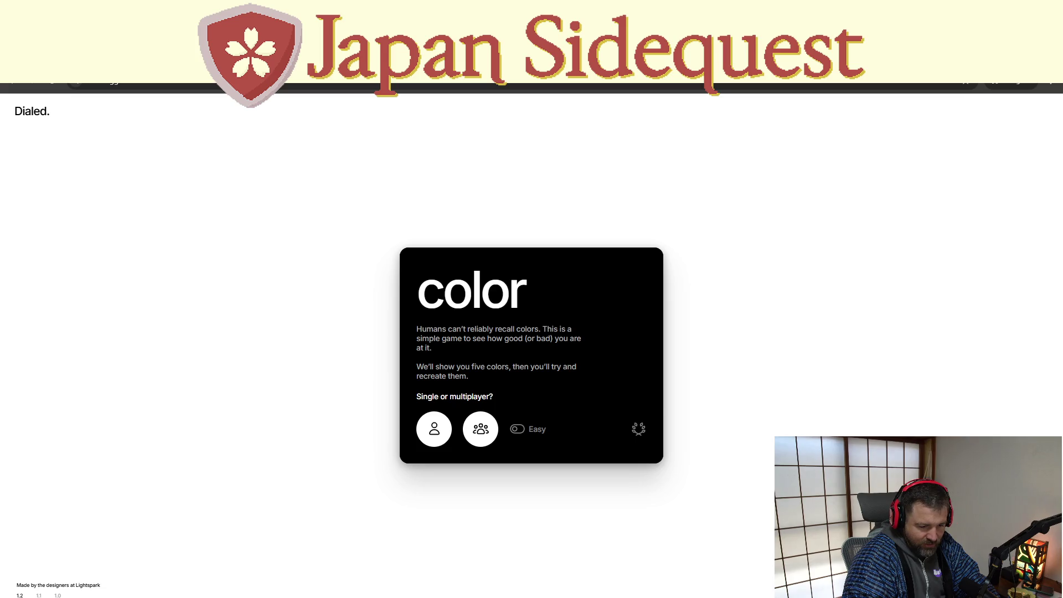
- Start a single-player Dialed game, revealing the first of five colours, purple
click(434, 429)
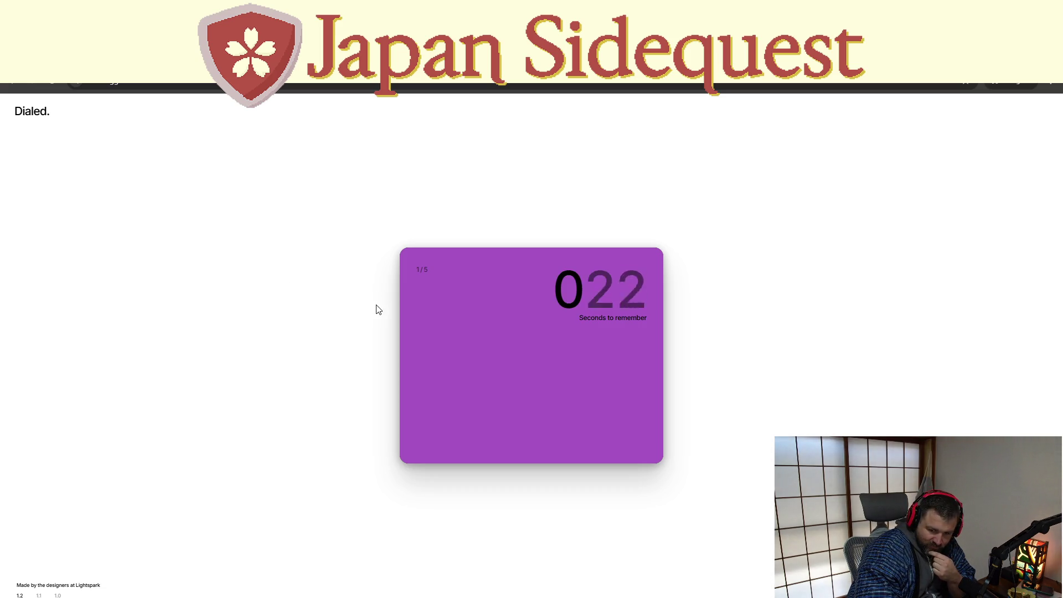
- Recreate round 1's purple at H286 S84 B70 and submit it, scoring 9.56
drag(410, 421, 412, 424)
mouse_move(433, 363)
mouse_down()
mouse_move(434, 318)
mouse_move(434, 363)
mouse_move(455, 348)
mouse_move(455, 312)
mouse_up()
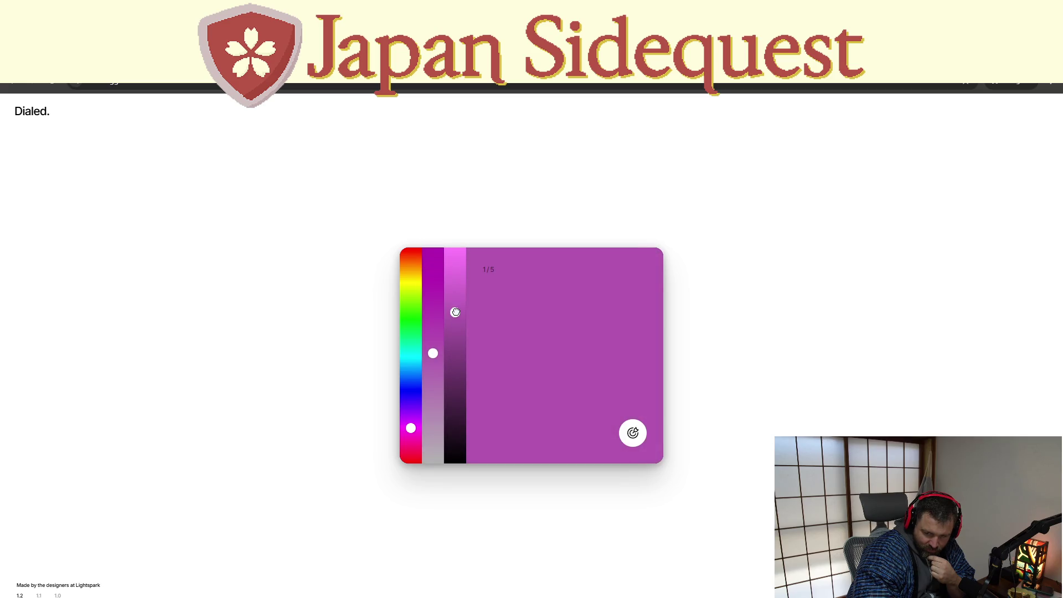
drag(433, 354, 433, 326)
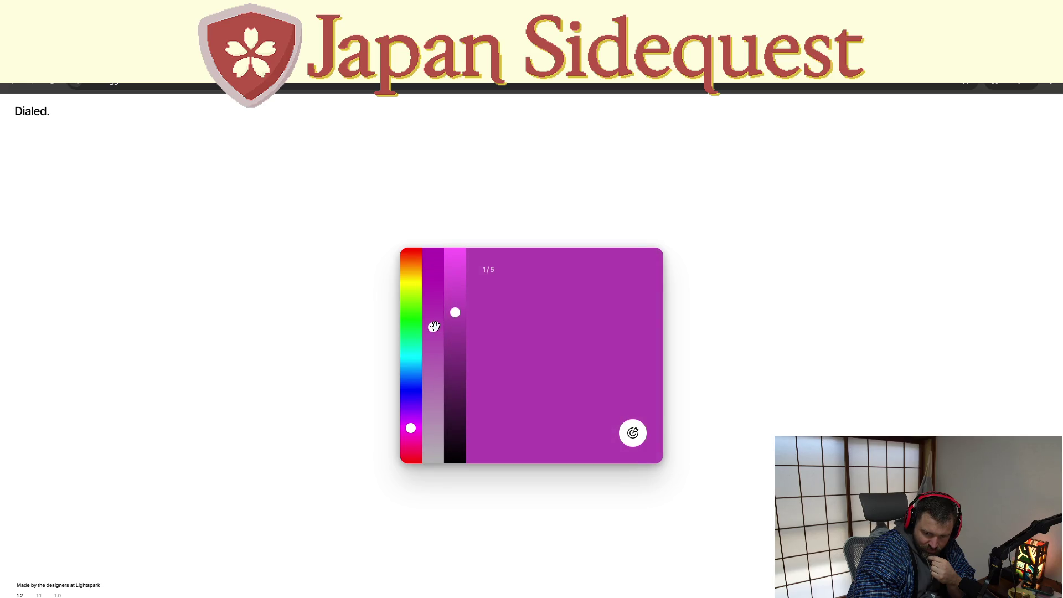
drag(411, 428, 411, 418)
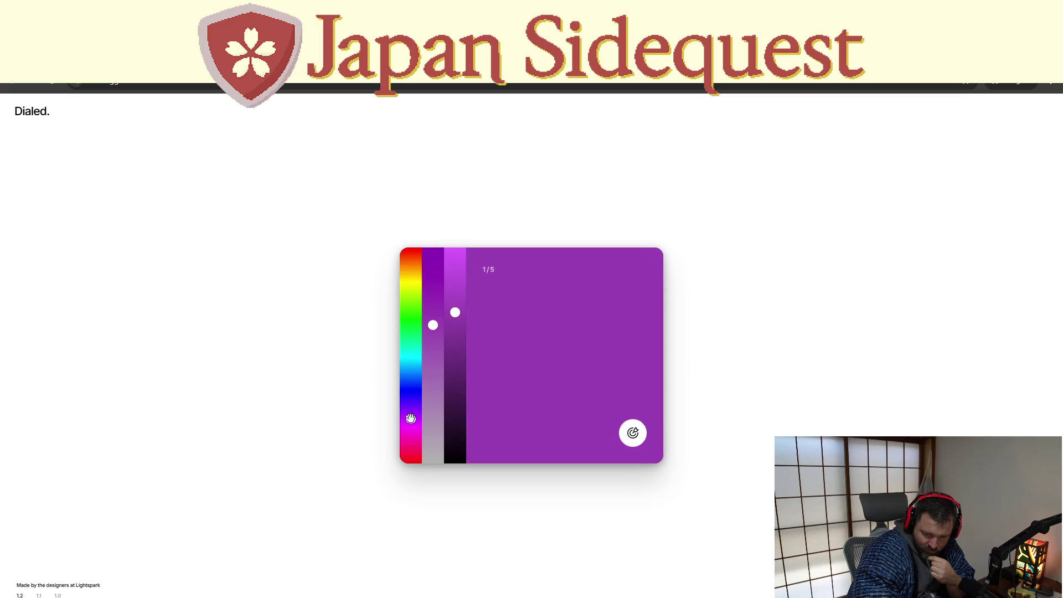
click(646, 435)
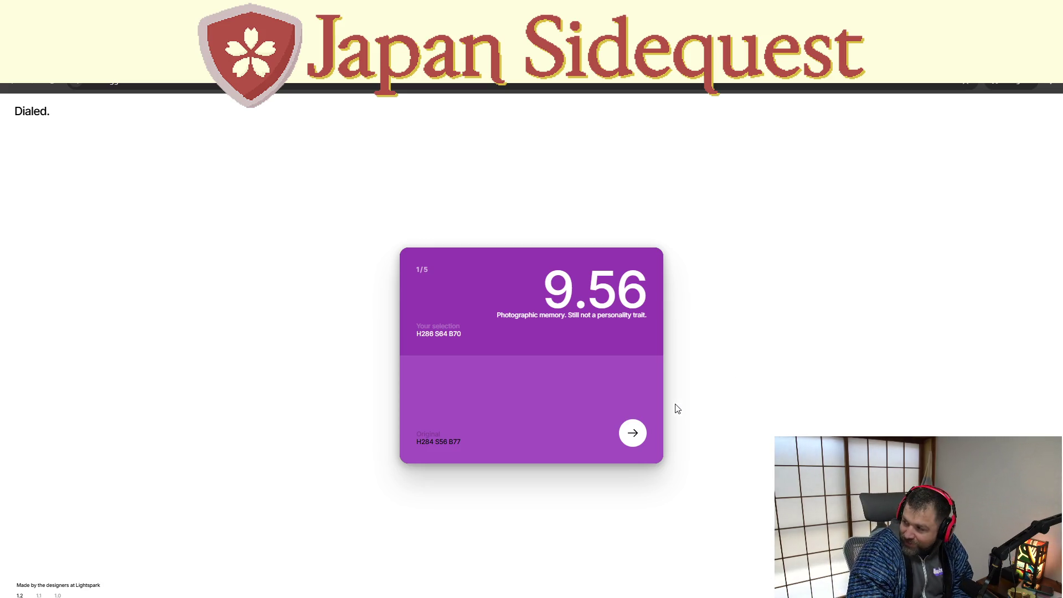
- Play round 2, dialling a green of H162 S57 B64 and submitting for 8.79
click(625, 437)
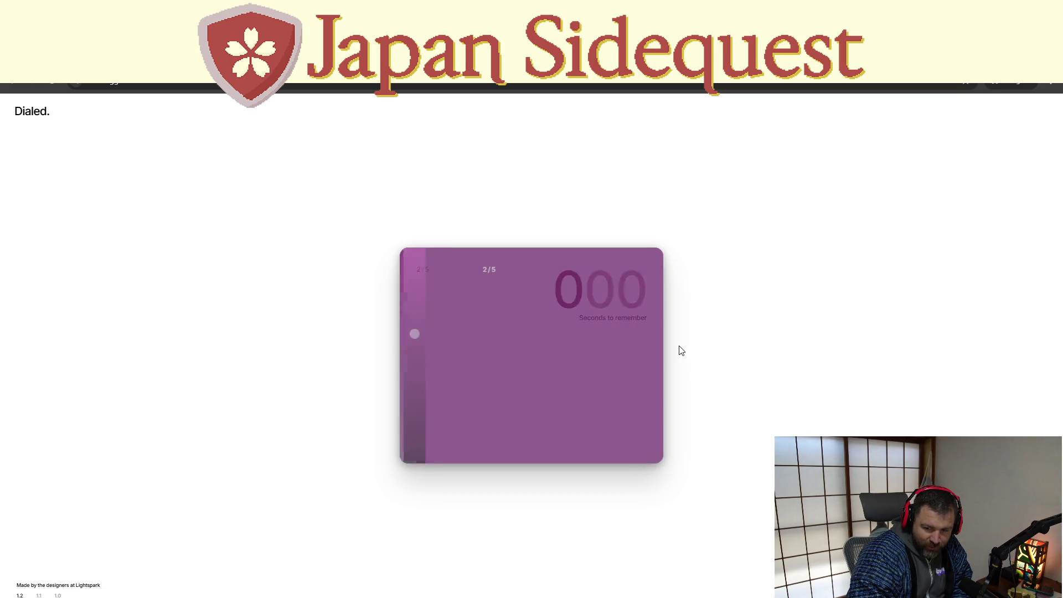
drag(411, 432, 411, 342)
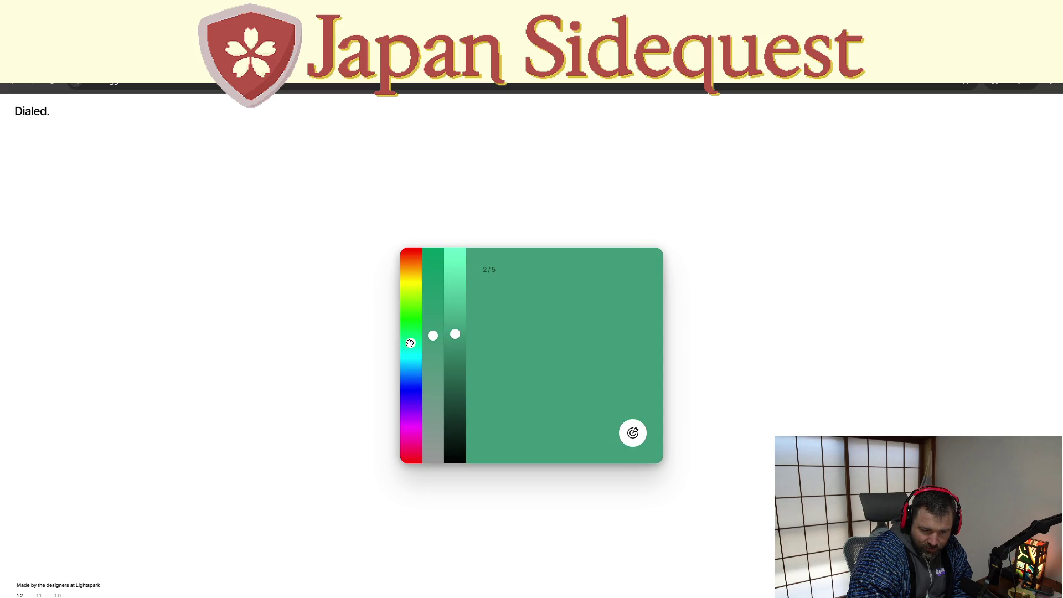
mouse_move(435, 350)
mouse_down()
mouse_move(436, 317)
mouse_move(435, 376)
mouse_move(455, 320)
mouse_up()
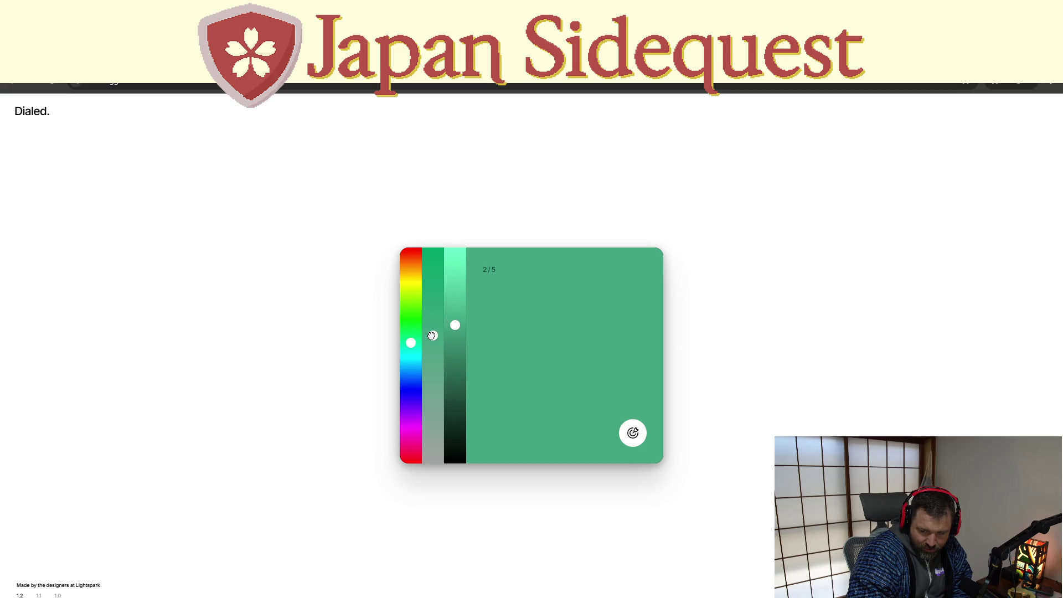
mouse_move(432, 329)
mouse_down()
mouse_move(432, 311)
mouse_move(430, 341)
mouse_up()
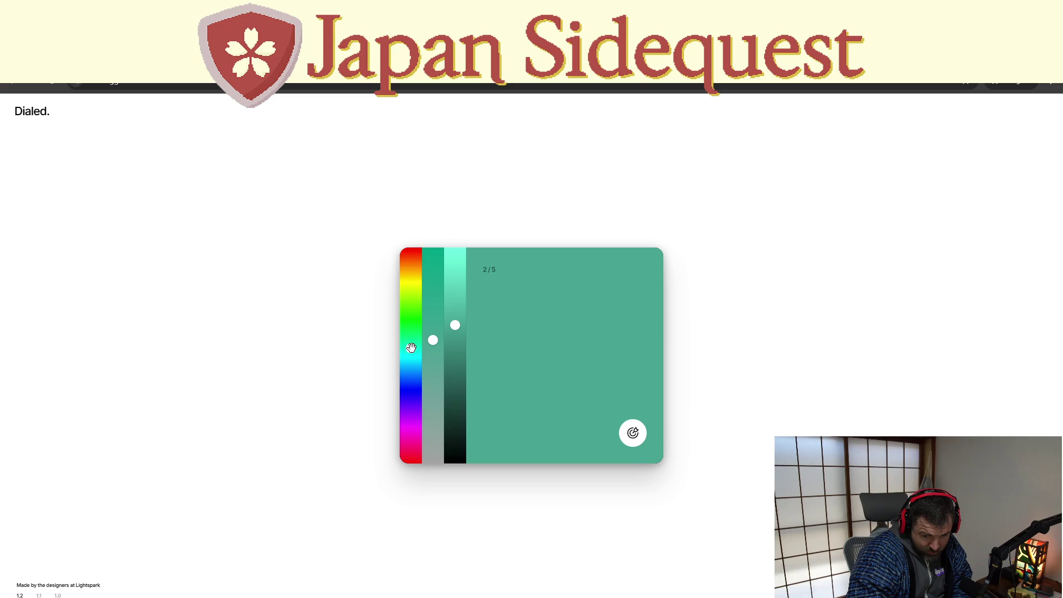
click(644, 430)
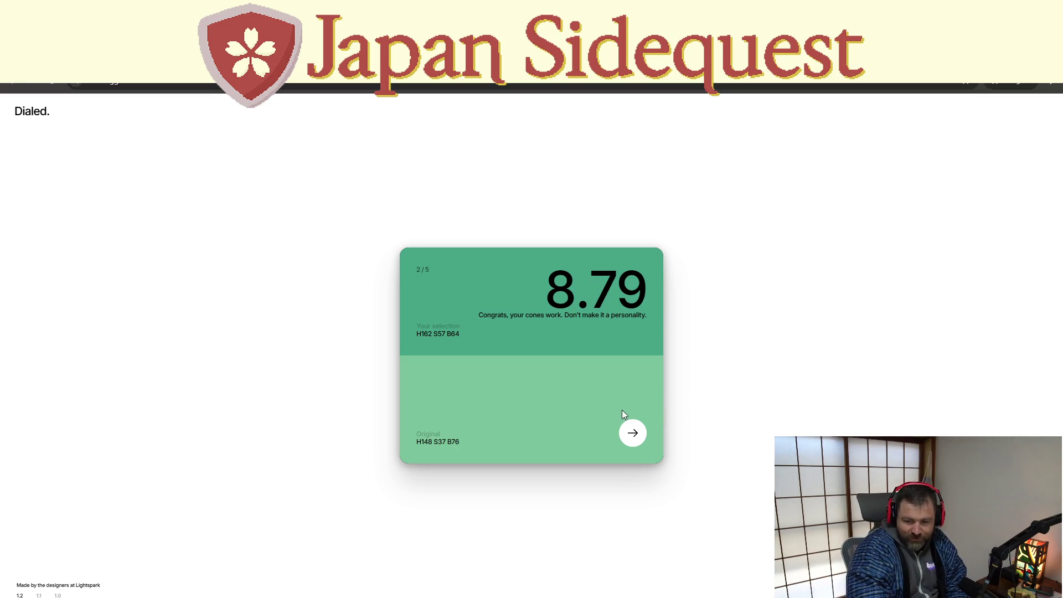
click(633, 433)
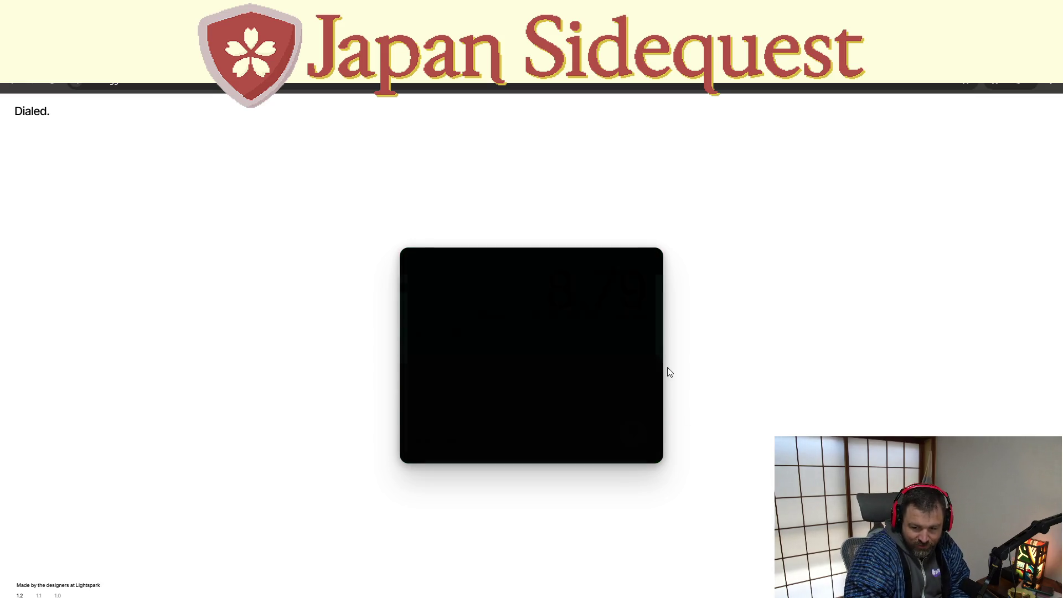
- Match round 3's sea green at H168 S52 B58 and submit it, scoring 9.46
click(728, 400)
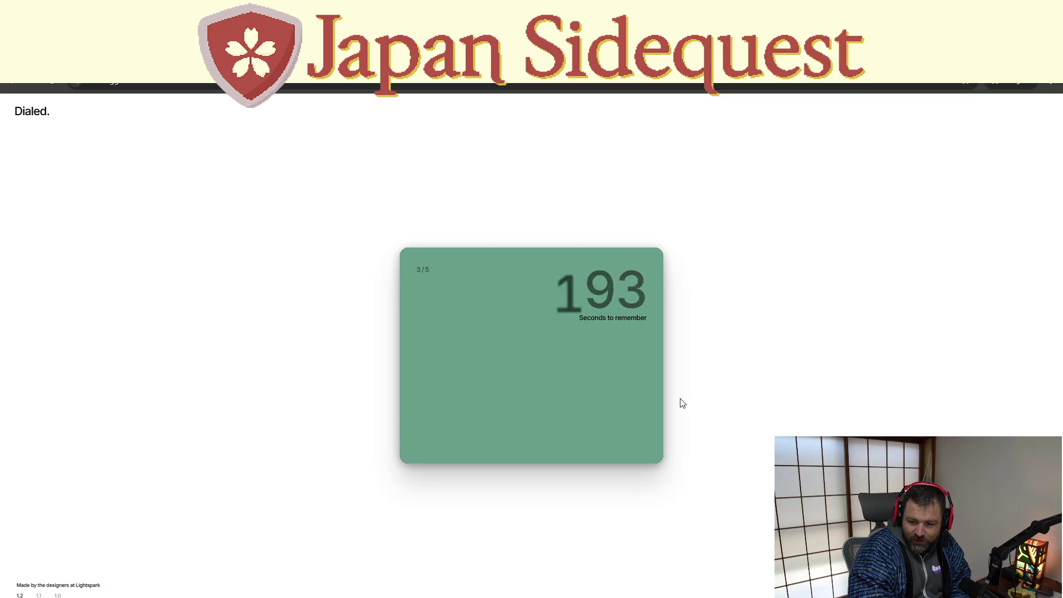
mouse_move(410, 433)
mouse_down()
mouse_move(408, 341)
mouse_move(433, 324)
mouse_move(433, 360)
mouse_up()
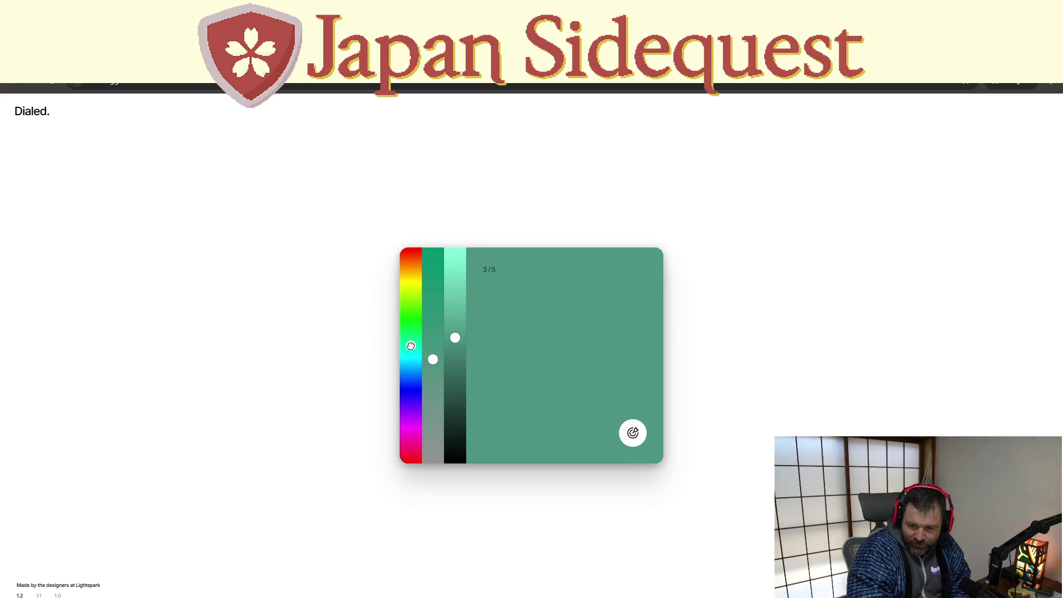
mouse_move(430, 359)
mouse_down()
mouse_move(453, 334)
mouse_move(453, 354)
mouse_move(454, 332)
mouse_up()
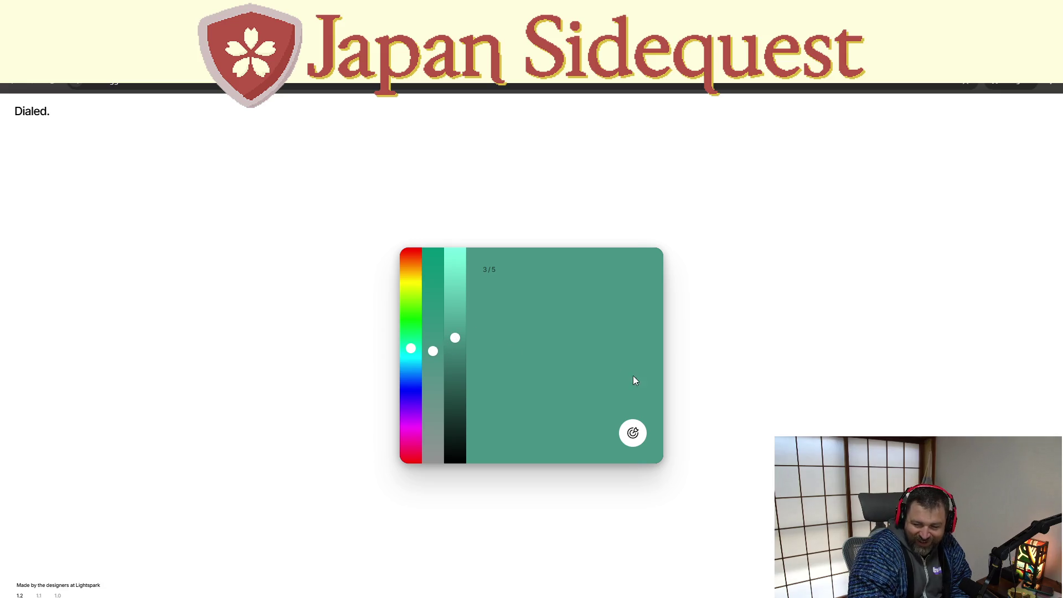
click(626, 442)
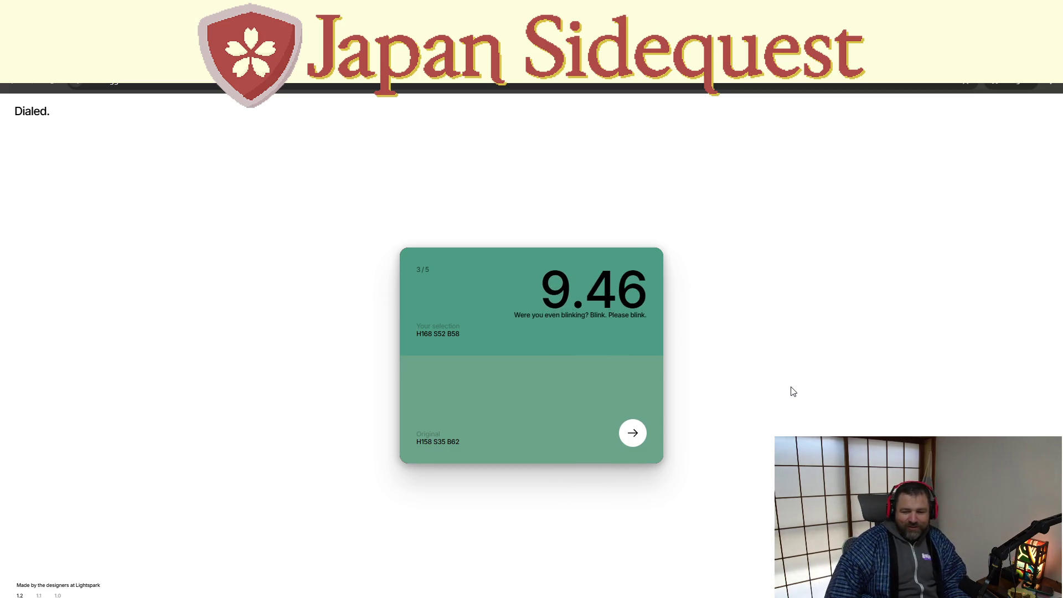
- Recreate round 4's muted violet at H271 S32 B70 for 8.75, then begin round 5
click(633, 433)
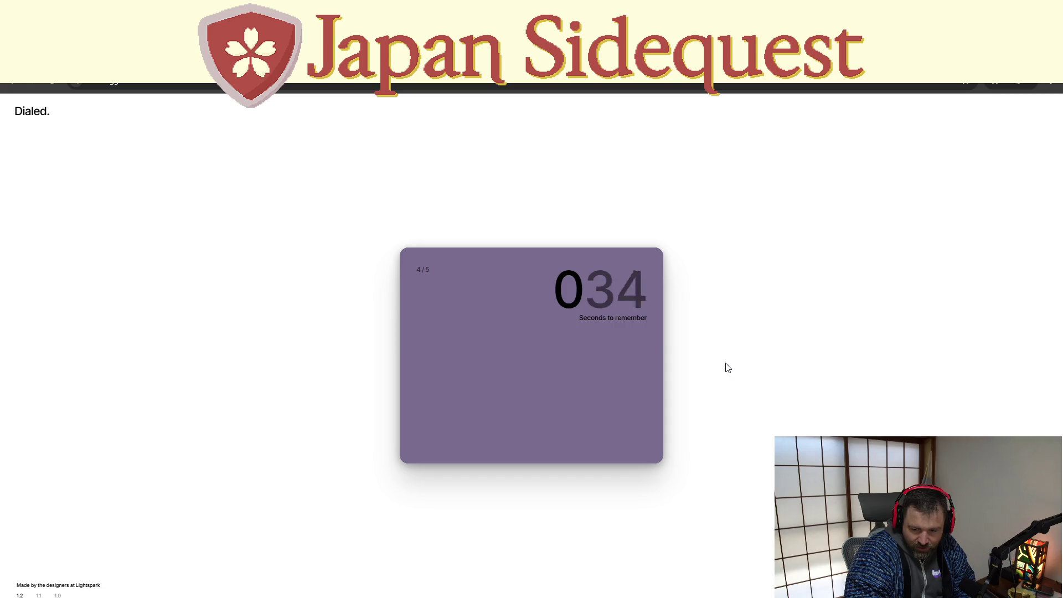
drag(411, 371, 407, 416)
drag(432, 367, 454, 328)
click(454, 342)
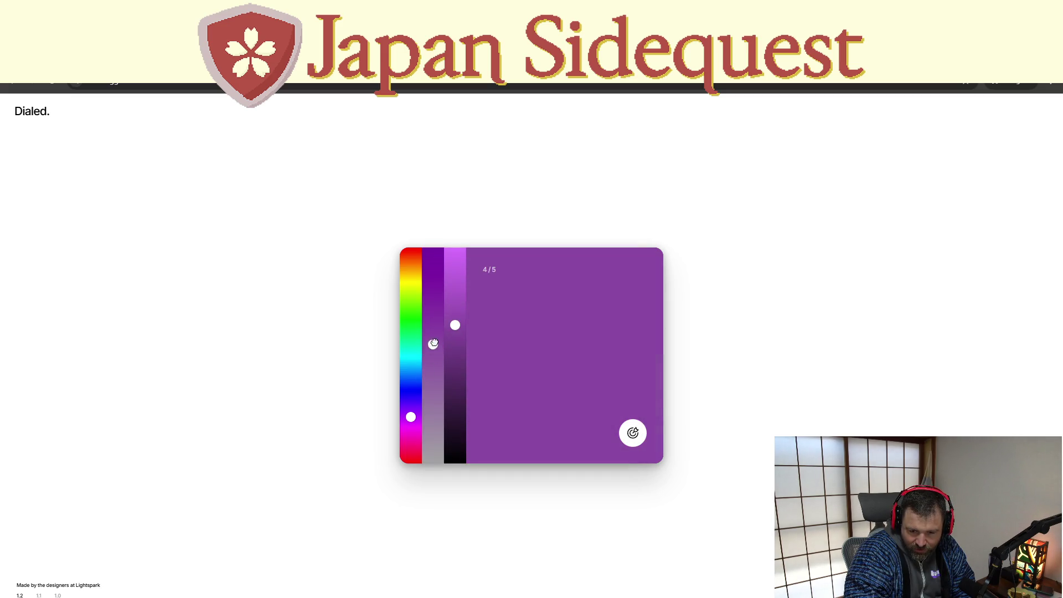
click(432, 358)
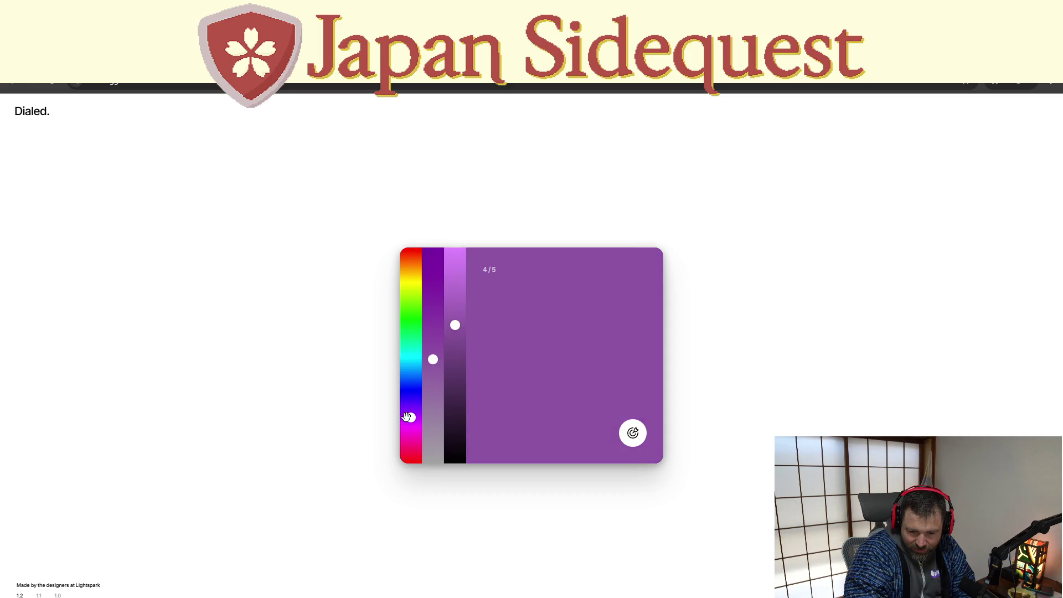
mouse_move(434, 361)
mouse_down()
mouse_move(432, 337)
mouse_move(432, 371)
mouse_up()
drag(411, 421, 413, 409)
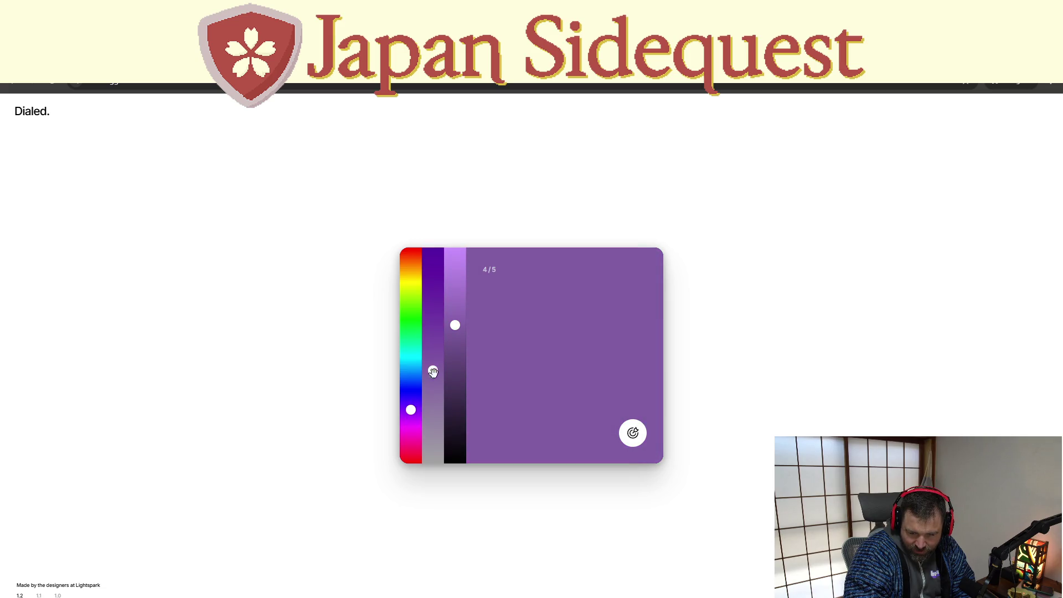
drag(434, 357, 433, 393)
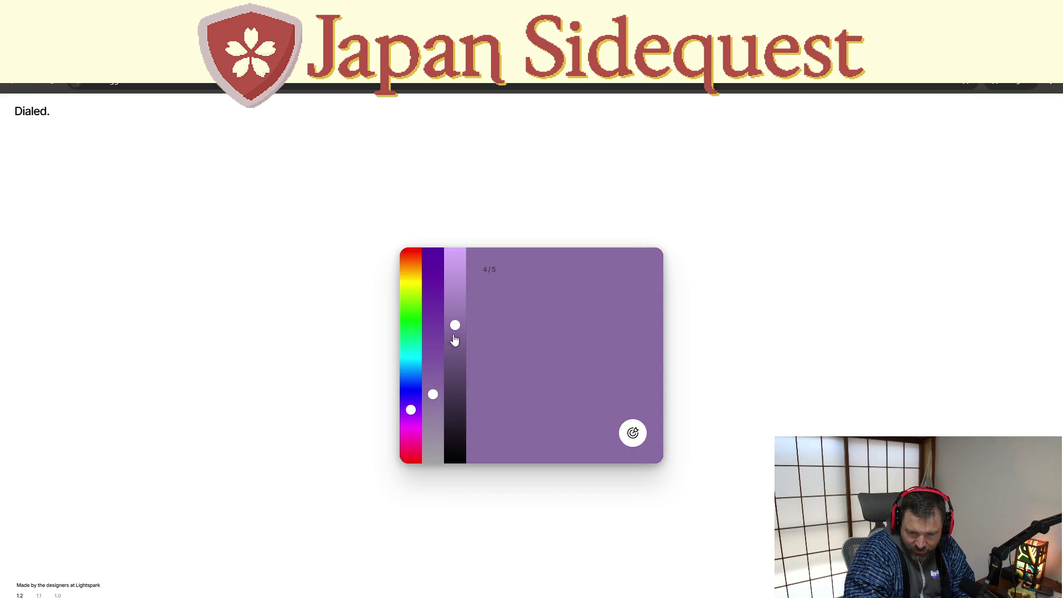
drag(455, 325, 454, 314)
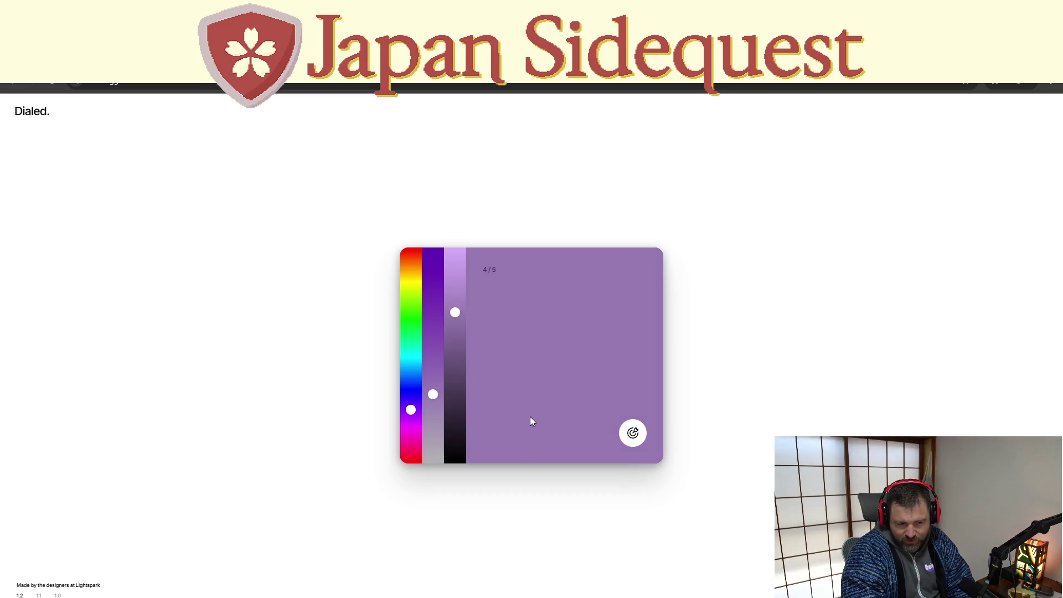
click(632, 432)
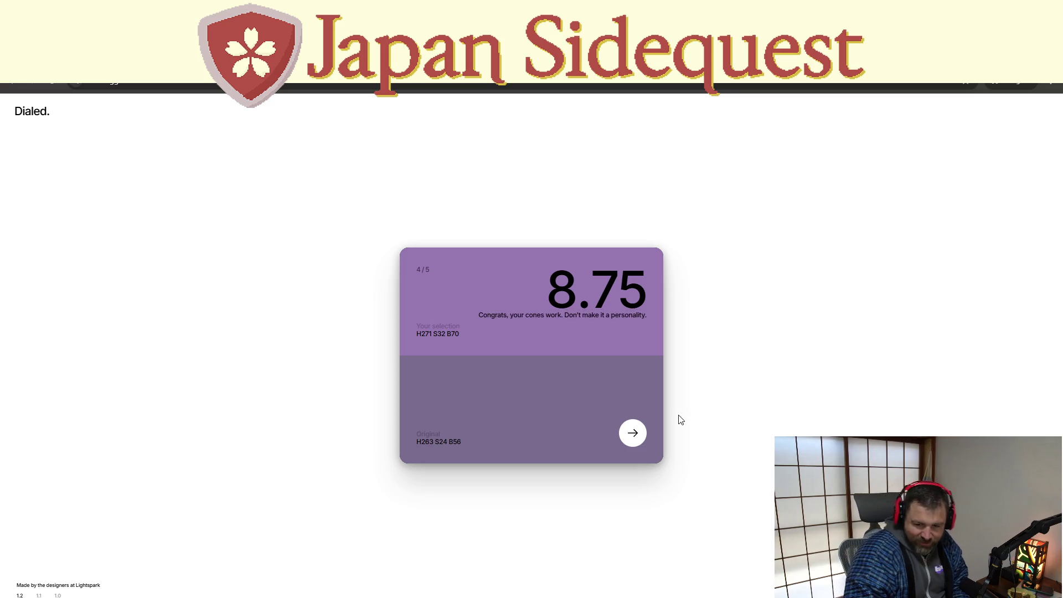
click(639, 431)
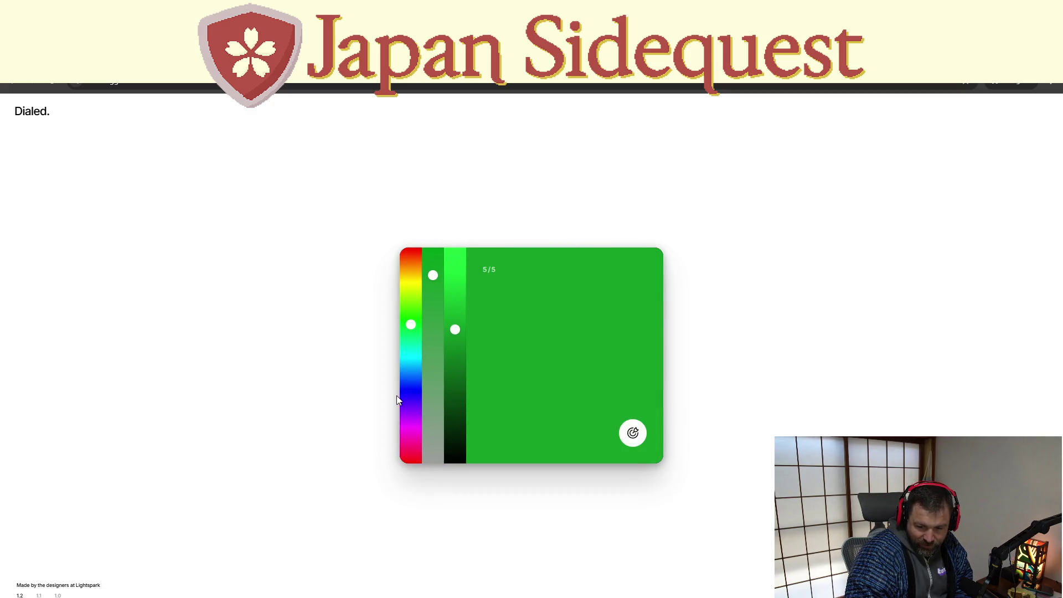
- Dial a greyish blue-purple for the final slate colour, submit for 9.76, and show the 46.32 total
click(407, 395)
drag(408, 394, 409, 407)
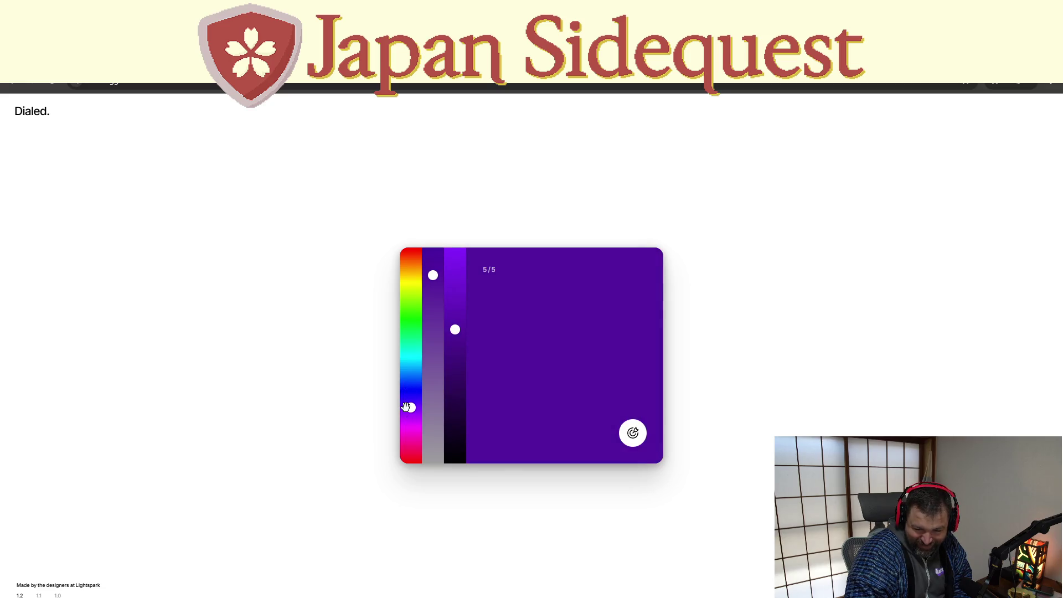
click(434, 361)
mouse_move(436, 372)
mouse_down()
mouse_move(433, 403)
mouse_move(456, 410)
mouse_move(456, 426)
mouse_move(413, 389)
mouse_move(412, 364)
mouse_move(414, 375)
mouse_move(431, 380)
mouse_move(429, 402)
mouse_up()
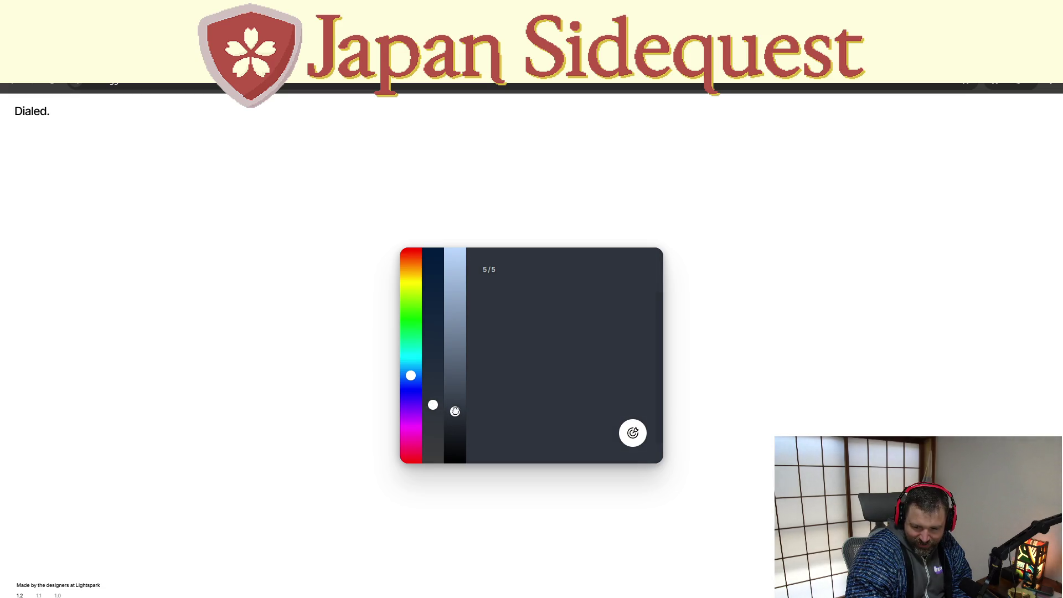
drag(434, 404, 435, 386)
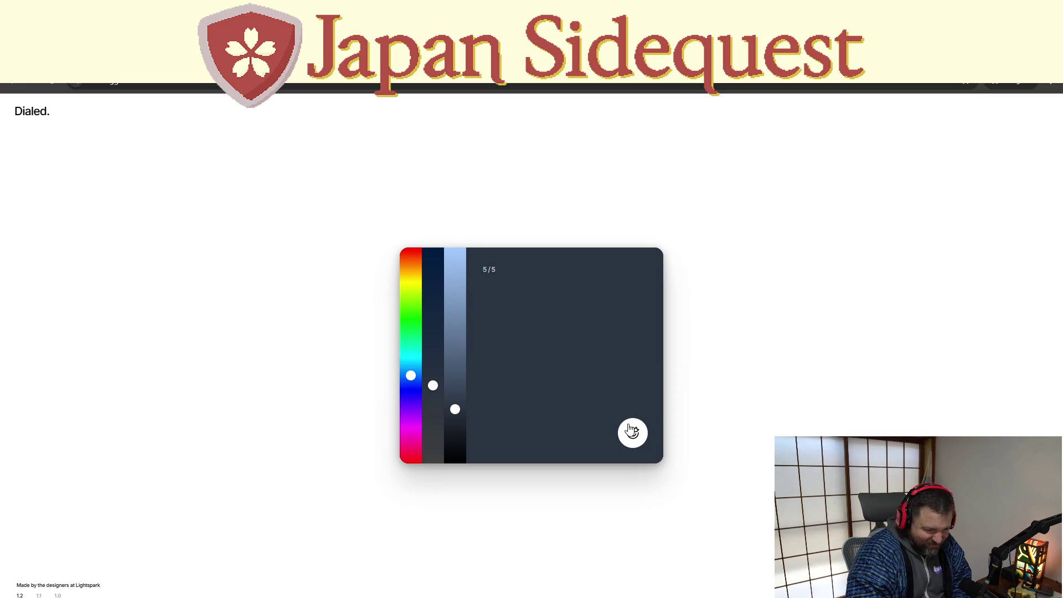
click(631, 432)
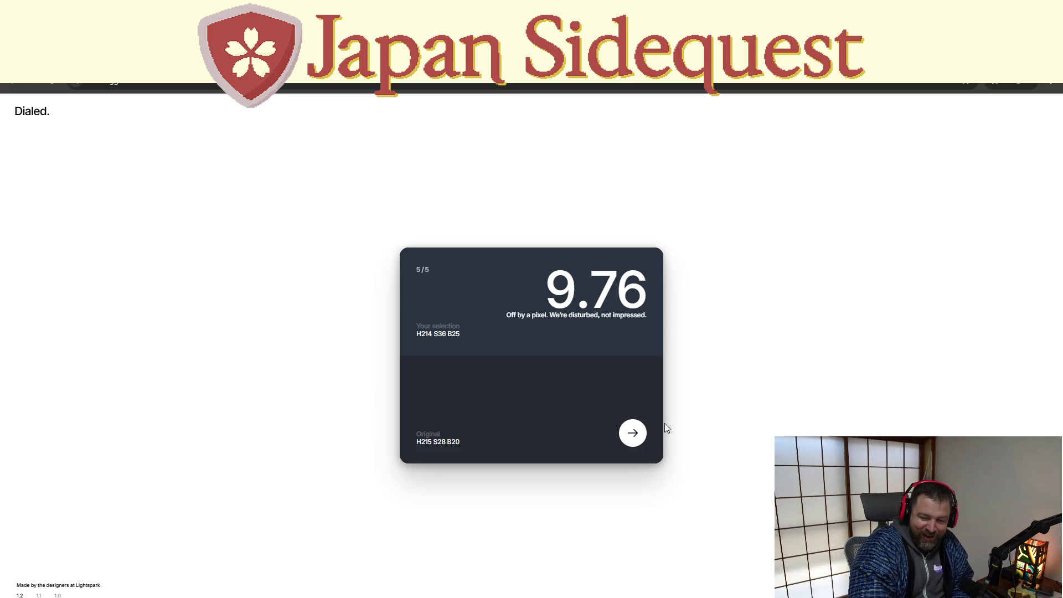
click(632, 433)
text(BUT)
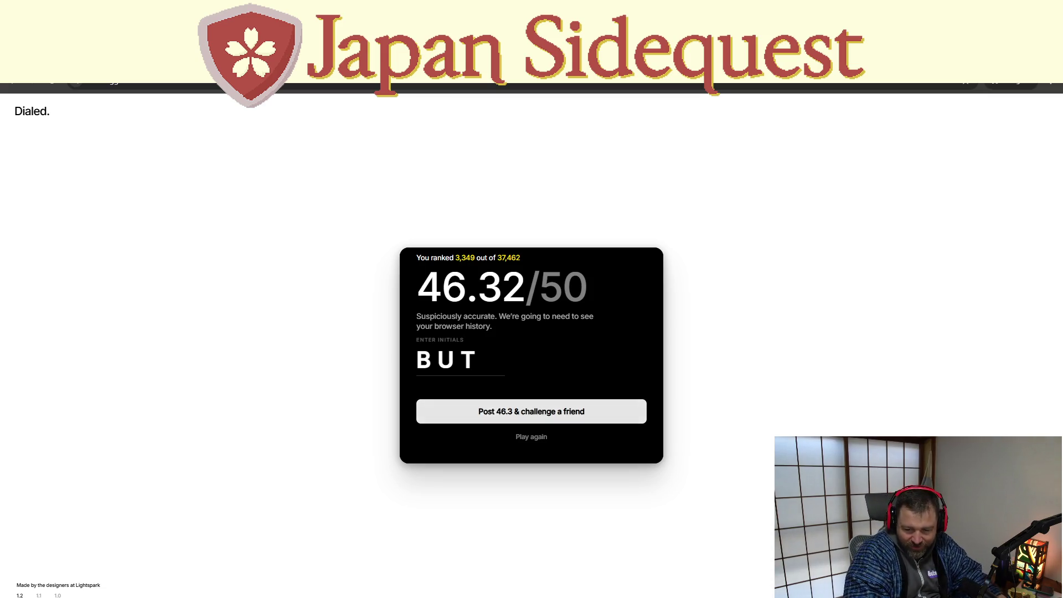
- Copy a share link for the 46.3 score with 'Post 46.3 & challenge a friend'
click(551, 411)
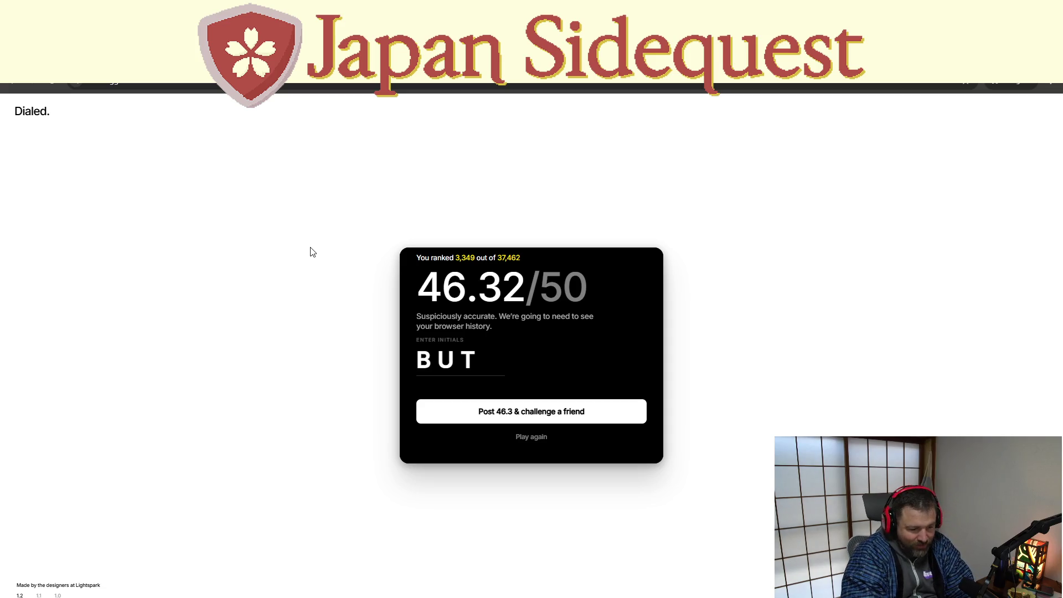
- Switch to the Google Images results for Japanese castle interiors with Ctrl+Tab
key(ctrl+Tab)
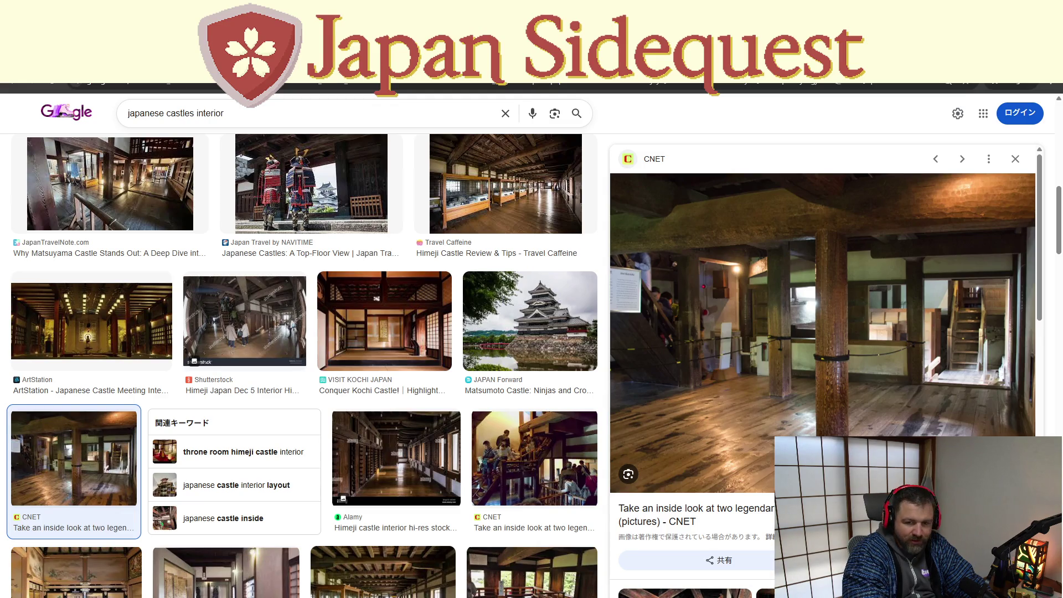
- Load the copied Dialed challenge link in a new Incognito window
key(ctrl+shift+n)
key(ctrl+v)
key(Return)
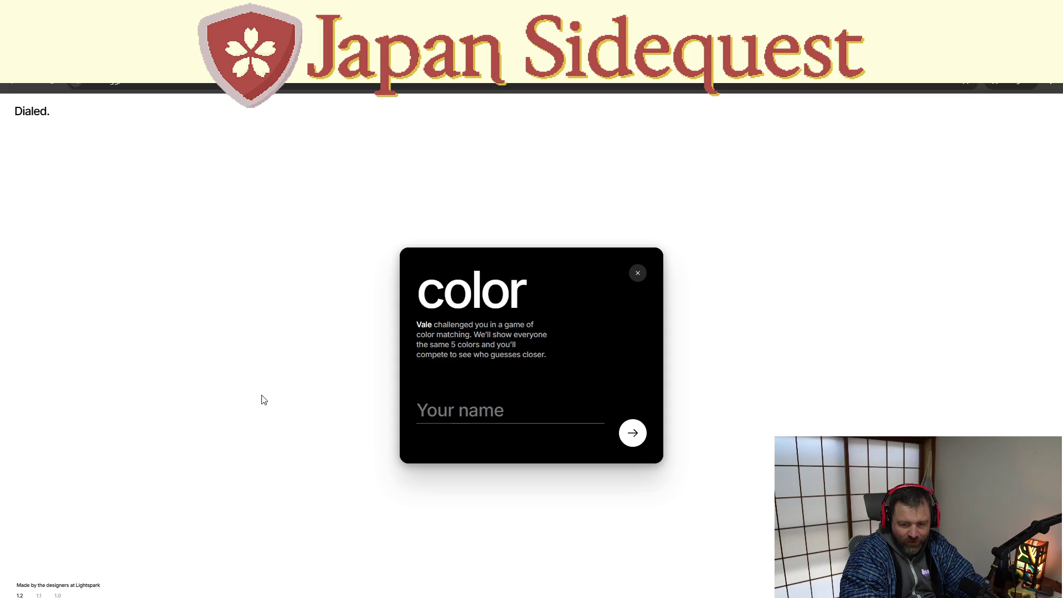
- Join the challenge under an entered player name, keep it, and start round 1 of 5
click(452, 403)
text(Butt)
click(635, 433)
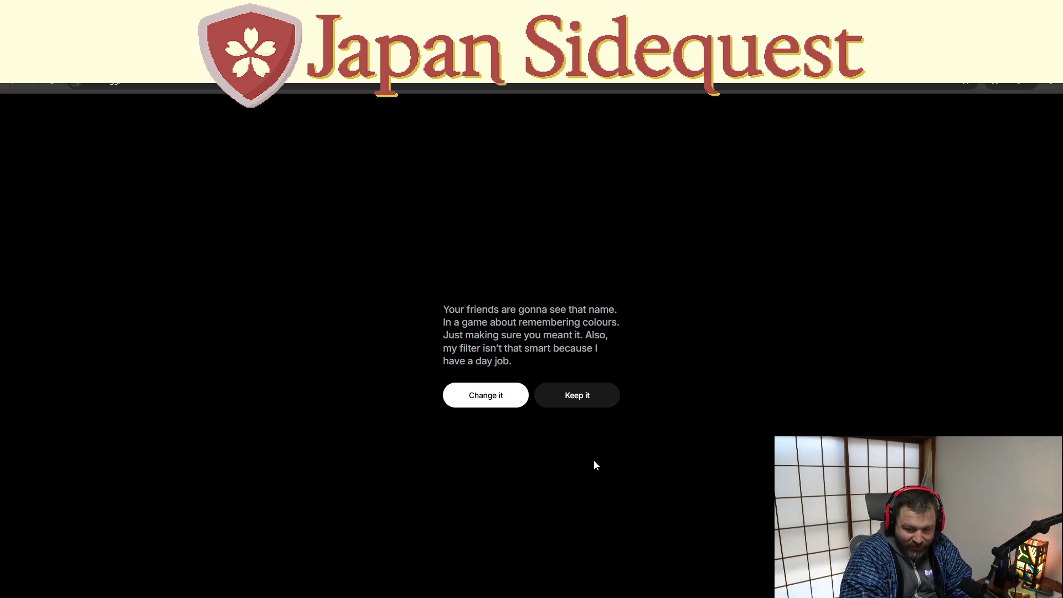
click(590, 397)
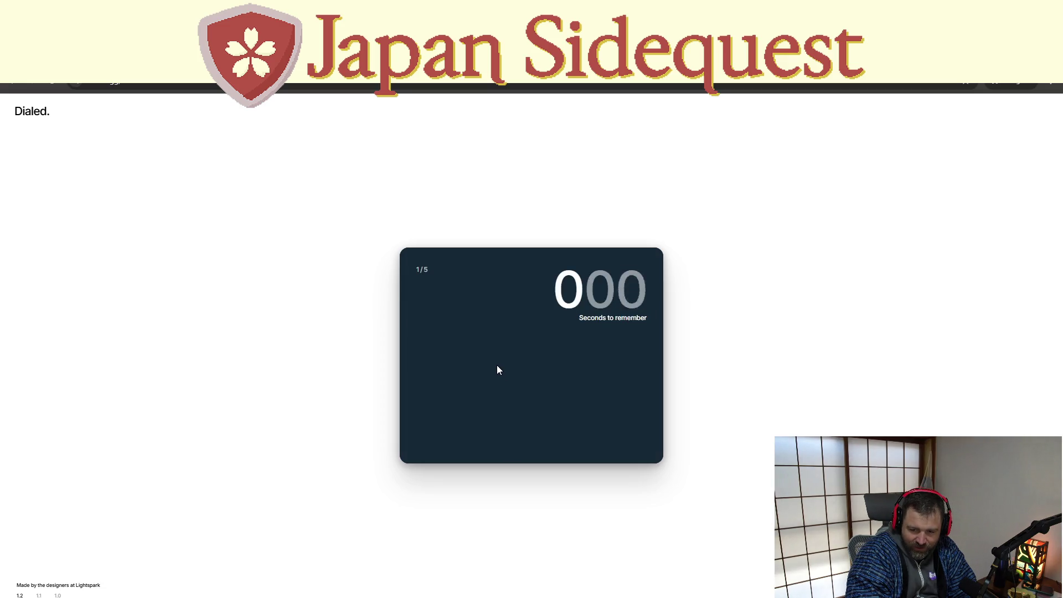
- Dial the round 1 guess to H237 S34 B23 and submit it for a 9.17 score
drag(408, 422, 410, 400)
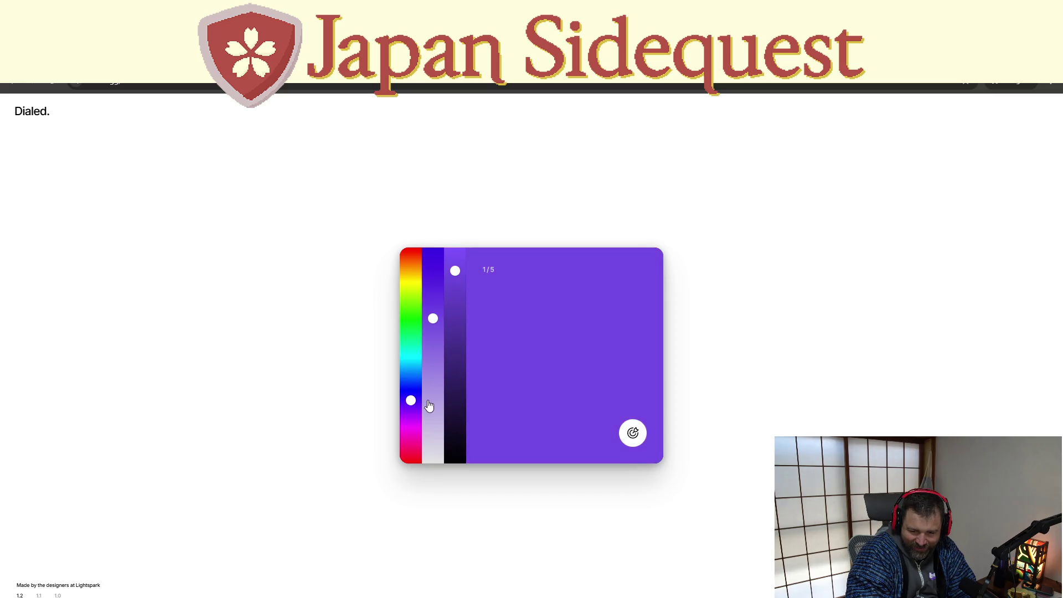
click(431, 404)
click(455, 408)
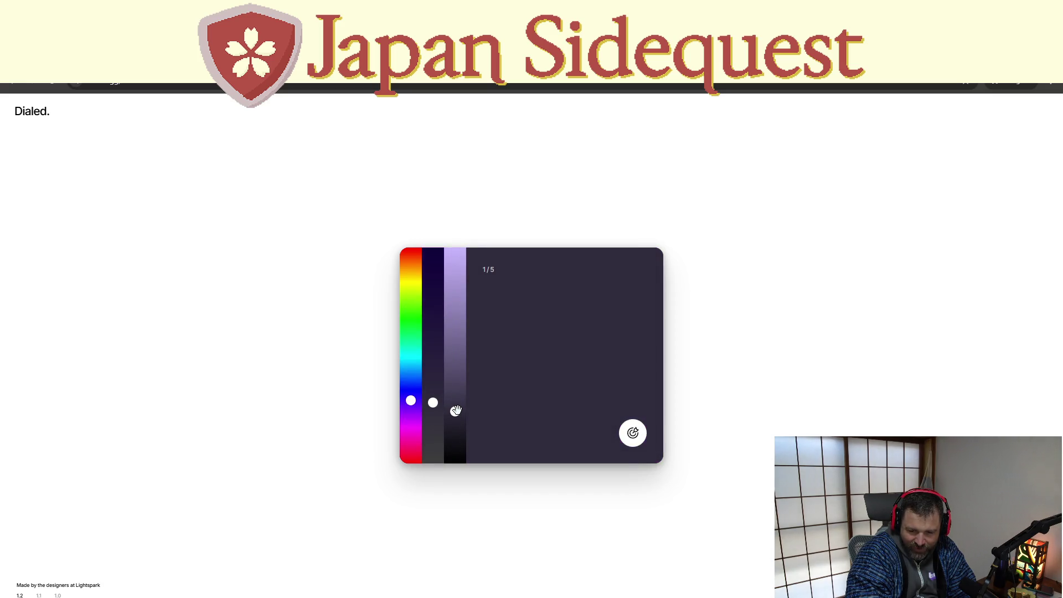
mouse_move(410, 401)
mouse_down()
mouse_move(411, 375)
mouse_move(410, 399)
mouse_move(412, 387)
mouse_move(422, 393)
mouse_move(410, 386)
mouse_move(432, 397)
mouse_move(434, 374)
mouse_move(455, 413)
mouse_up()
click(619, 433)
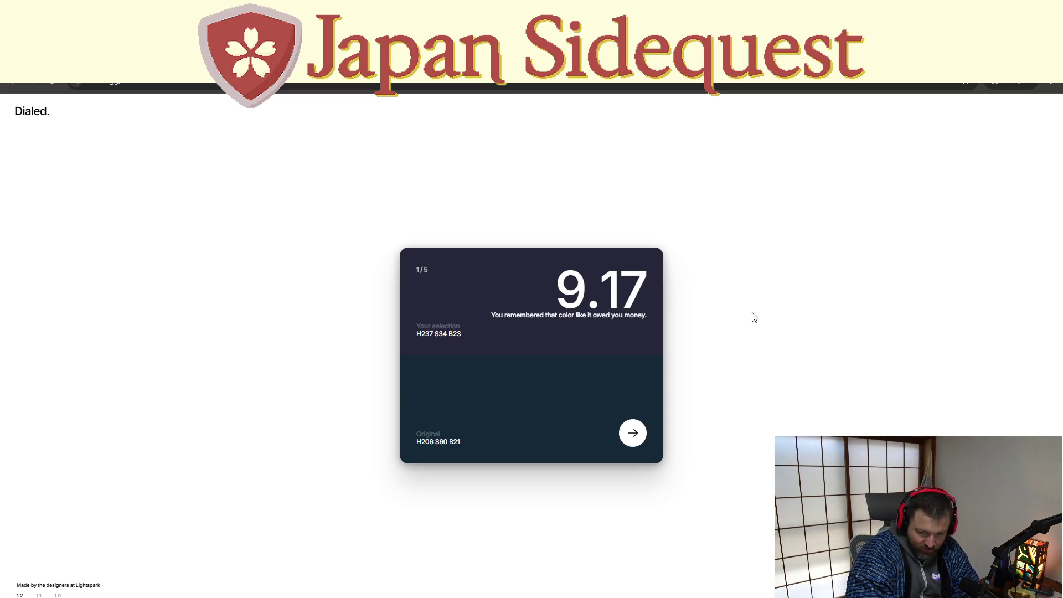
- Advance to round 2, dial a dark purple of H270 S50 B38, and submit it
click(631, 431)
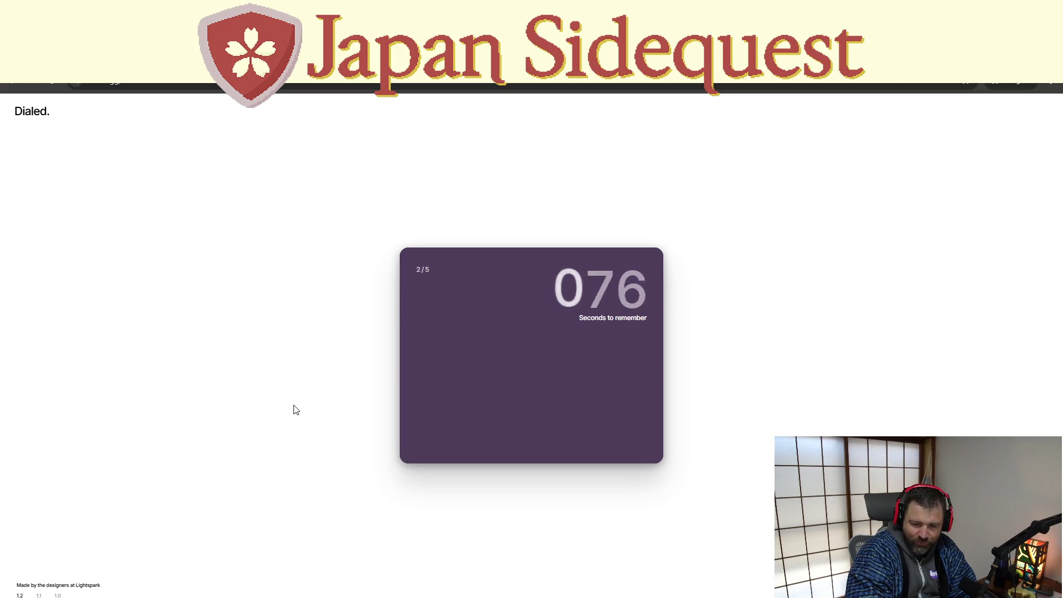
click(406, 407)
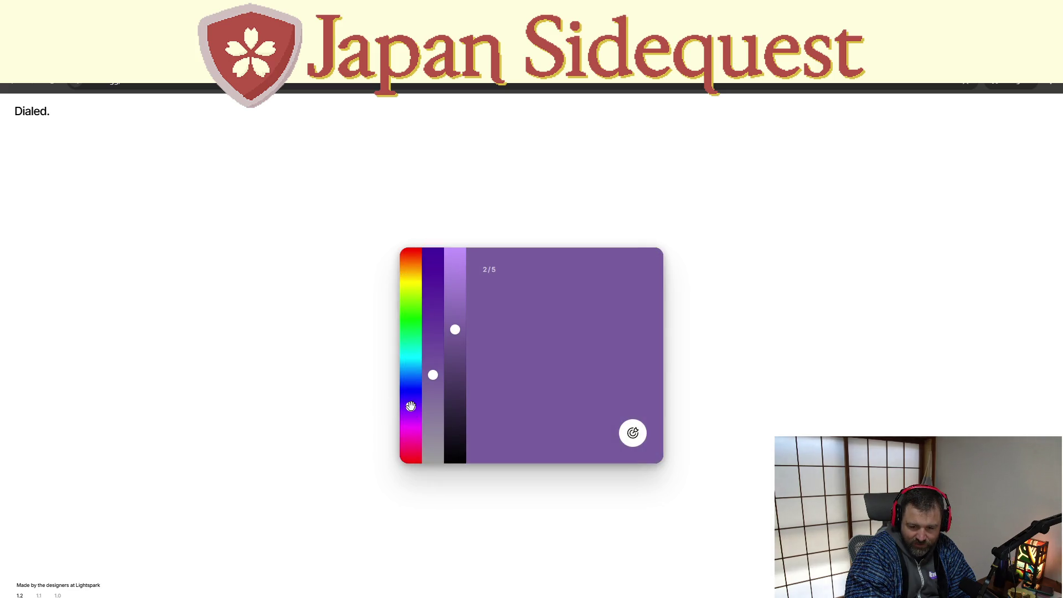
click(427, 387)
mouse_move(431, 375)
mouse_down()
mouse_move(431, 357)
mouse_move(452, 356)
mouse_move(452, 395)
mouse_move(455, 381)
mouse_up()
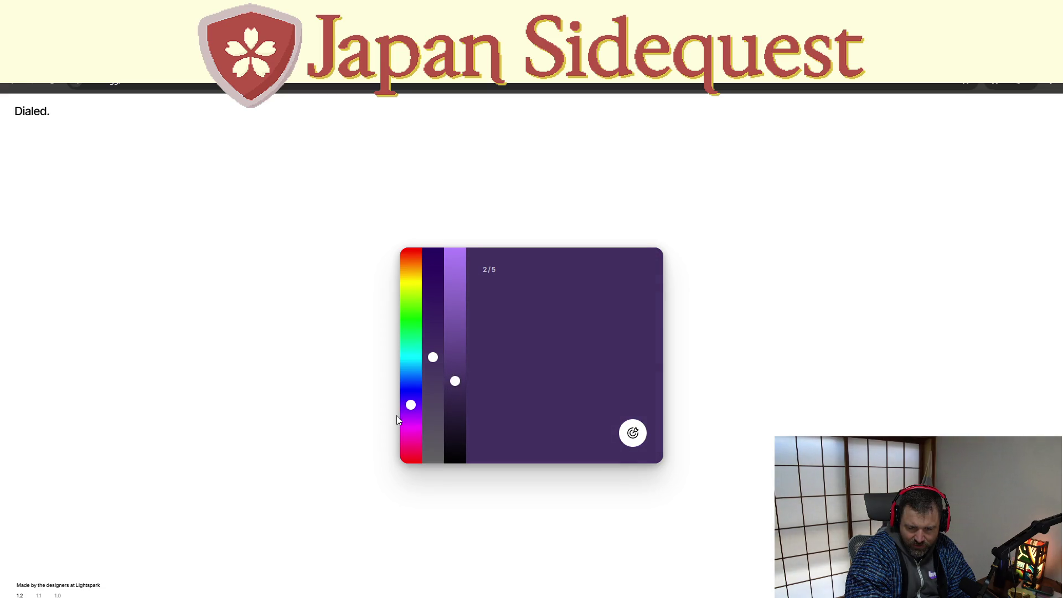
click(412, 410)
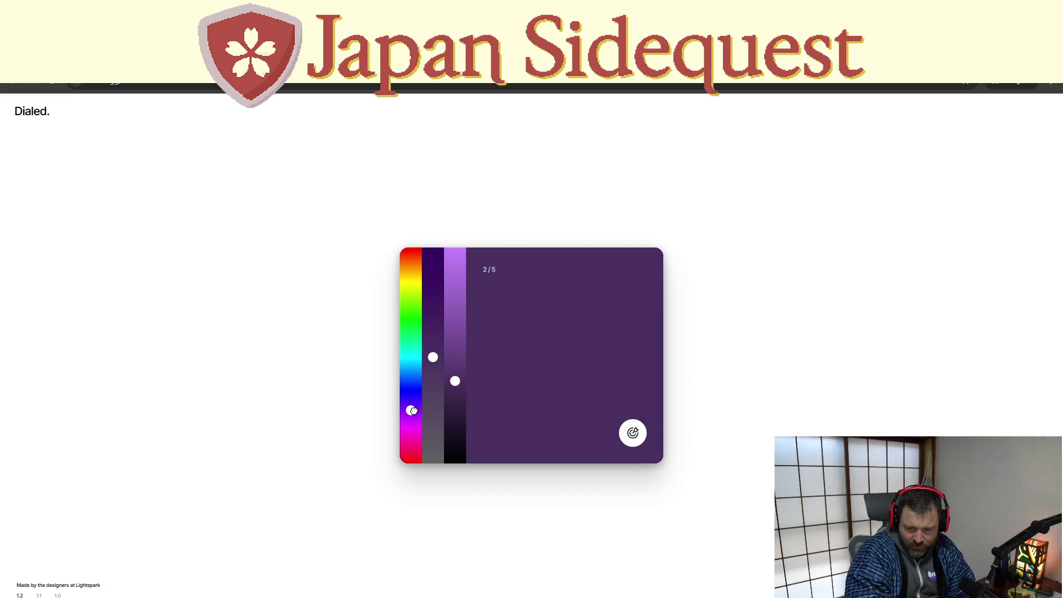
drag(433, 357, 433, 355)
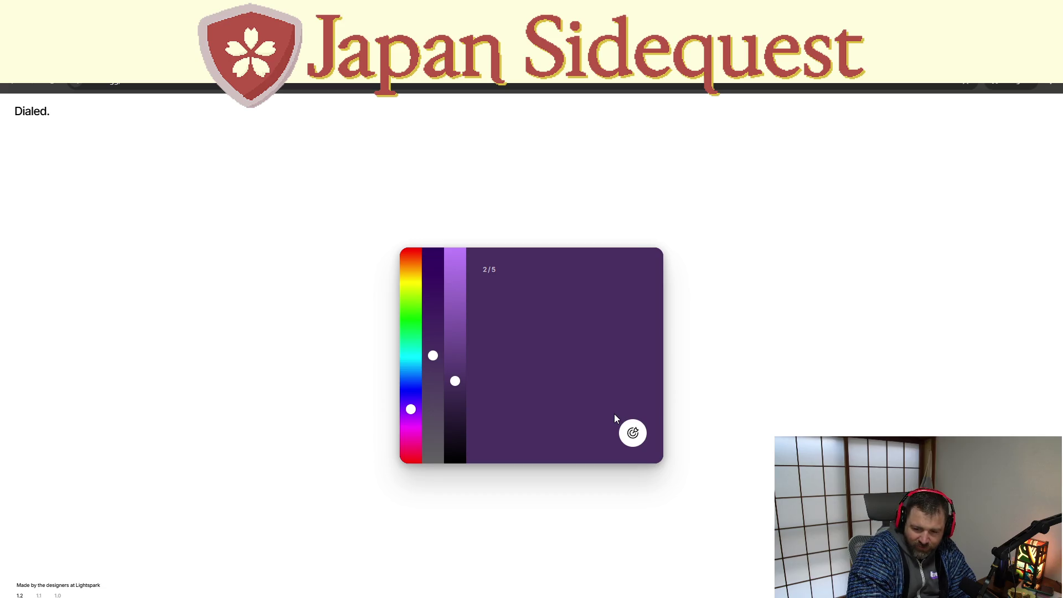
click(632, 432)
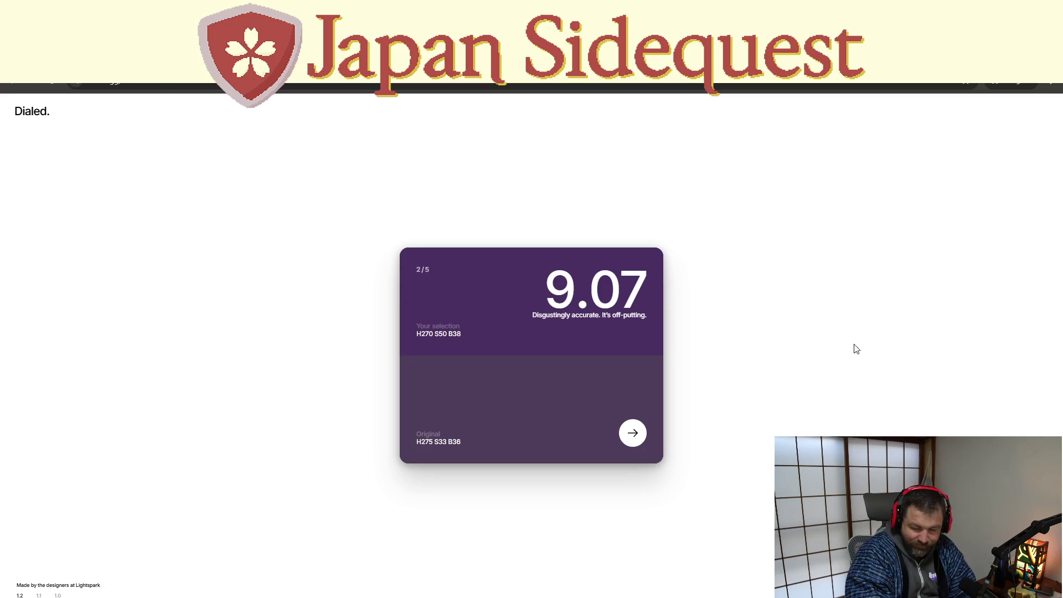
- Advance to round 3, dial a periwinkle of H227 S33 B75, and submit it
click(632, 432)
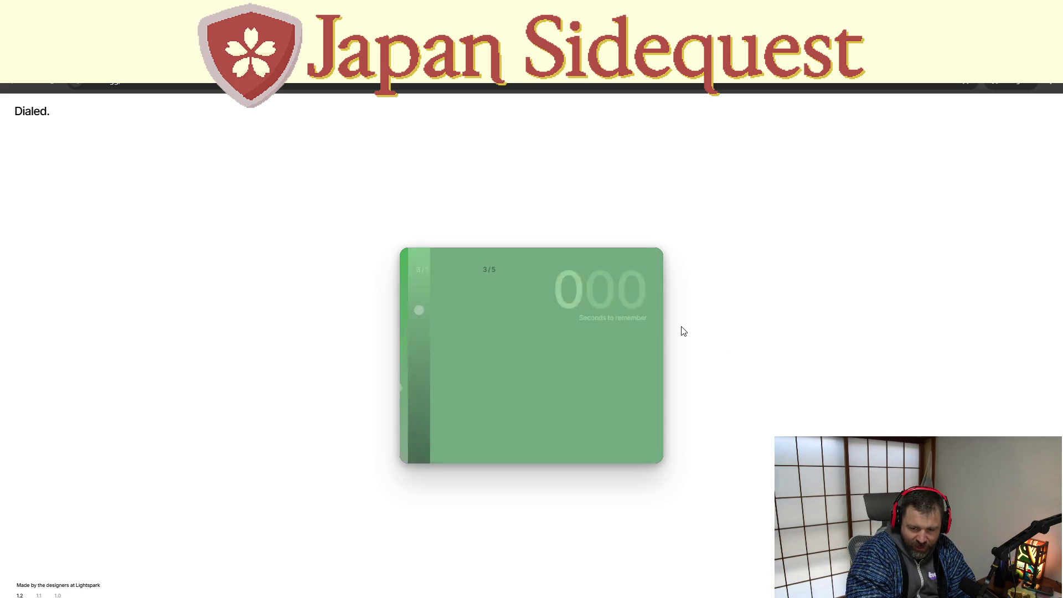
click(407, 385)
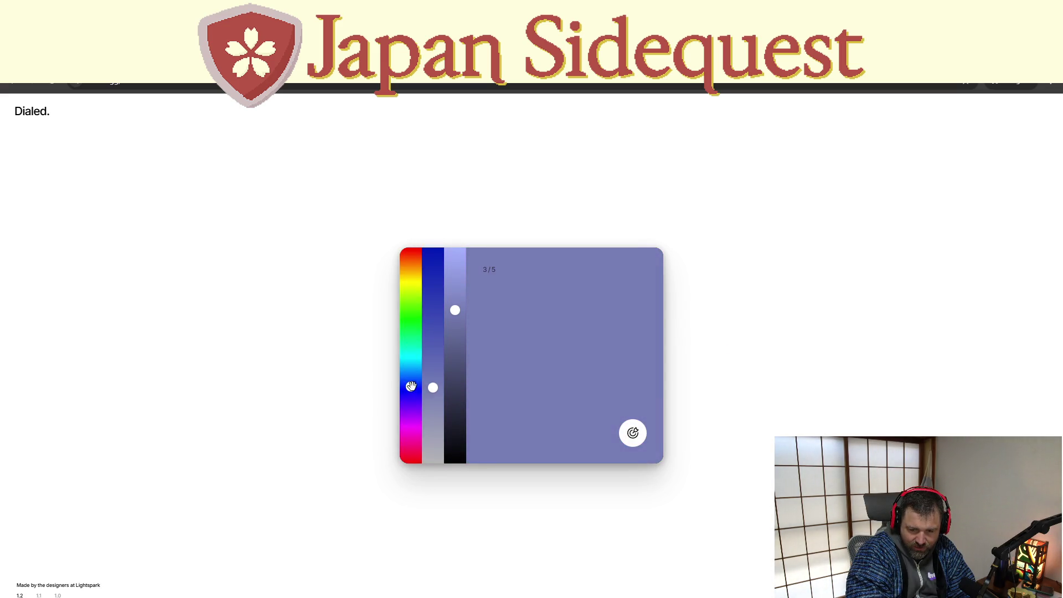
click(455, 302)
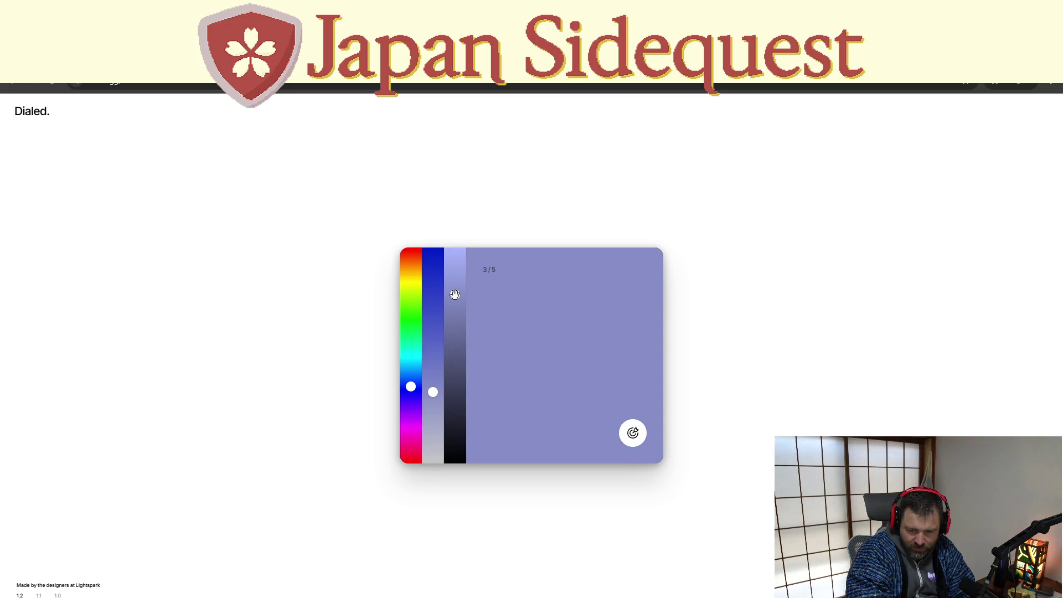
drag(405, 390, 414, 383)
click(633, 433)
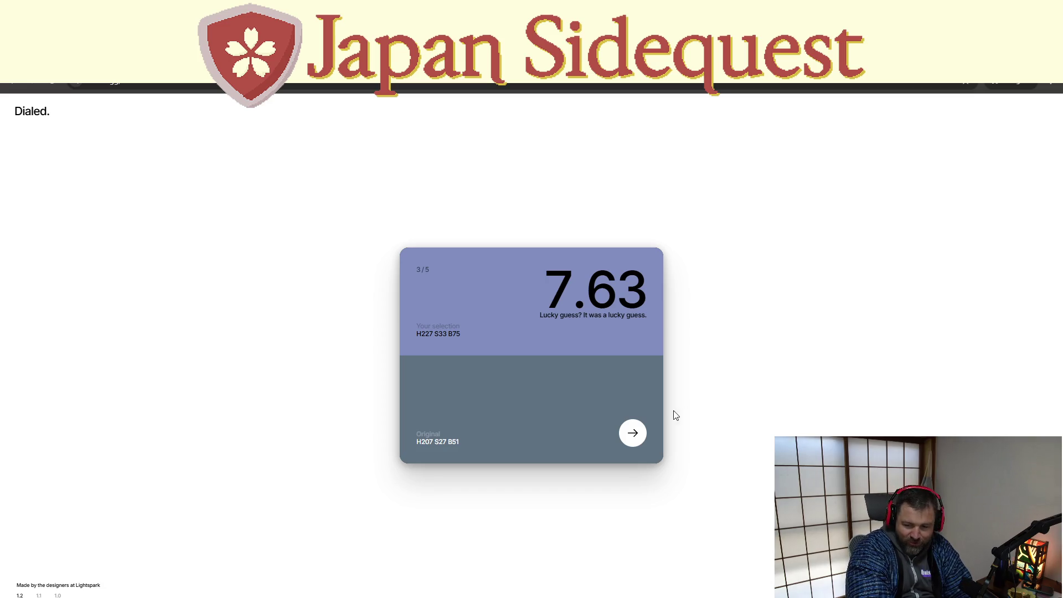
- Advance to round 4, dial a very dark green of H152 S78 B14, and submit it
click(633, 433)
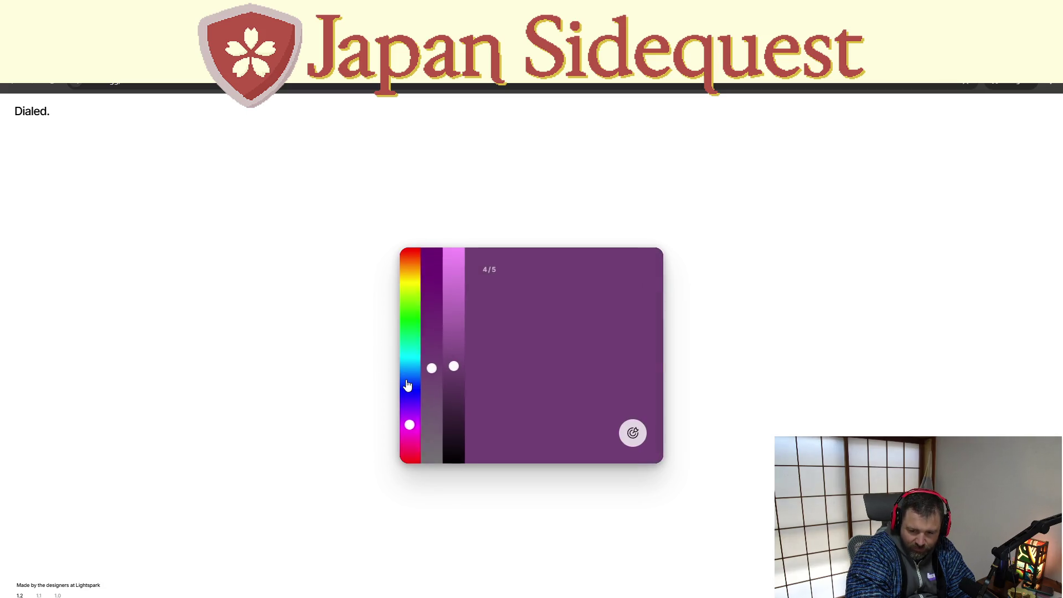
drag(407, 380, 433, 292)
drag(454, 366, 455, 421)
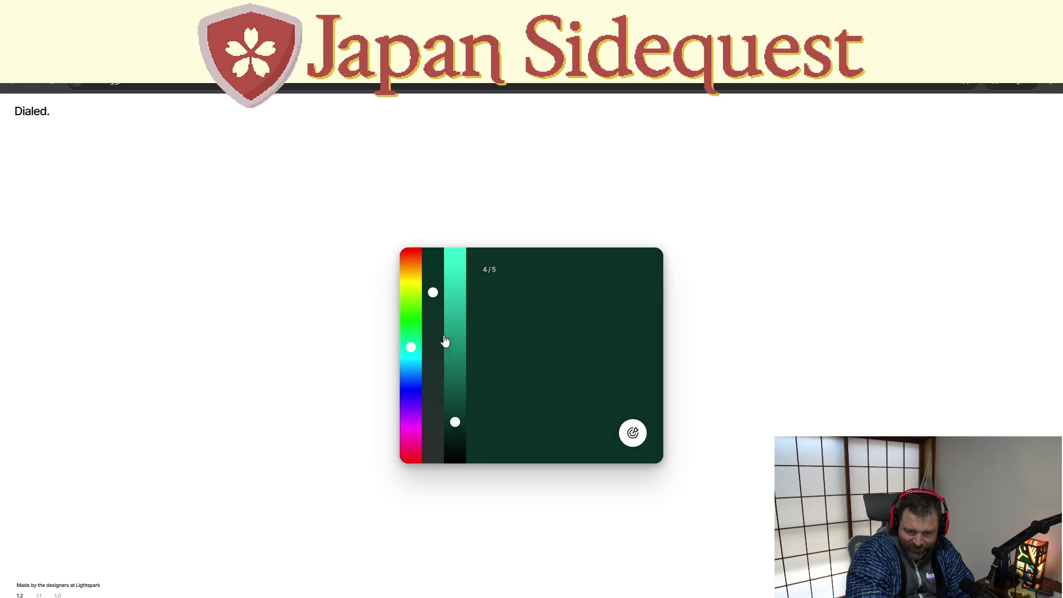
mouse_move(433, 293)
mouse_down()
mouse_move(433, 350)
mouse_move(433, 331)
mouse_move(411, 337)
mouse_move(432, 294)
mouse_up()
drag(455, 422, 455, 432)
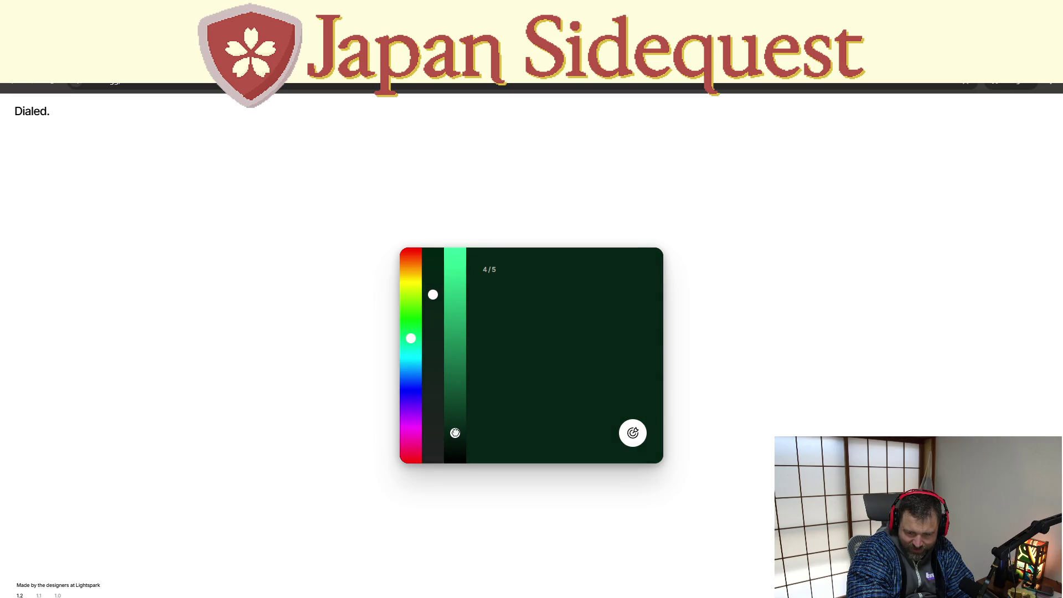
click(629, 435)
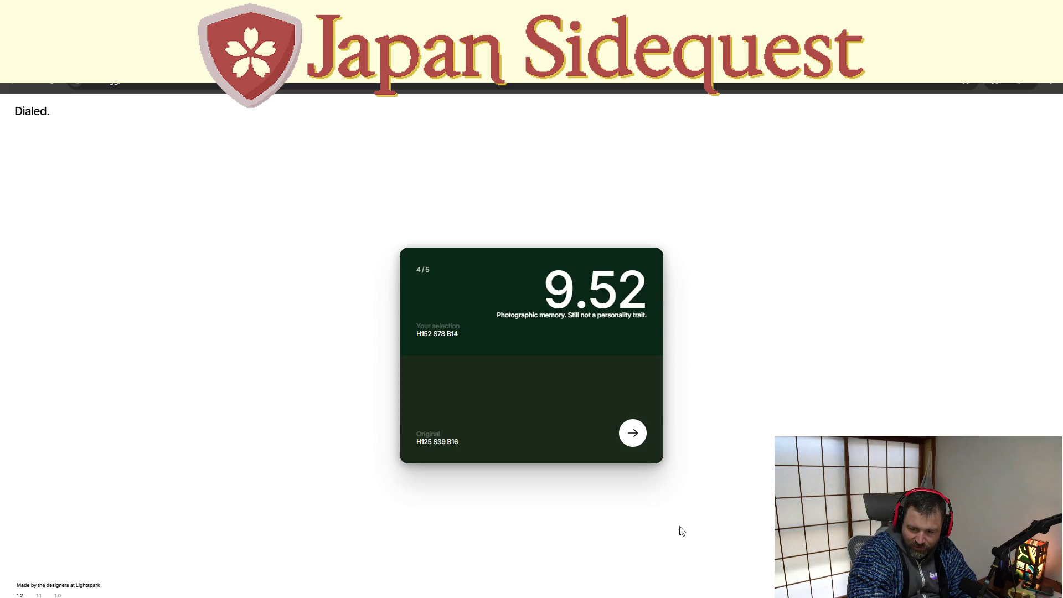
- Advance to round 5, dial a dark indigo of H252 S89 B25, and submit it
click(633, 433)
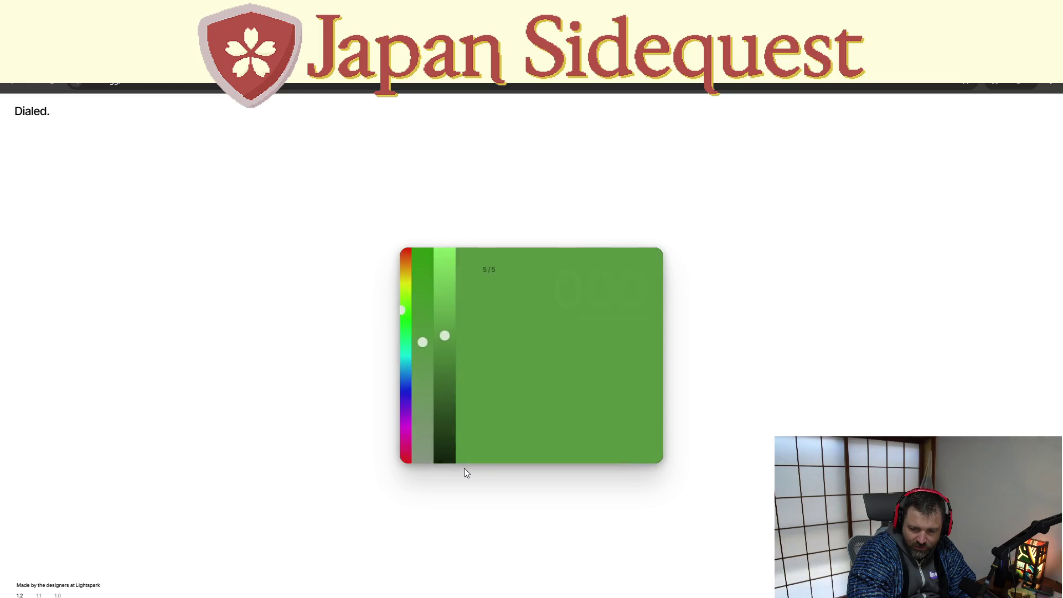
drag(402, 391, 411, 406)
drag(433, 339, 436, 249)
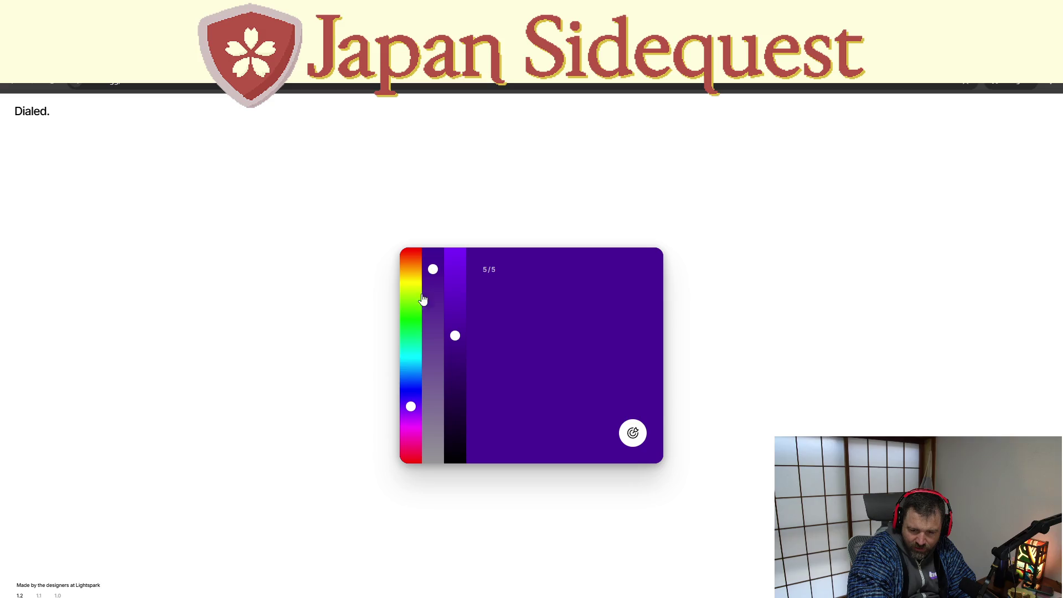
drag(410, 403, 410, 393)
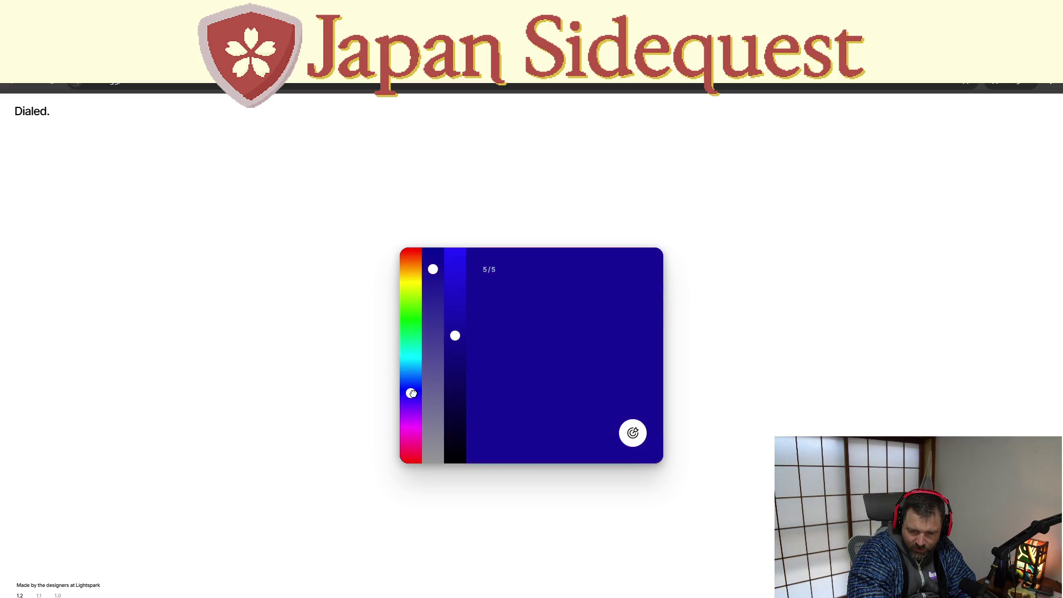
mouse_move(449, 339)
mouse_down()
mouse_move(455, 399)
mouse_move(413, 397)
mouse_up()
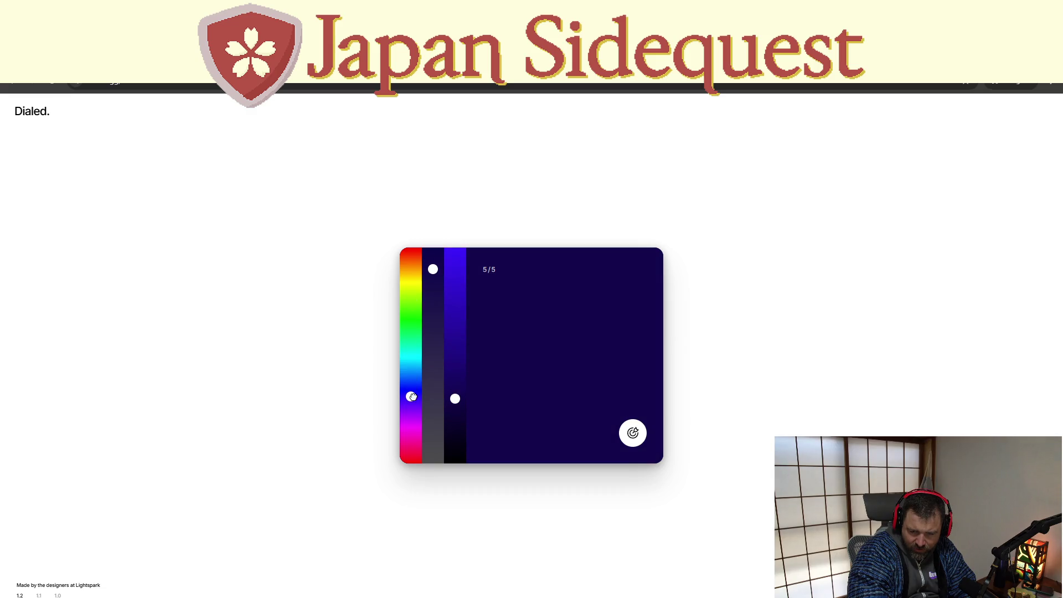
mouse_move(432, 284)
mouse_down()
mouse_move(432, 301)
mouse_move(431, 251)
mouse_up()
click(432, 267)
mouse_move(455, 398)
mouse_down()
mouse_move(452, 418)
mouse_move(454, 409)
mouse_move(413, 398)
mouse_up()
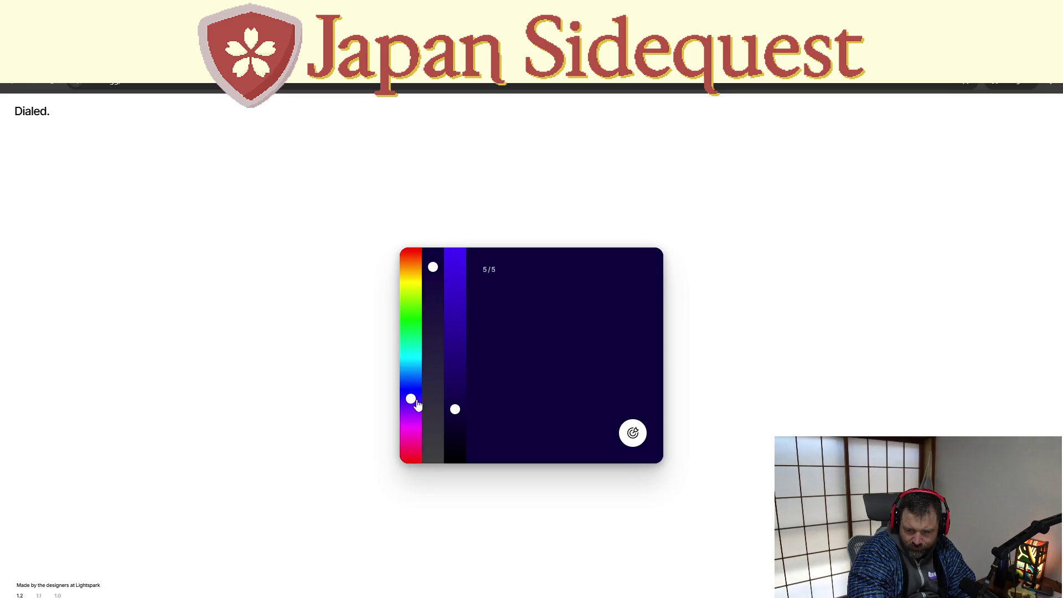
mouse_move(437, 274)
mouse_down()
mouse_move(441, 288)
mouse_move(441, 271)
mouse_up()
click(633, 432)
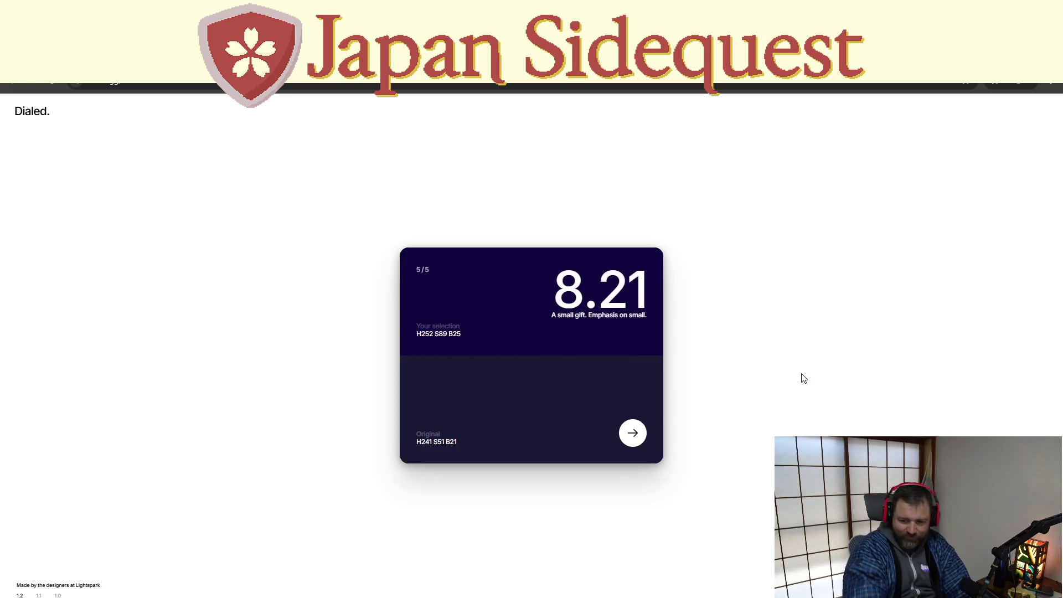
- Show the results leaderboard, placing fourth with a total of 43.60
click(633, 433)
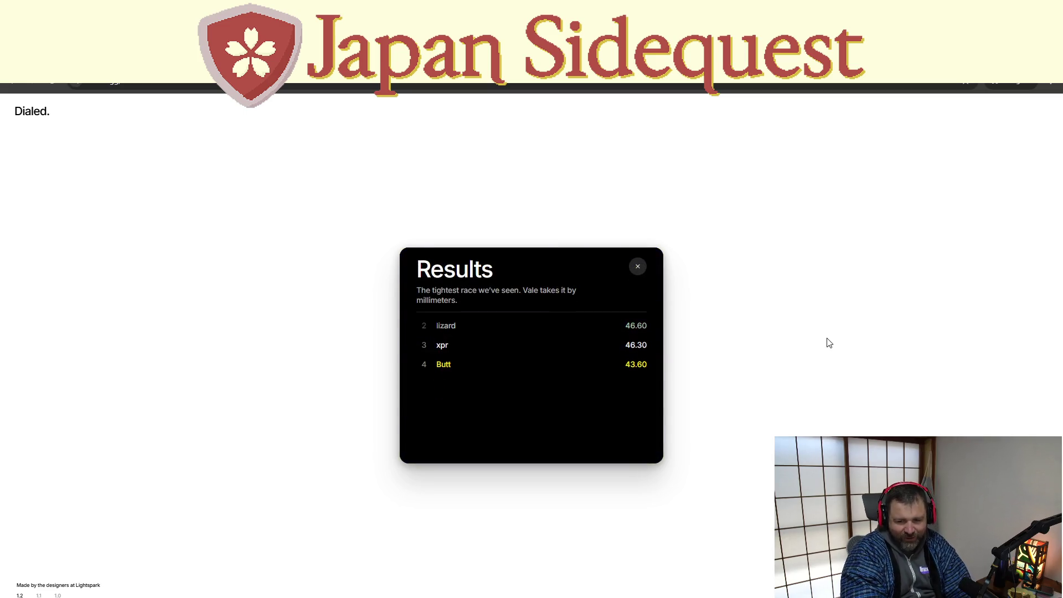